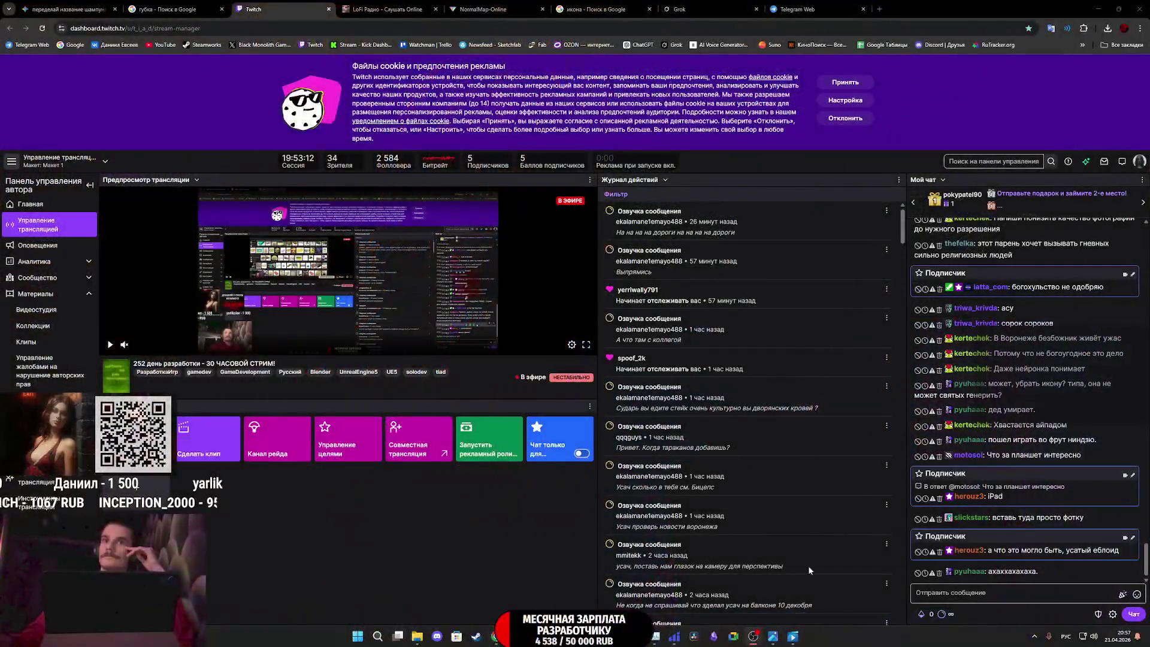
Switch to Substance 3D Painter and drop 21.jpg into it for import
key("alt+Tab")
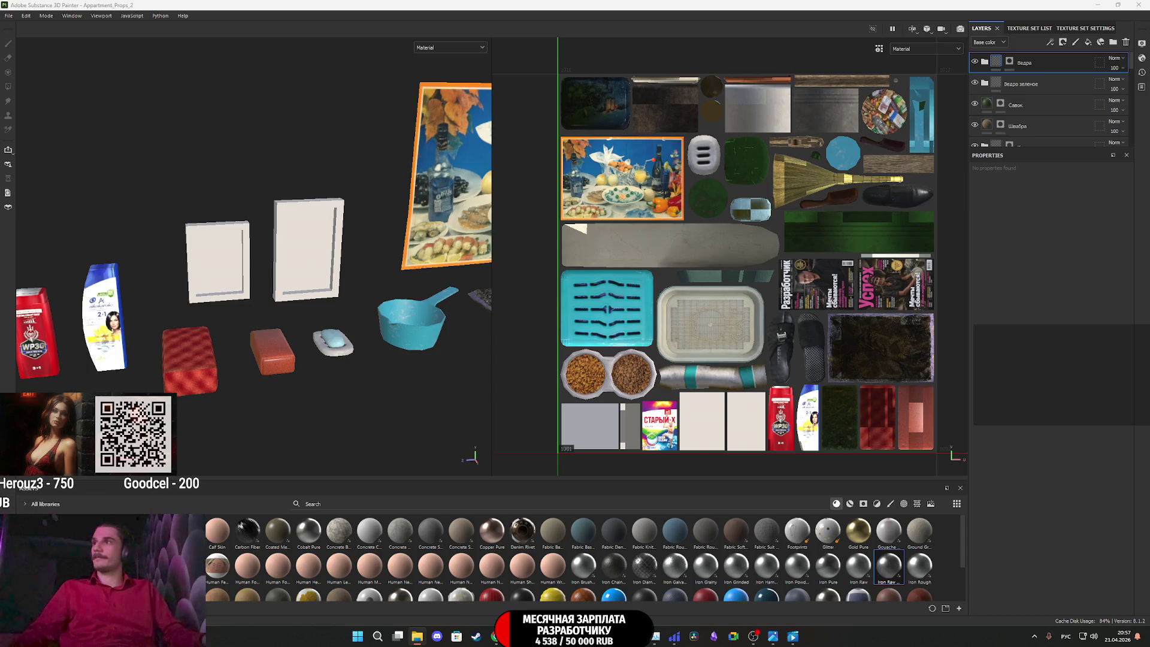
left_click_drag(821, 516, 822, 516)
Import 21.jpg as a texture into the Appartment_Props_2 project
left_click(689, 227)
left_click(718, 262)
left_click(677, 424)
left_click(671, 445)
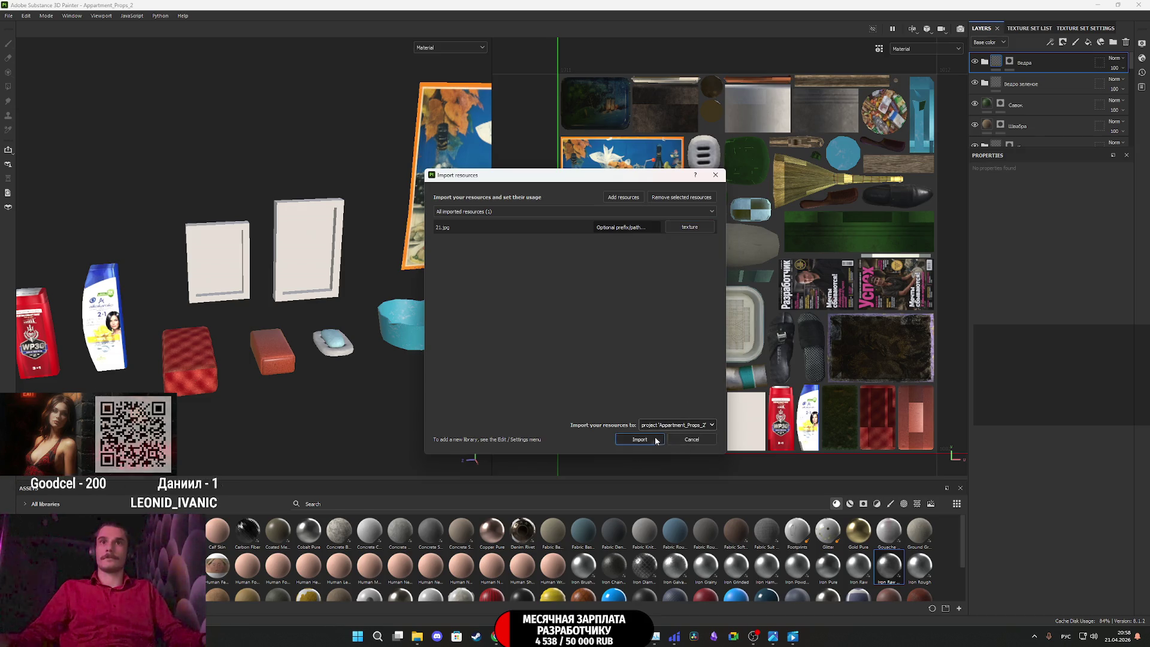
left_click(656, 441)
Add a fill layer using 21.jpg as base color only, with metal, rough, normal and height off, plus a black mask
left_click(1088, 41)
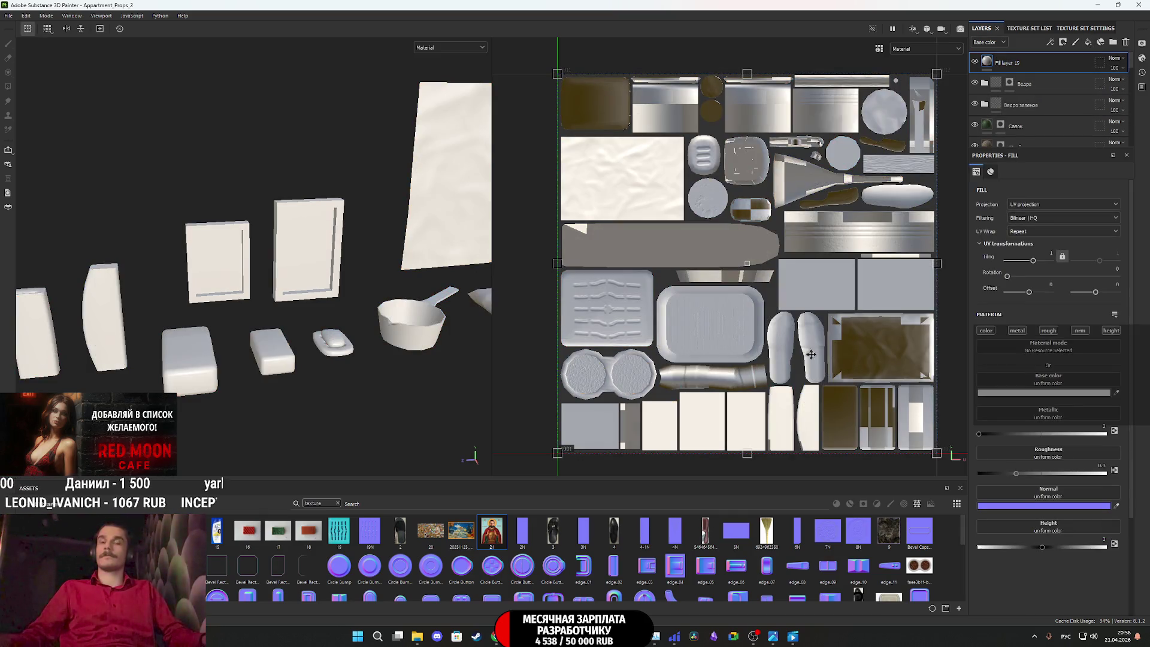
mouse_move(491, 531)
left_mouse_down()
mouse_move(1059, 403)
mouse_move(1057, 381)
left_mouse_up()
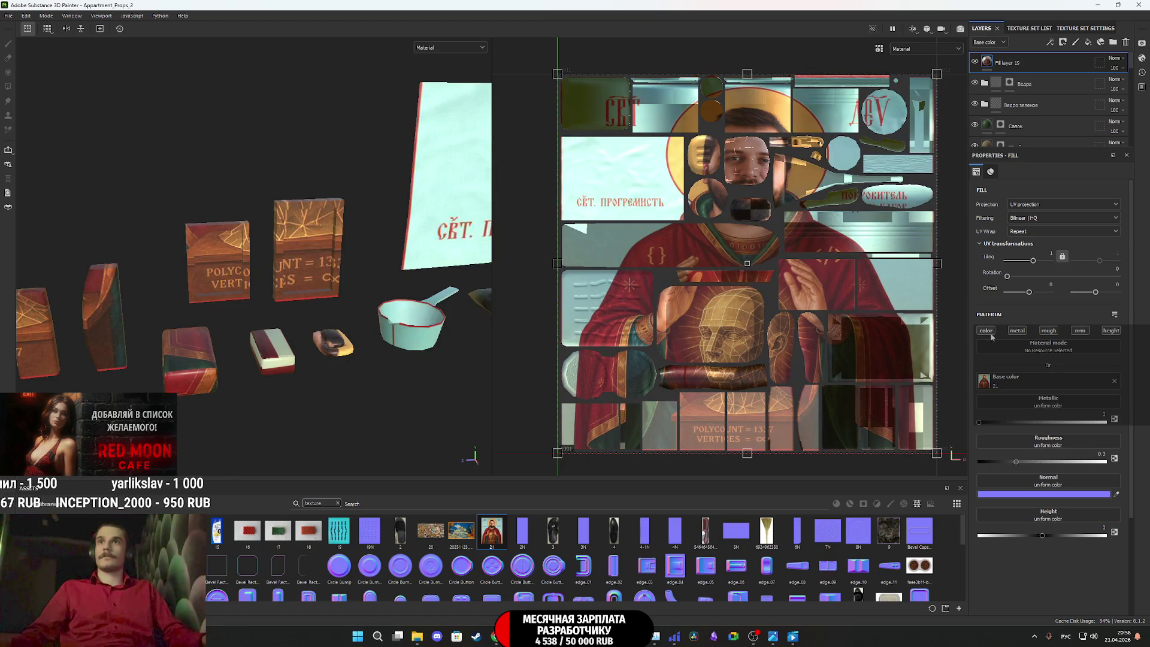
left_click(1017, 330)
left_click(1048, 330)
left_click(1080, 331)
left_click(1111, 331)
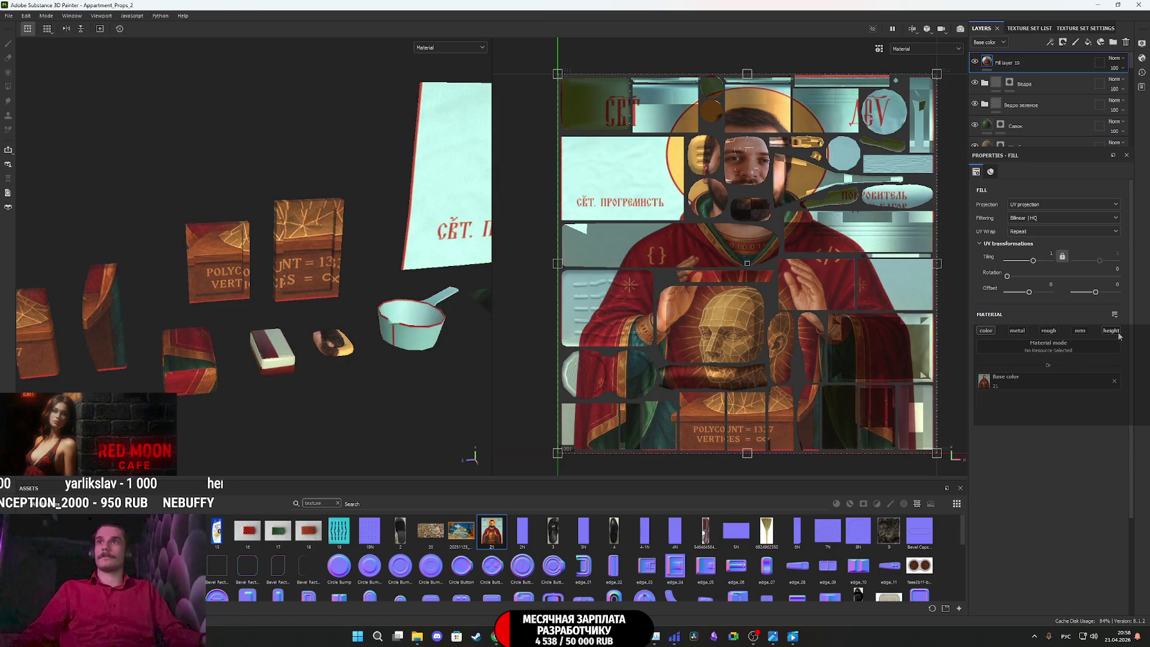
right_click(994, 63)
left_click(1030, 78)
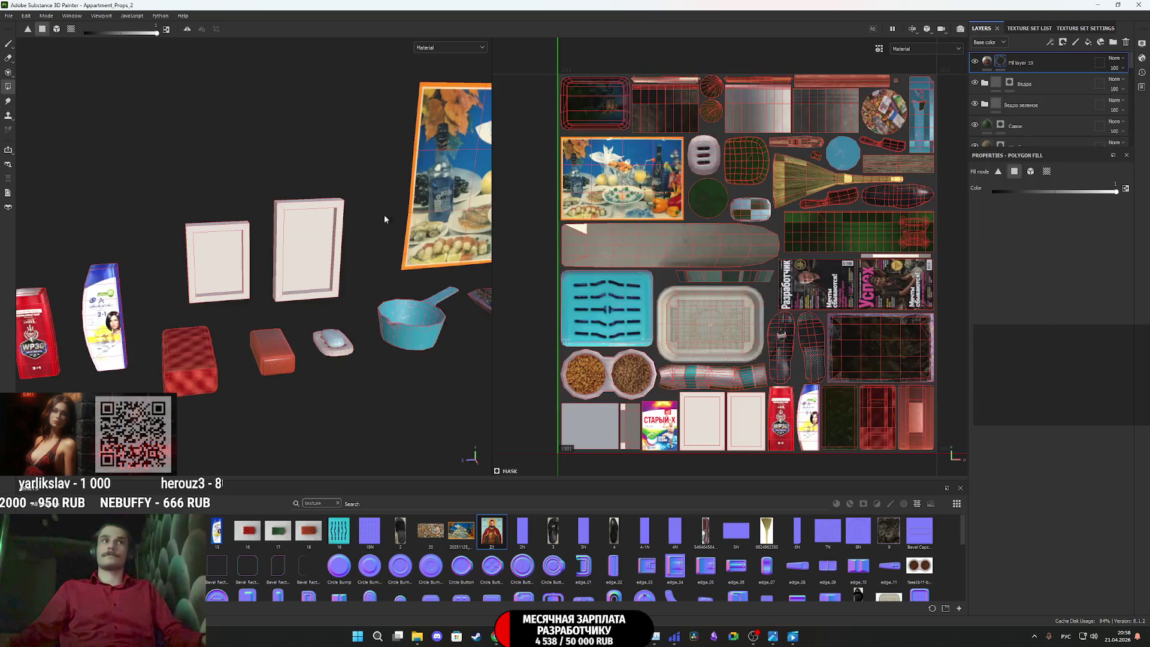
Polygon-fill the smaller frame's inner panel in the mask to reveal the icon image
scroll(271, 275, "up", 3)
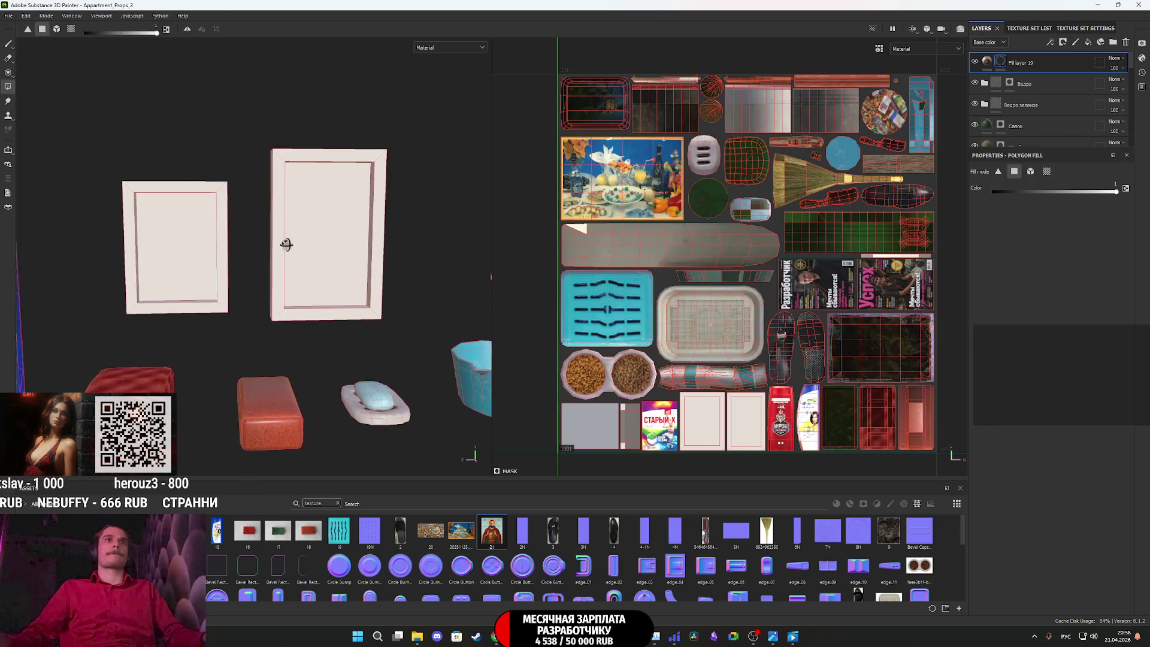
left_click(200, 255)
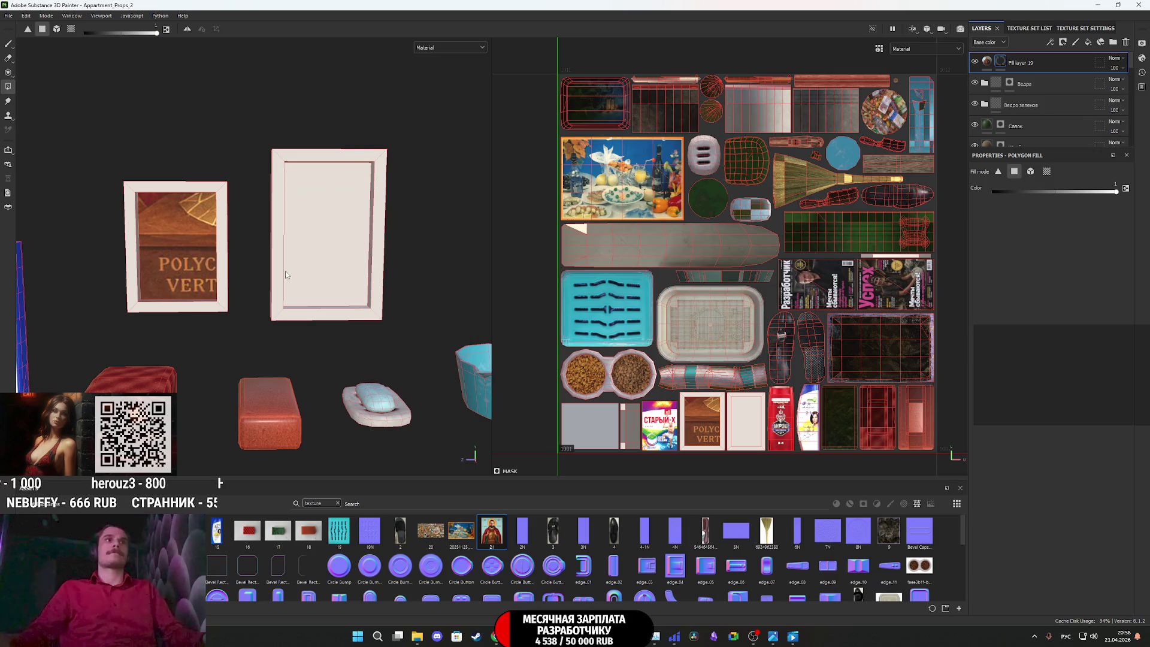
left_click(989, 62)
Scale the icon image down with the UV gizmo so the whole picture shows on the panel
left_click_drag(935, 74, 717, 398)
left_click_drag(557, 457, 639, 430)
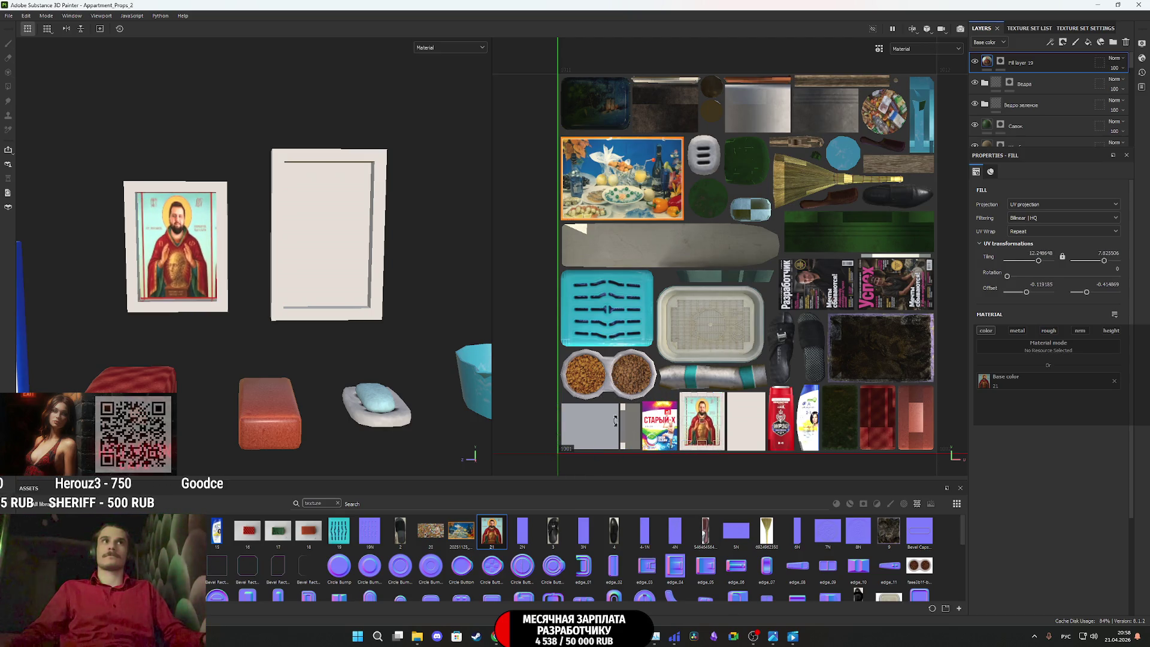
scroll(229, 288, "up", 10)
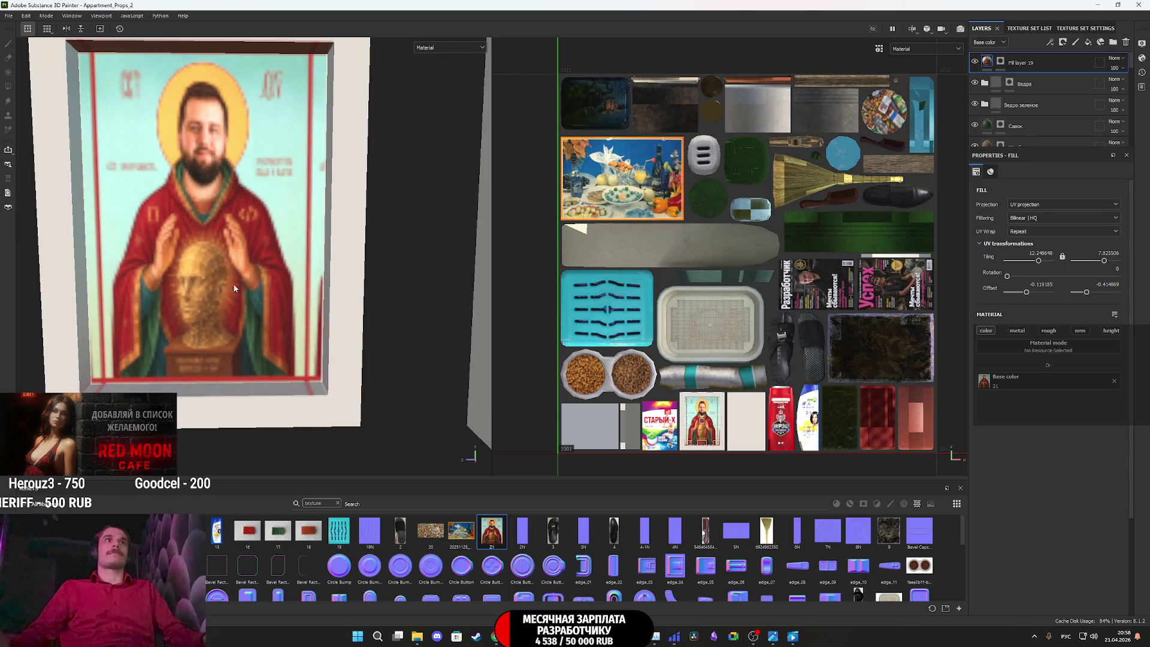
scroll(669, 327, "up", 8)
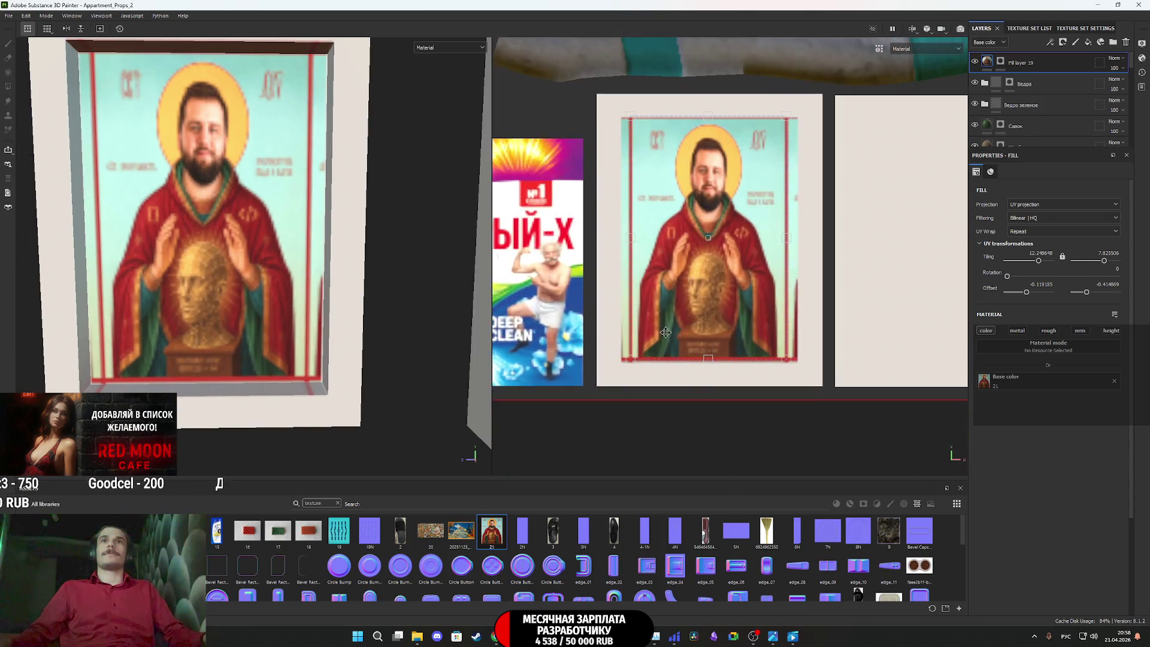
scroll(668, 328, "up", 4)
left_click_drag(604, 379, 589, 382)
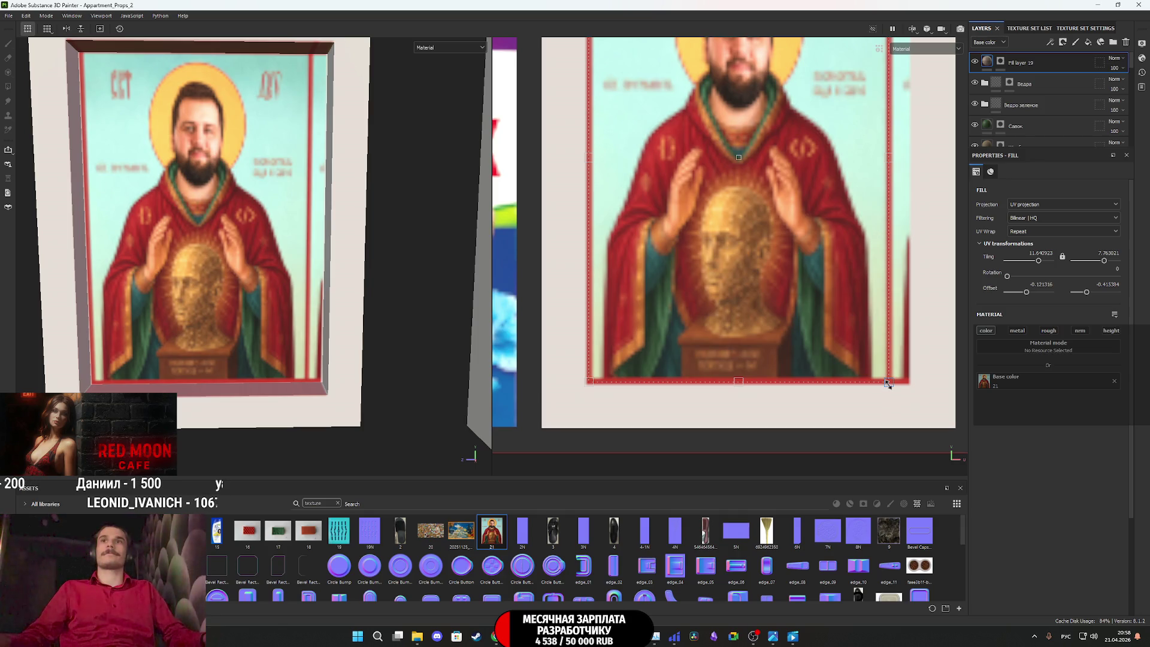
Stretch the icon to the panel's top-right edge and check the frame from the front
middle_click_drag(839, 128, 785, 318)
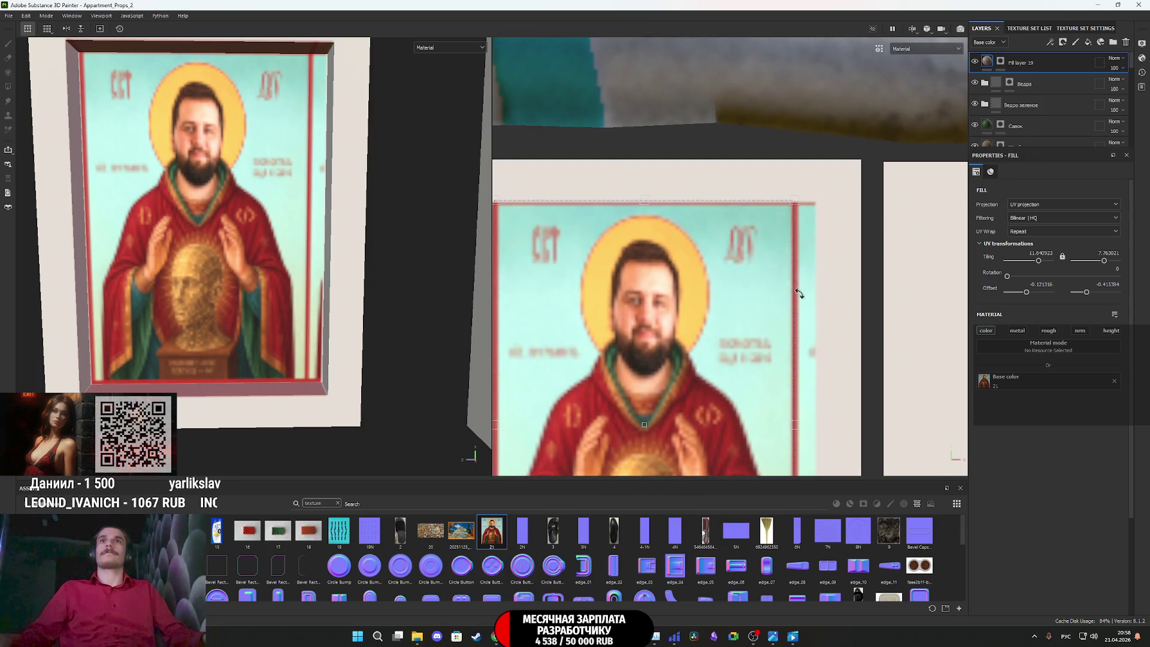
left_click_drag(795, 204, 813, 208)
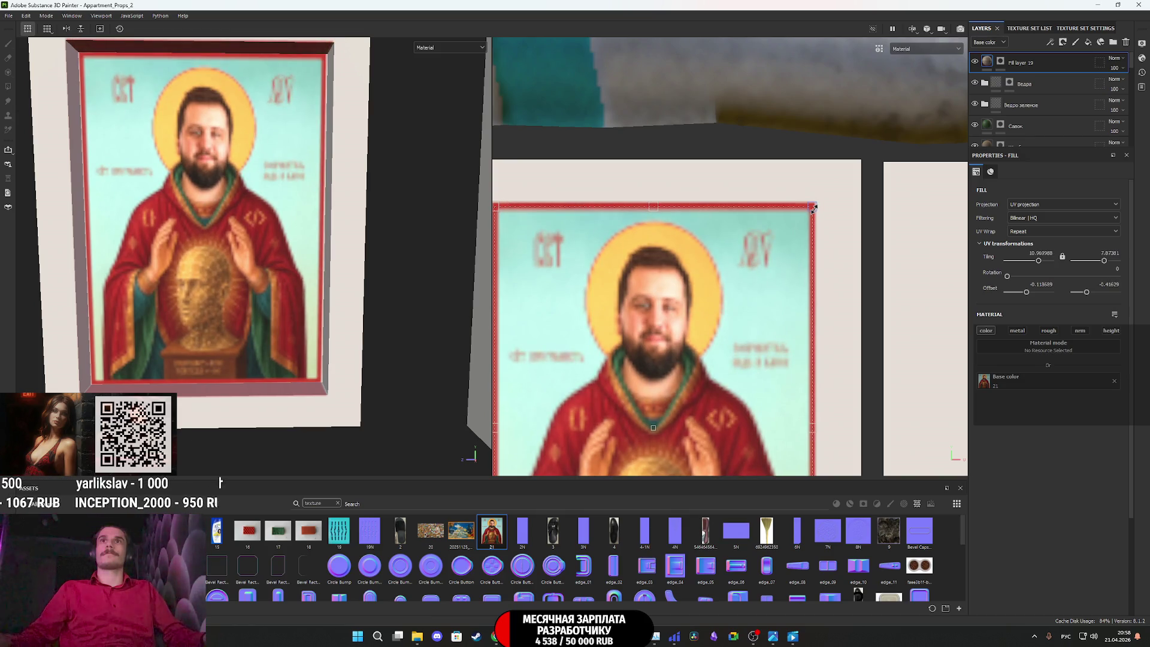
left_click_drag(224, 192, 243, 278, "alt")
scroll(230, 239, "up", 3)
scroll(235, 266, "down", 3)
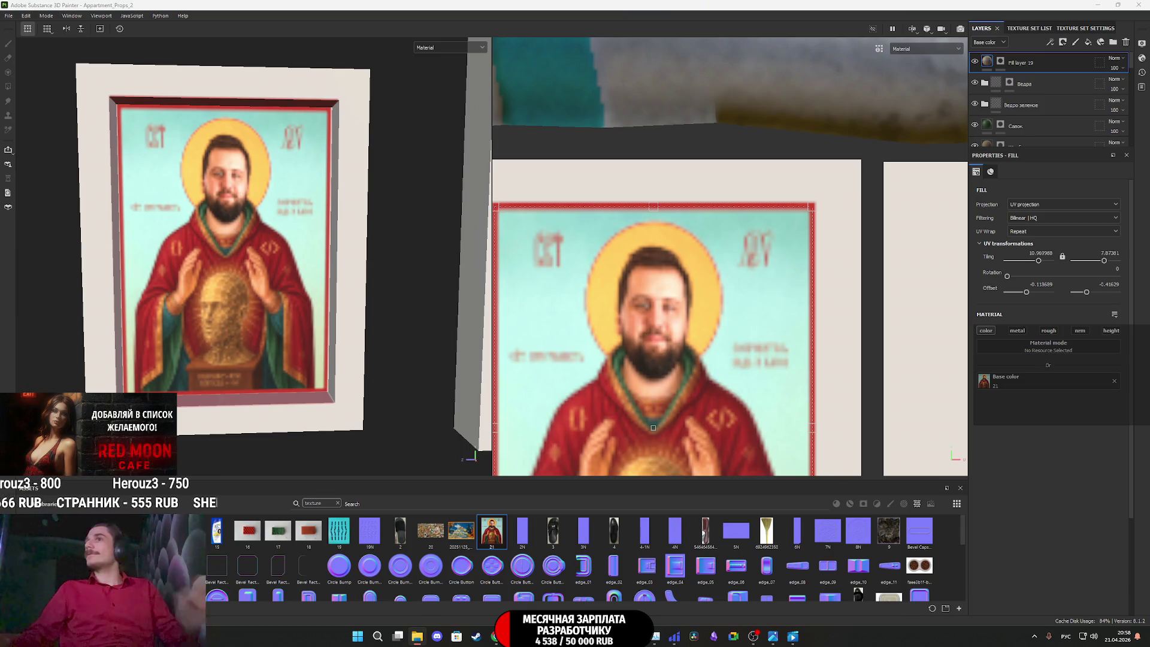
scroll(679, 294, "down", 8)
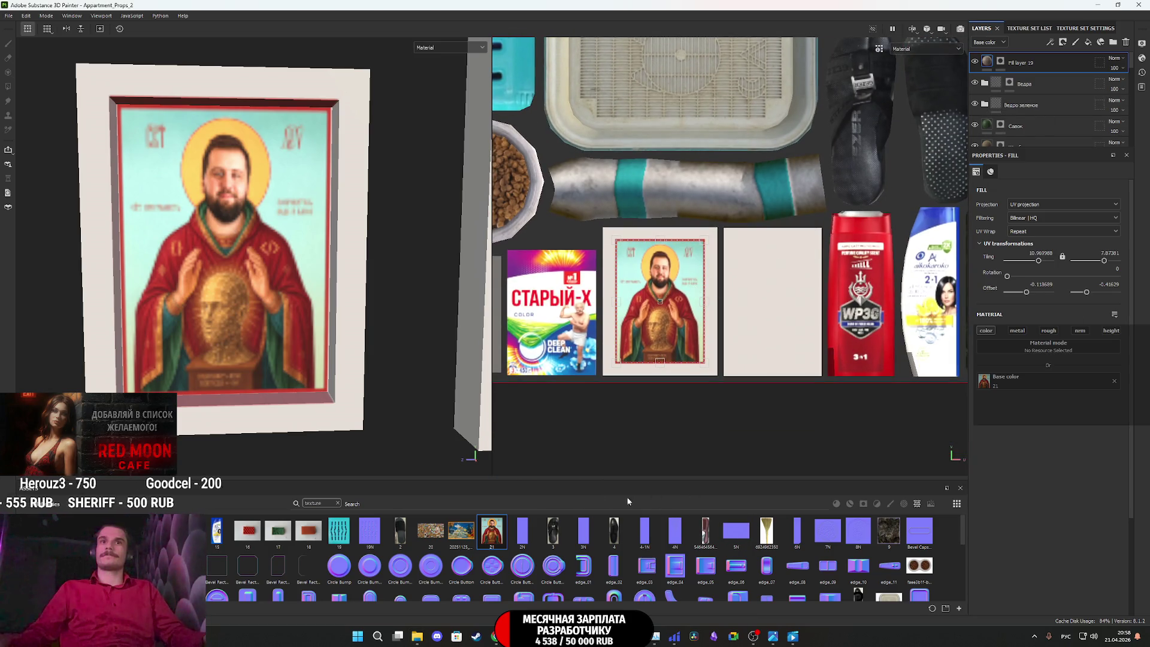
Add a Wood Rough material layer with a black mask
left_click(337, 502)
left_click(836, 503)
scroll(689, 556, "down", 2)
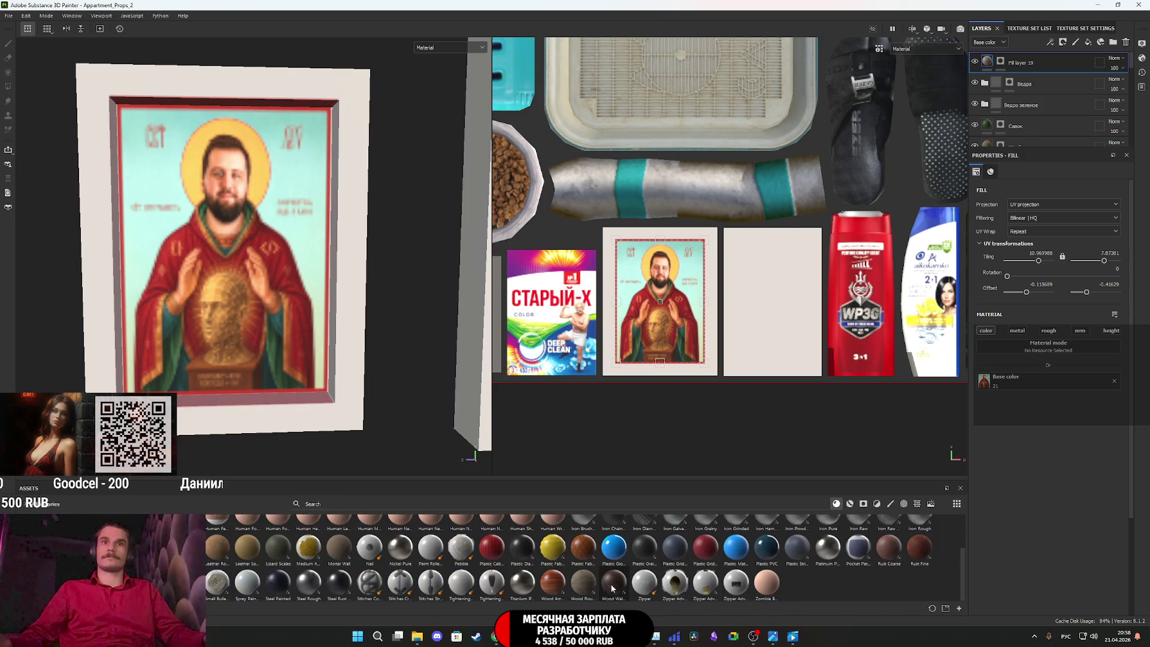
mouse_move(583, 580)
left_mouse_down()
mouse_move(596, 583)
mouse_move(1042, 86)
mouse_move(1031, 57)
mouse_move(1012, 61)
left_mouse_up()
right_click(991, 65)
left_click(1030, 120)
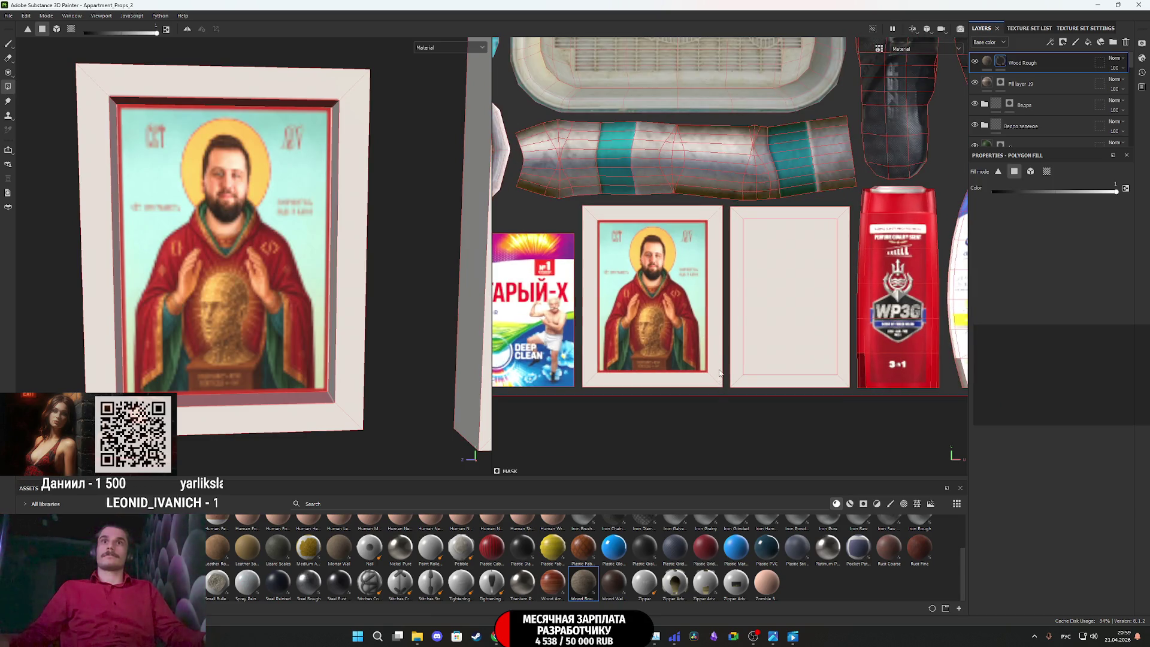
Polygon-fill the icon frame's side, top and border faces with wood, leaving the picture uncovered
left_click(718, 356)
key("ctrl+z")
key("ctrl+y")
key("ctrl+z")
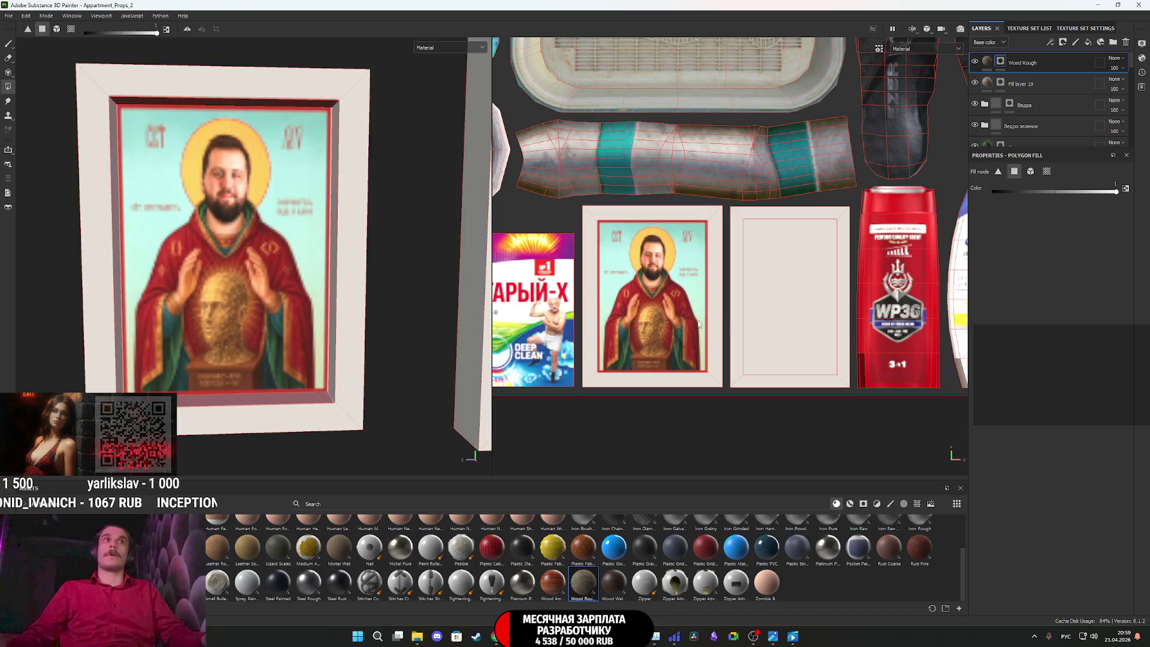
left_click(347, 269)
mouse_move(347, 269)
left_mouse_down("alt")
mouse_move(377, 200)
mouse_move(389, 204)
mouse_move(371, 203)
mouse_move(382, 226)
left_mouse_up("alt")
left_click(302, 178)
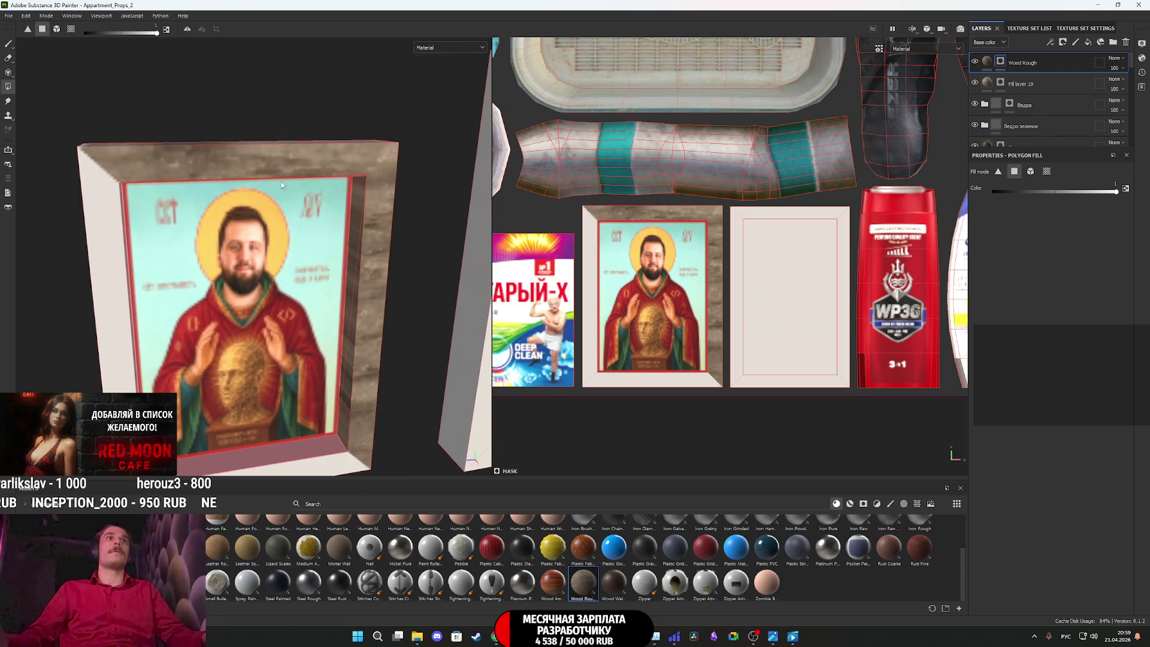
left_click(95, 259)
left_click_drag(95, 259, 278, 358, "alt")
left_click(278, 358)
left_click_drag(207, 282, 431, 289, "alt")
scroll(431, 289, "up", 3)
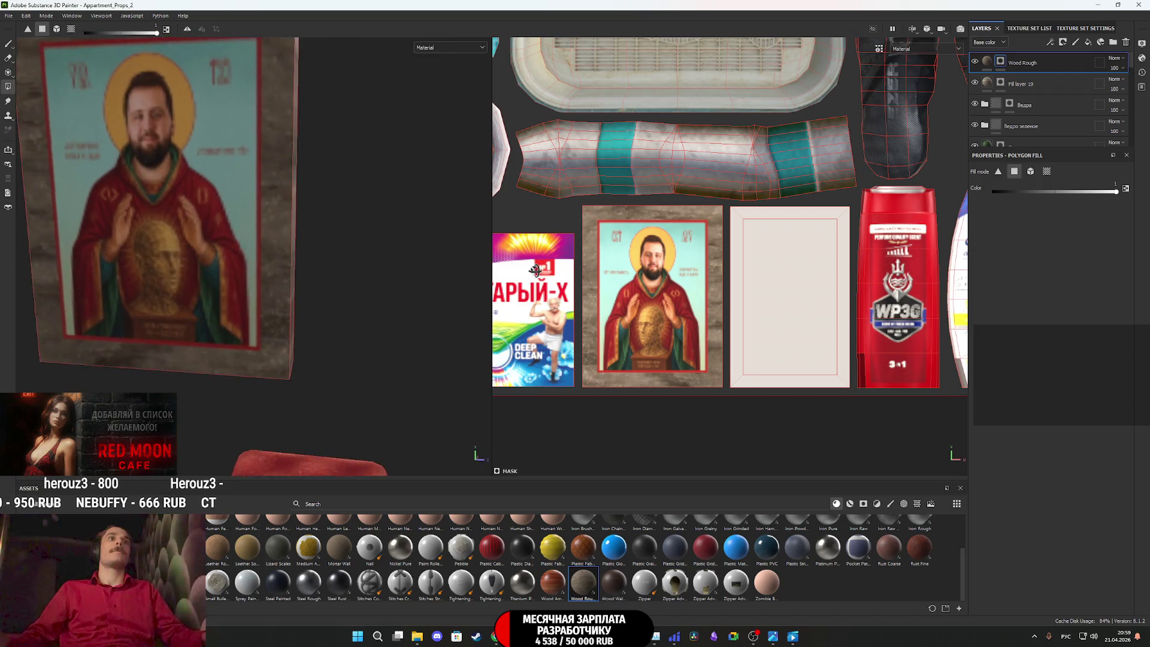
left_click_drag(532, 247, 211, 267, "alt")
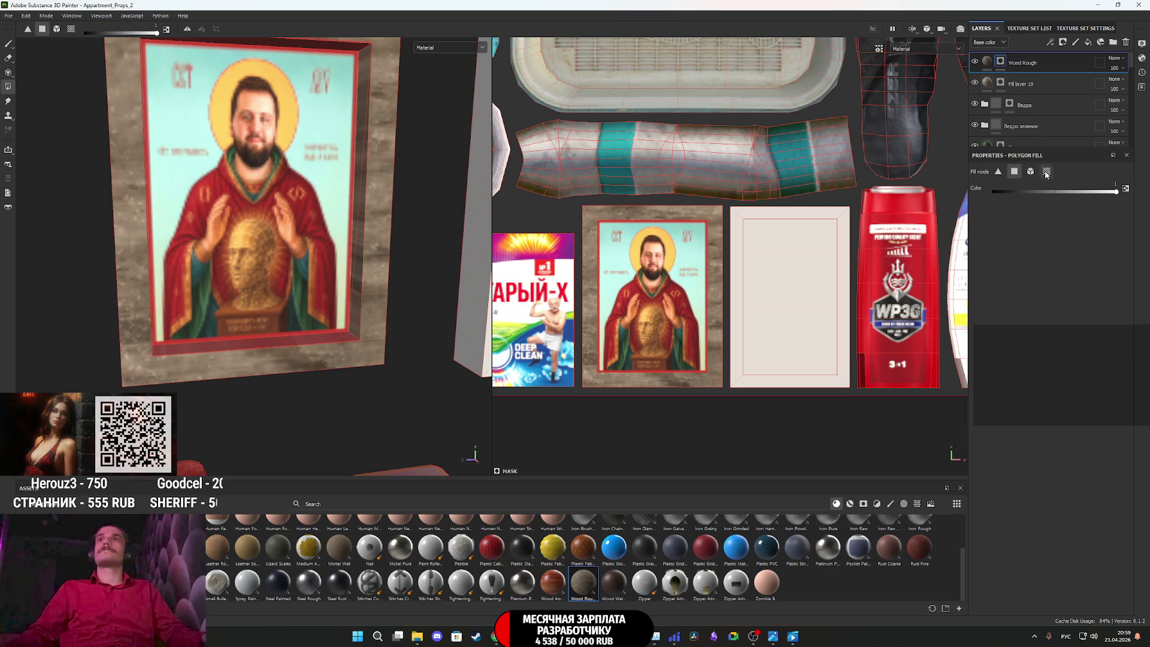
Make the Wood Rough color a darker brown and randomize its seed
left_click(991, 65)
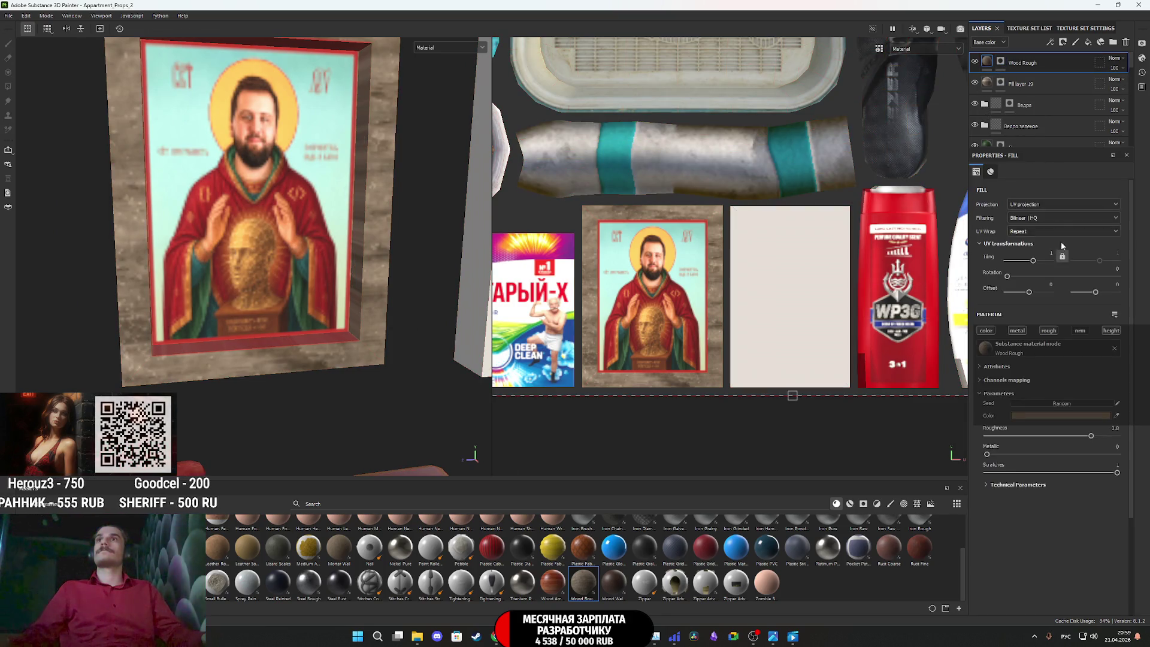
left_click(1048, 416)
left_click_drag(976, 473, 991, 472)
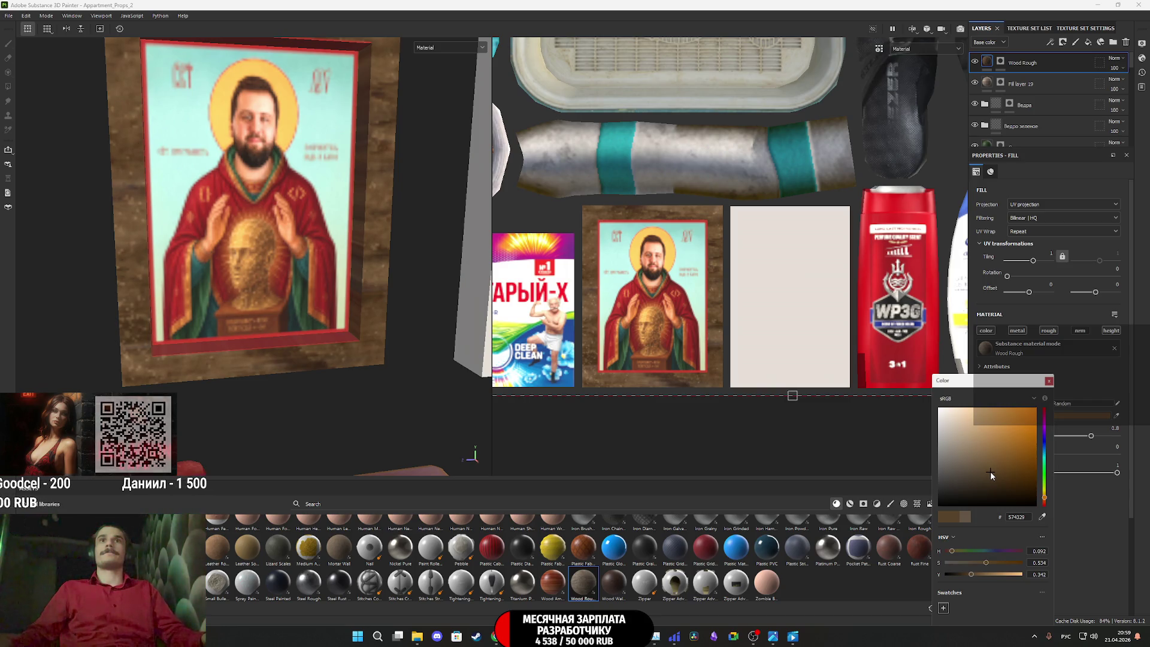
left_click(1049, 381)
left_click(1064, 405)
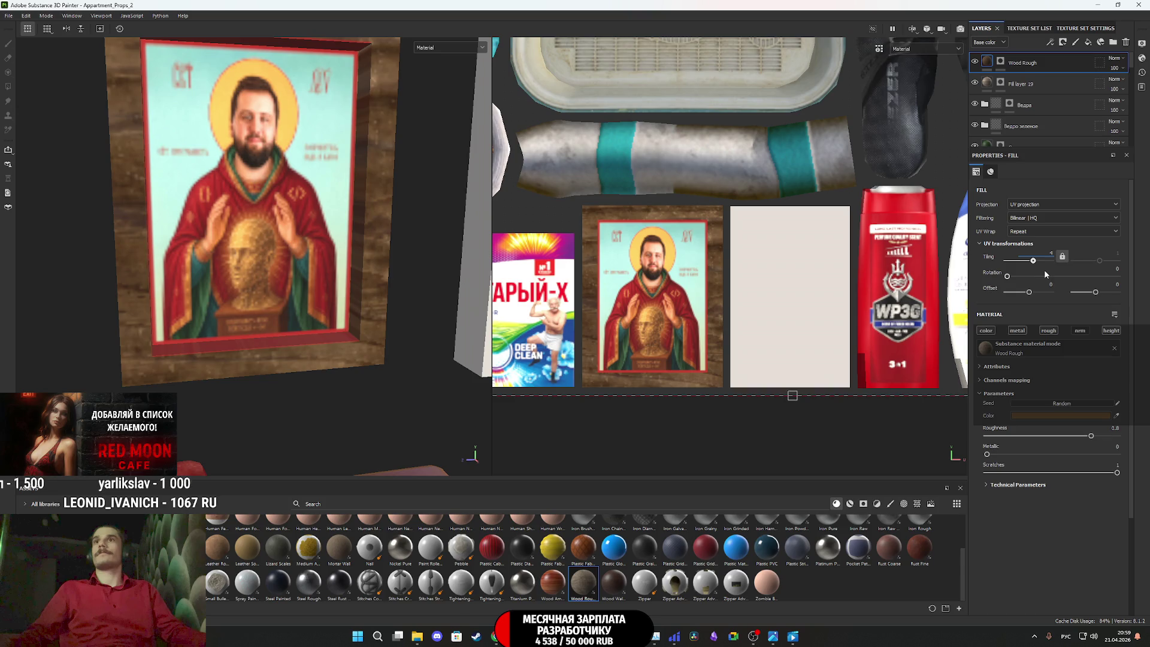
key("f")
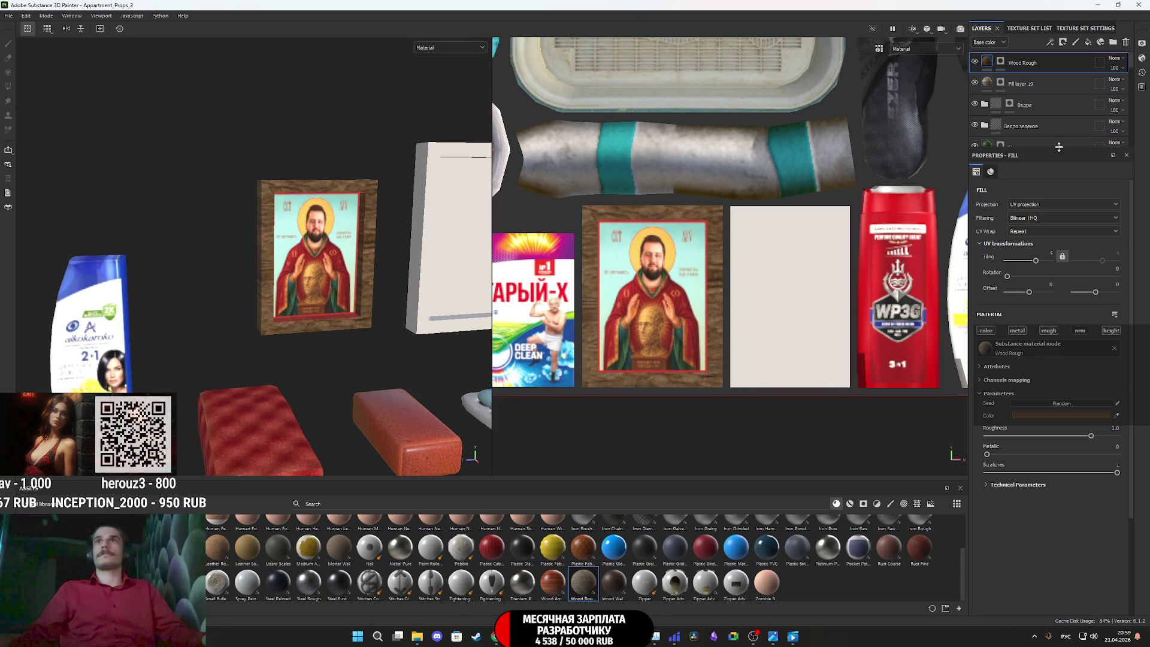
Move the Wood Rough UV offset to about -0.12, -0.37 in the 2D view, then inspect the frame
scroll(729, 216, "down", 5)
key("f")
scroll(768, 361, "up", 6)
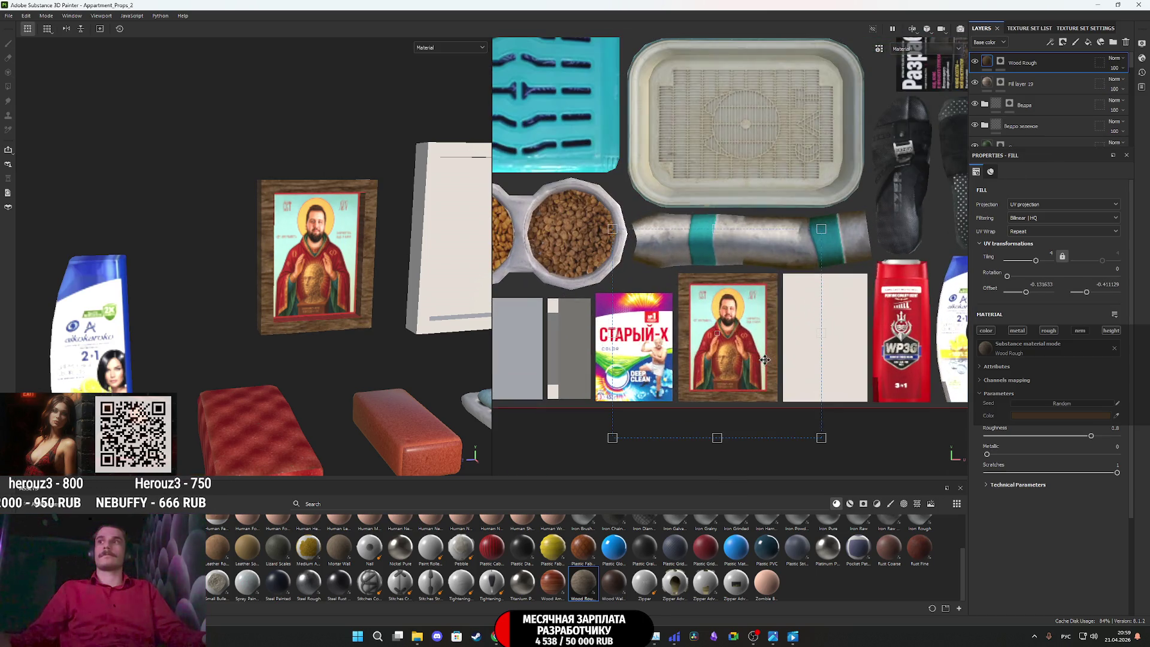
left_click_drag(768, 361, 772, 331)
scroll(349, 244, "down", 6)
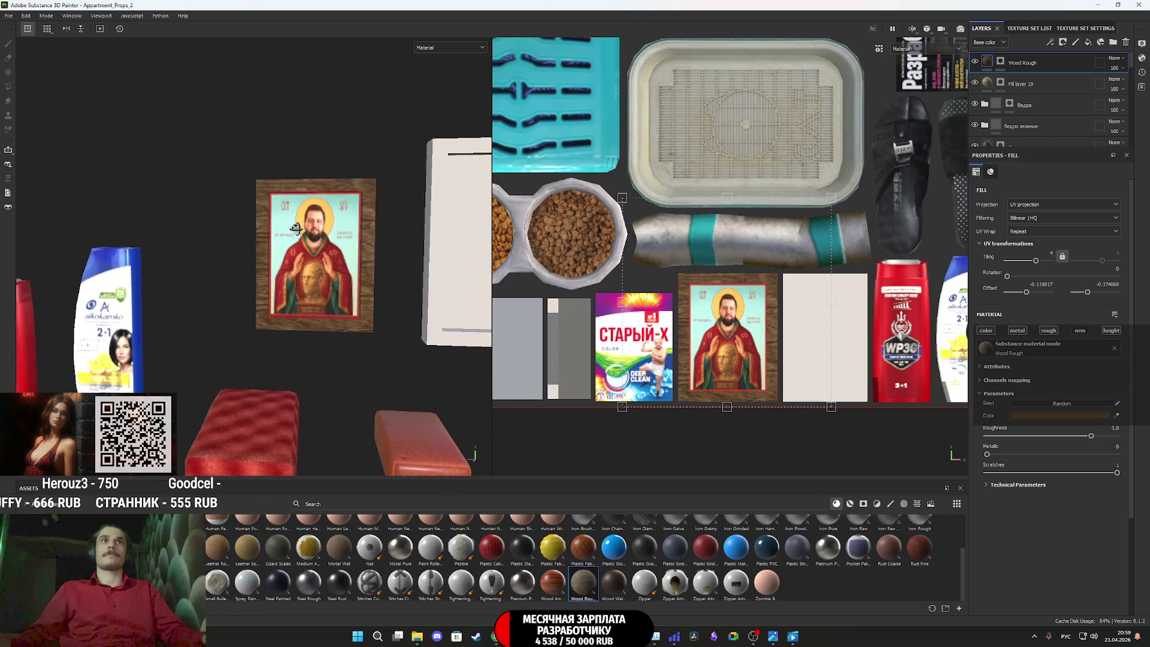
middle_click_drag(313, 253, 286, 262)
left_click_drag(286, 261, 321, 260, "alt")
scroll(287, 263, "up", 8)
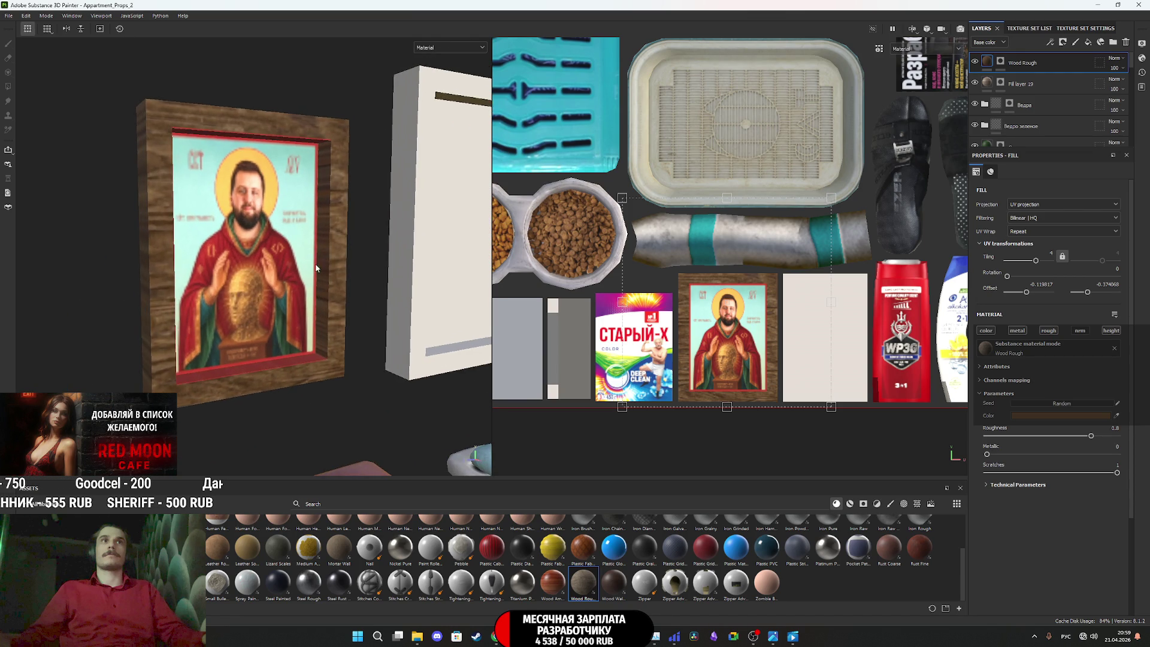
scroll(321, 261, "down", 8)
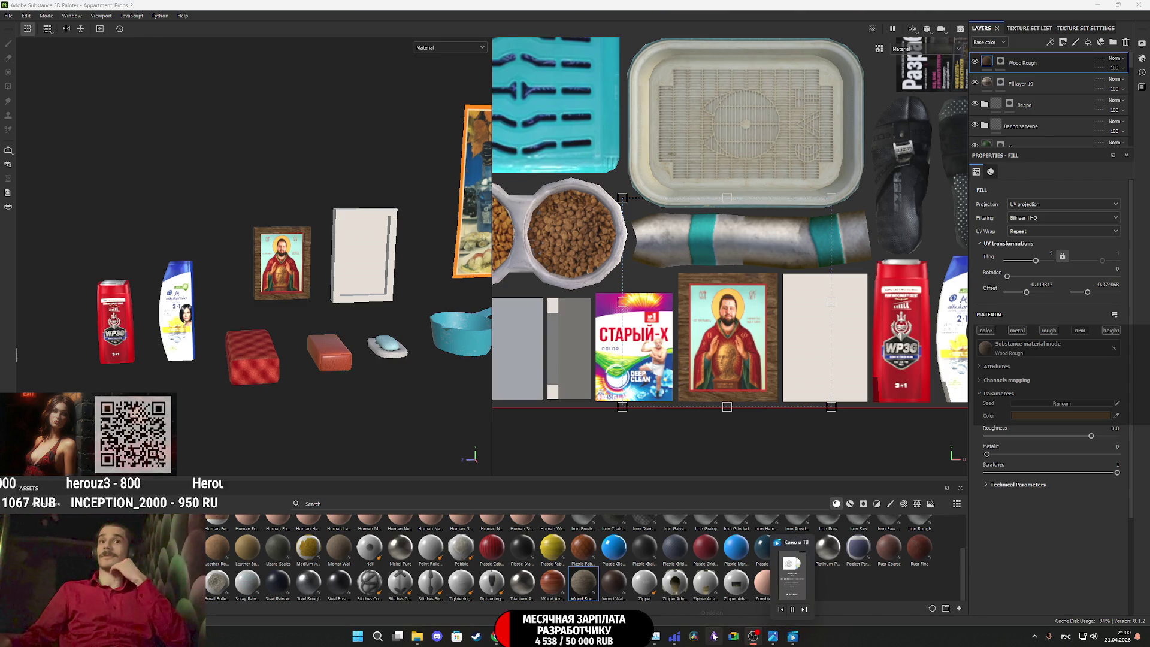
Orbit and zoom the viewport to inspect the icon frame's wood finish up close
mouse_move(677, 638)
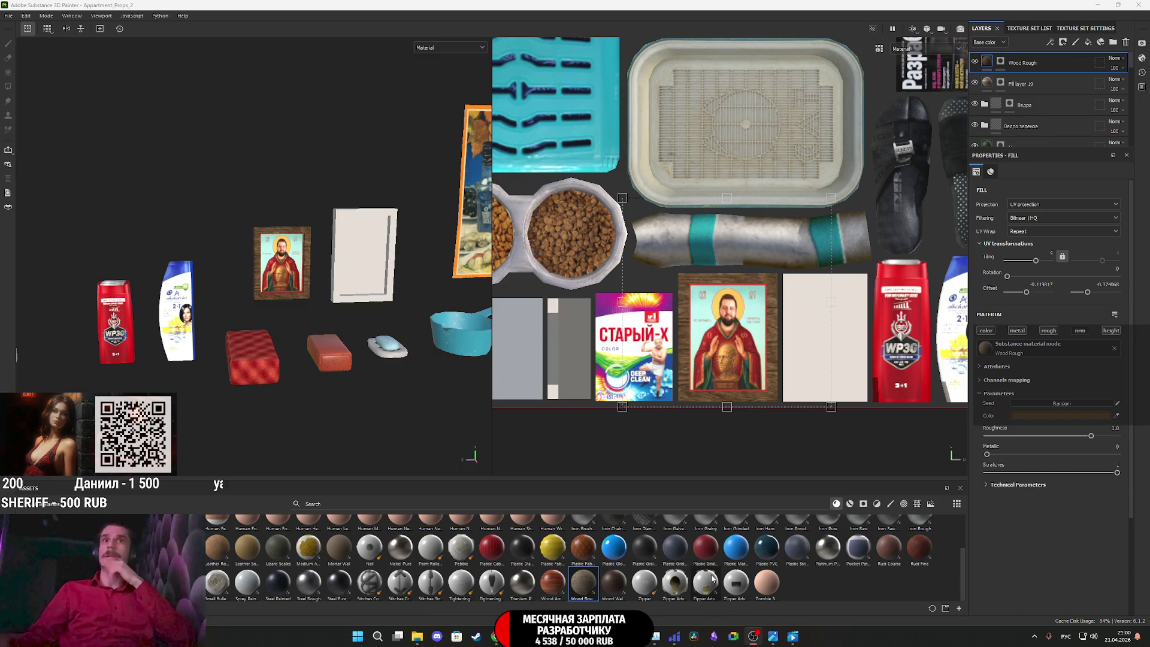
scroll(364, 307, "up", 2)
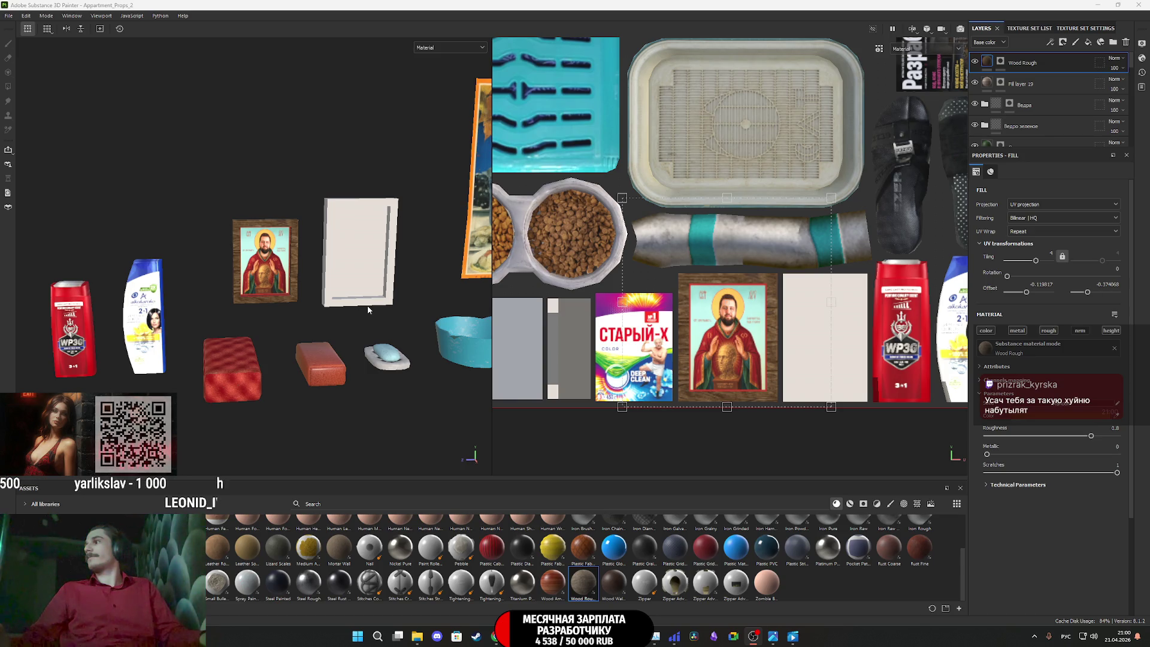
scroll(267, 287, "up", 5)
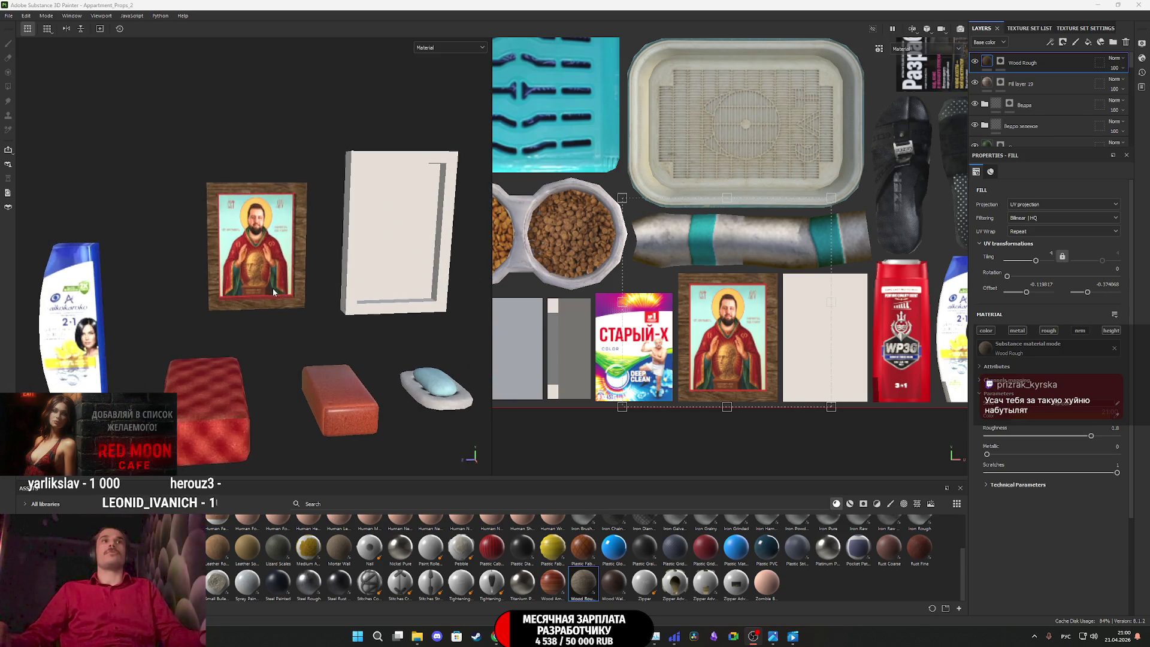
mouse_move(245, 256)
left_mouse_down("alt")
mouse_move(291, 360)
mouse_move(277, 318)
left_mouse_up("alt")
scroll(290, 387, "up", 3)
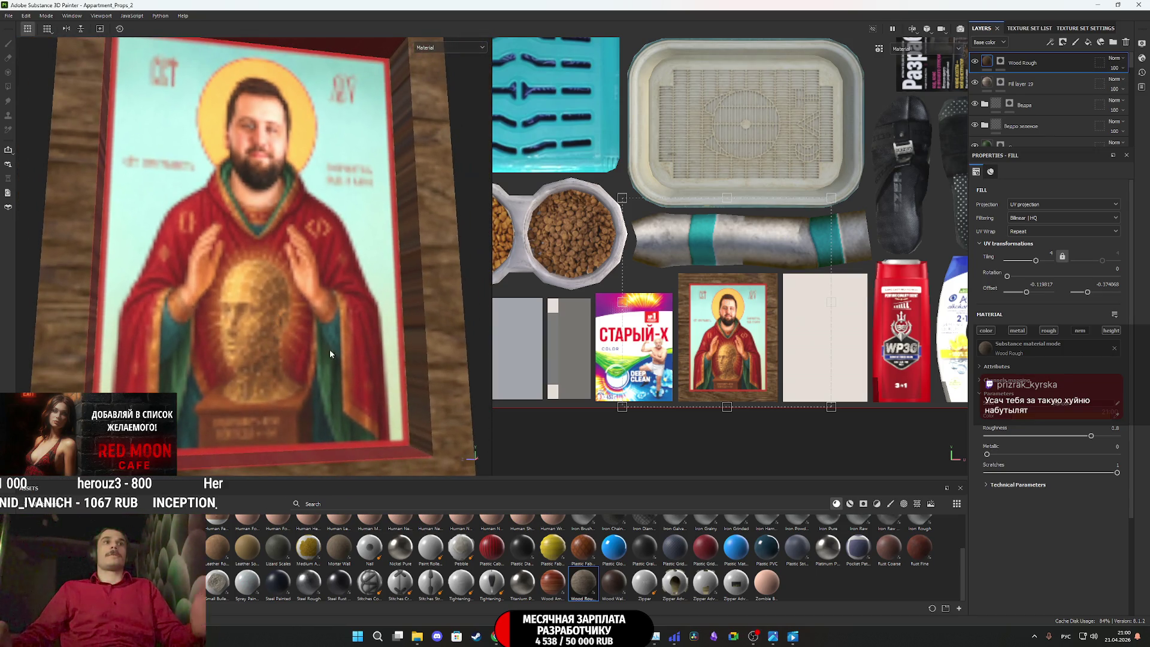
scroll(279, 321, "down", 5)
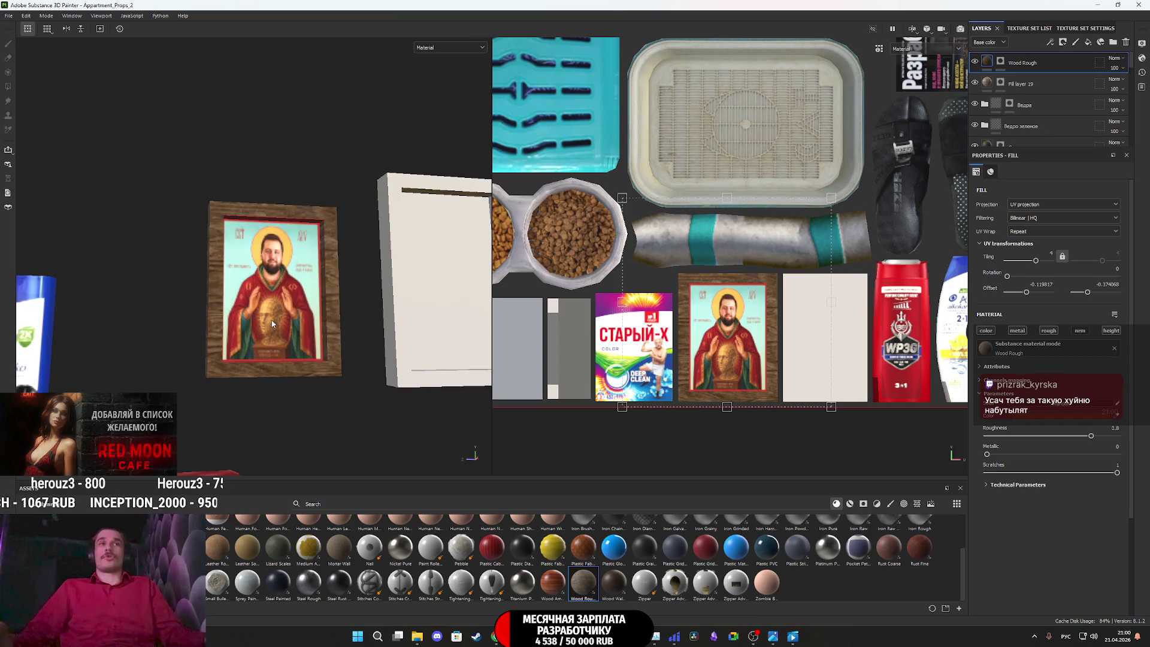
scroll(286, 335, "down", 2)
scroll(287, 335, "up", 3)
middle_click_drag(286, 335, 315, 306, "alt")
Pull back over the props, then switch to the Twitch stream manager in Chrome
scroll(315, 306, "down", 3)
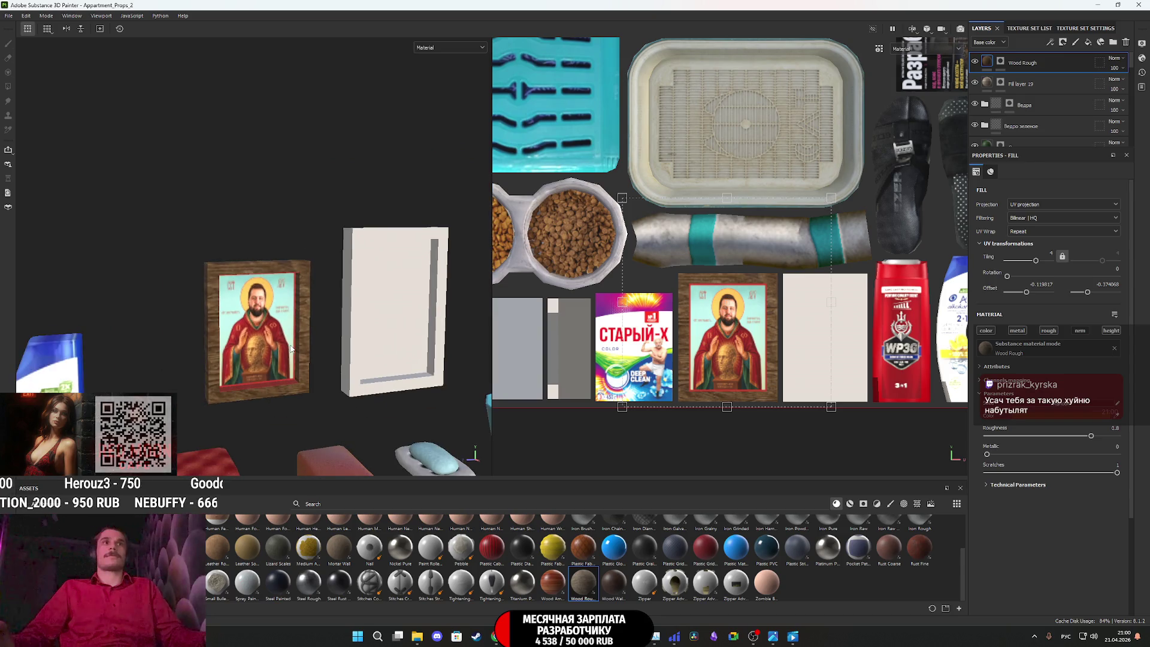
middle_click_drag(275, 369, 240, 363, "alt")
scroll(355, 346, "down", 2)
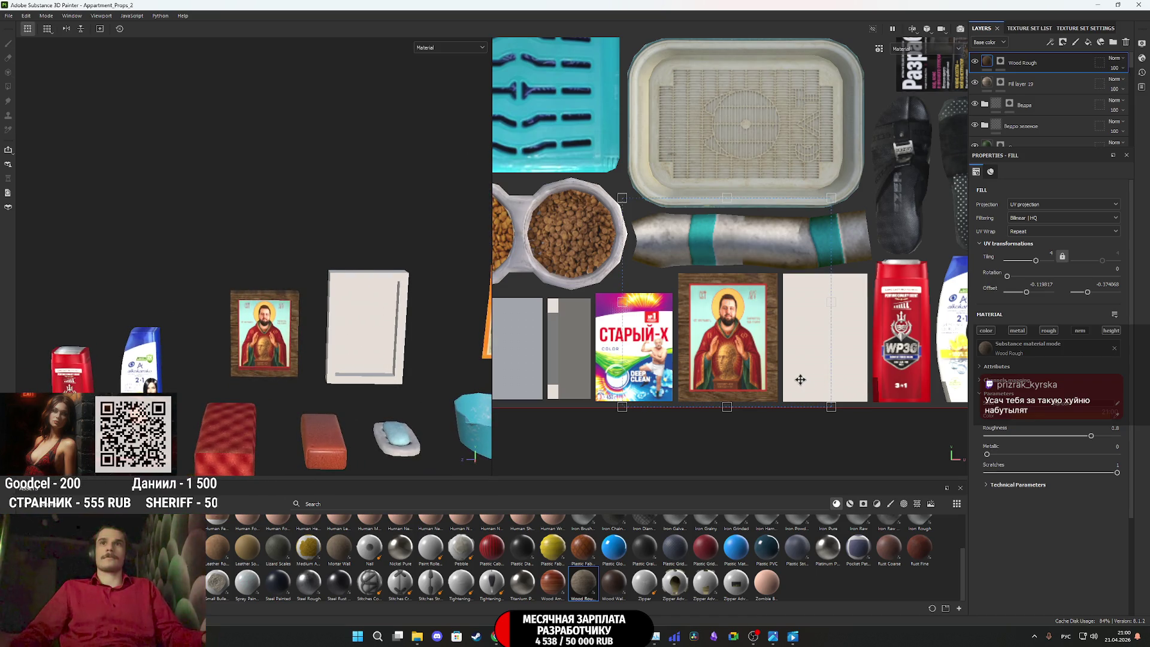
left_click(498, 639)
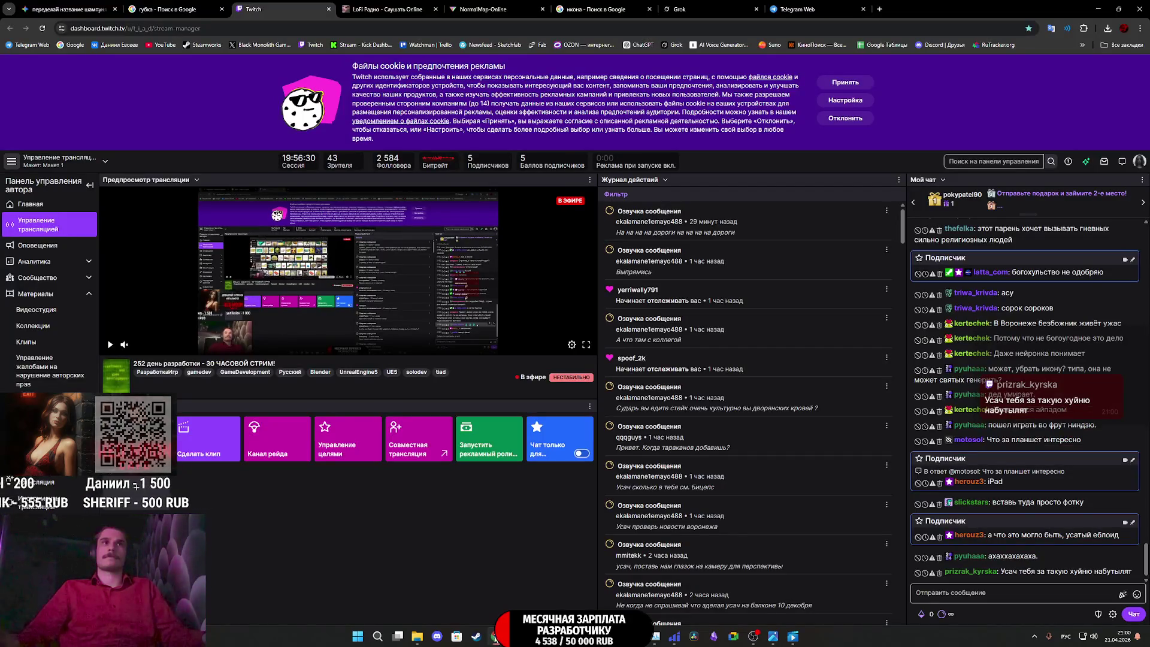
left_click(422, 639)
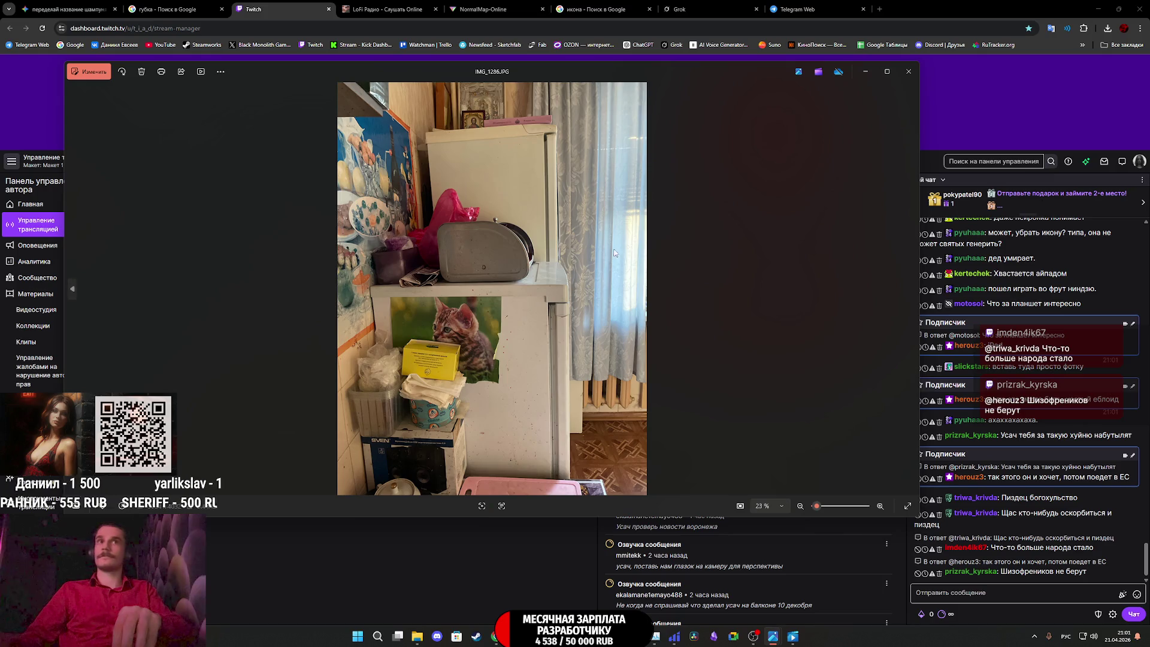
key("Right")
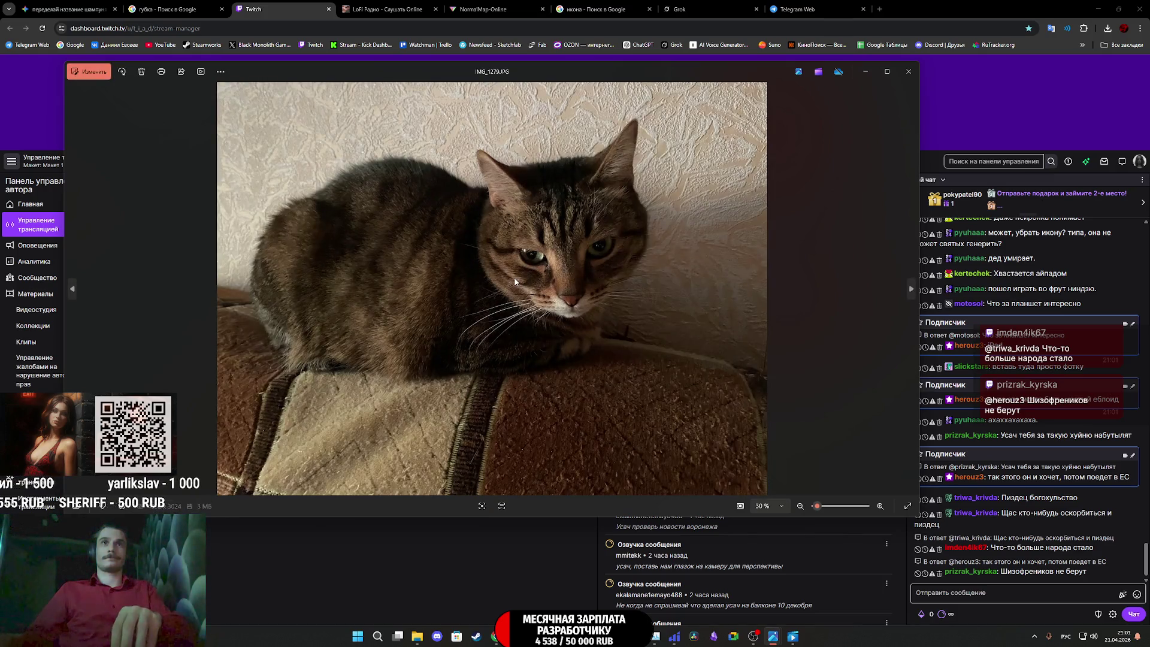
key("Left")
key("Left")
key("Left")
key("Left")
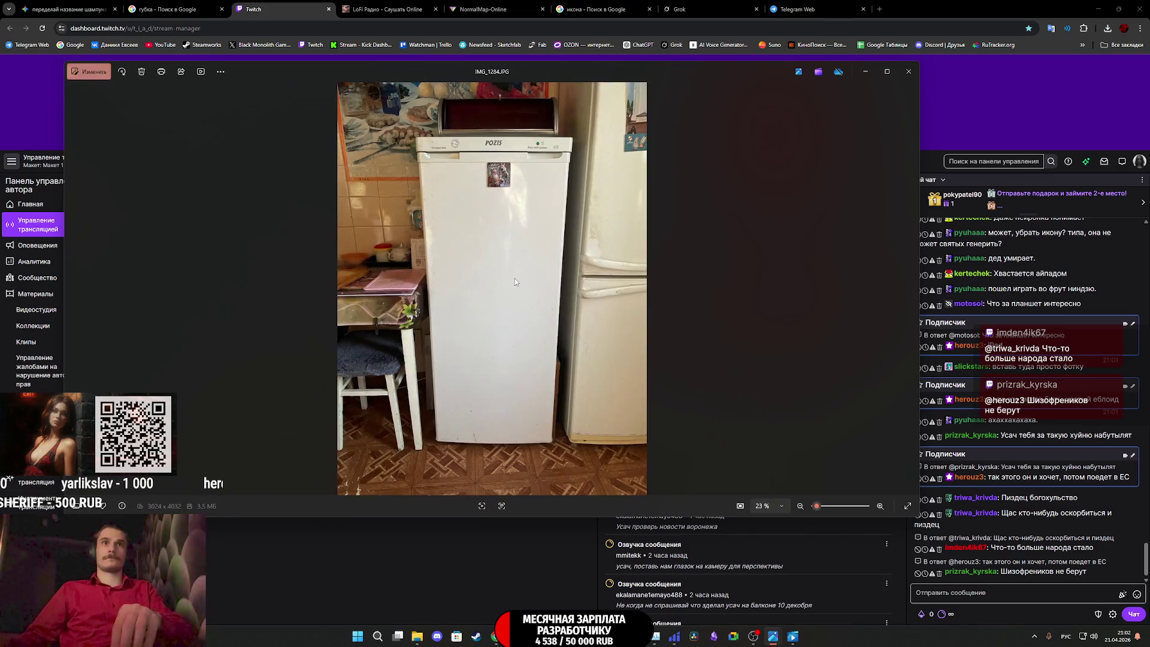
key("Left")
key("Left")
key("Left")
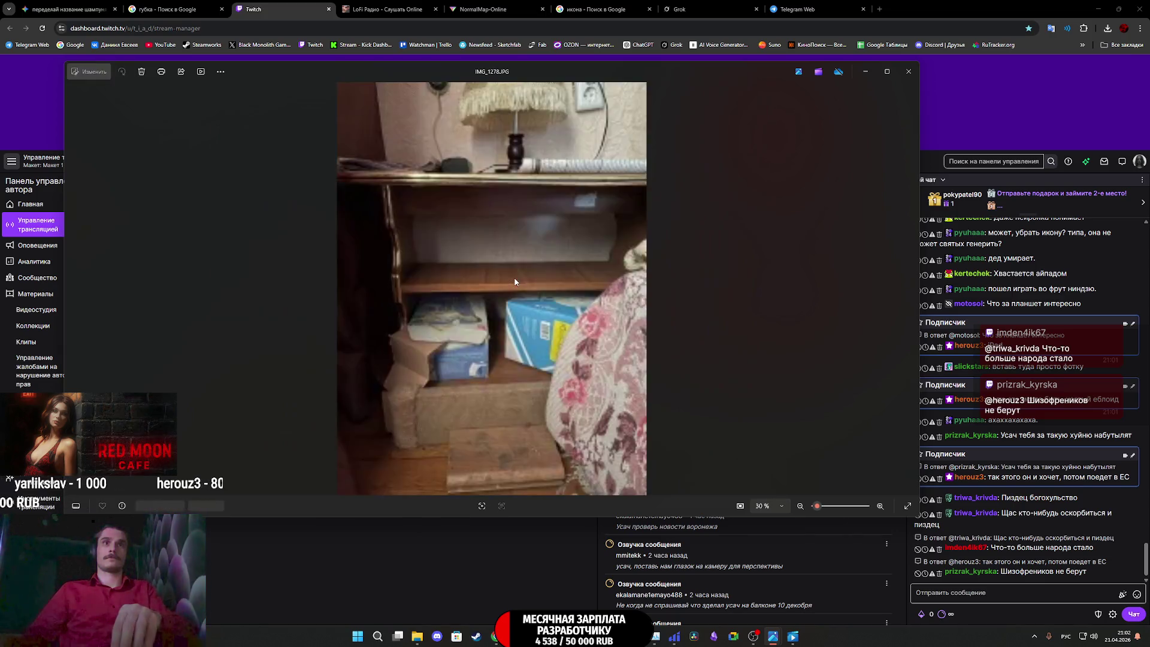
key("Right")
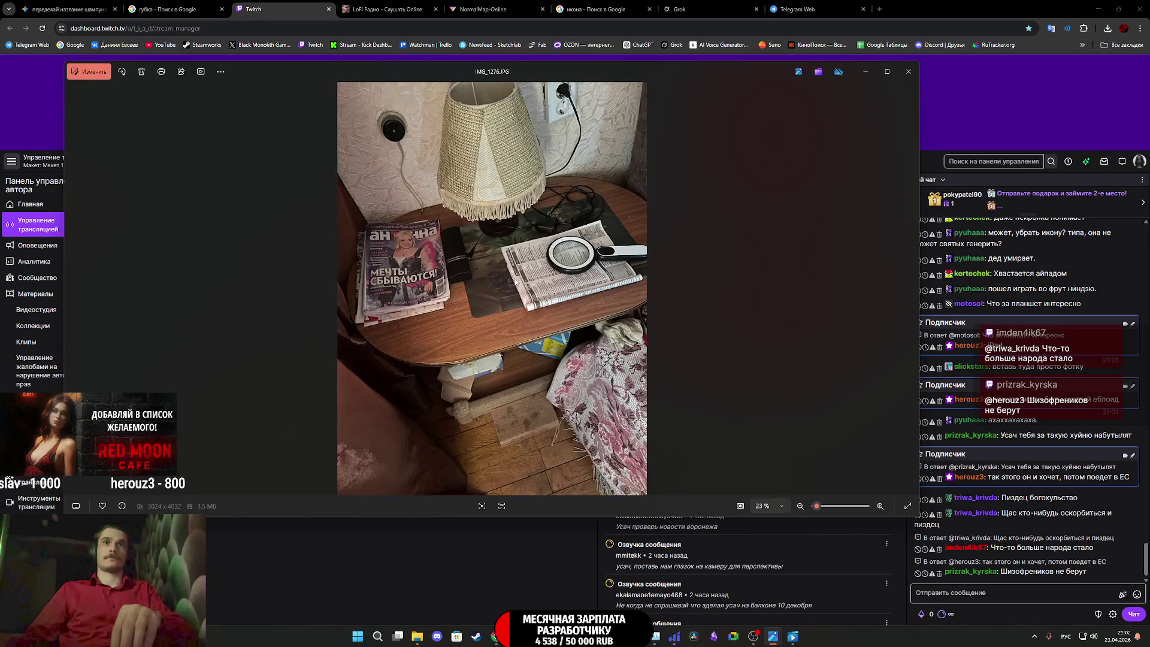
scroll(233, 266, "up", 5)
scroll(225, 236, "down", 10)
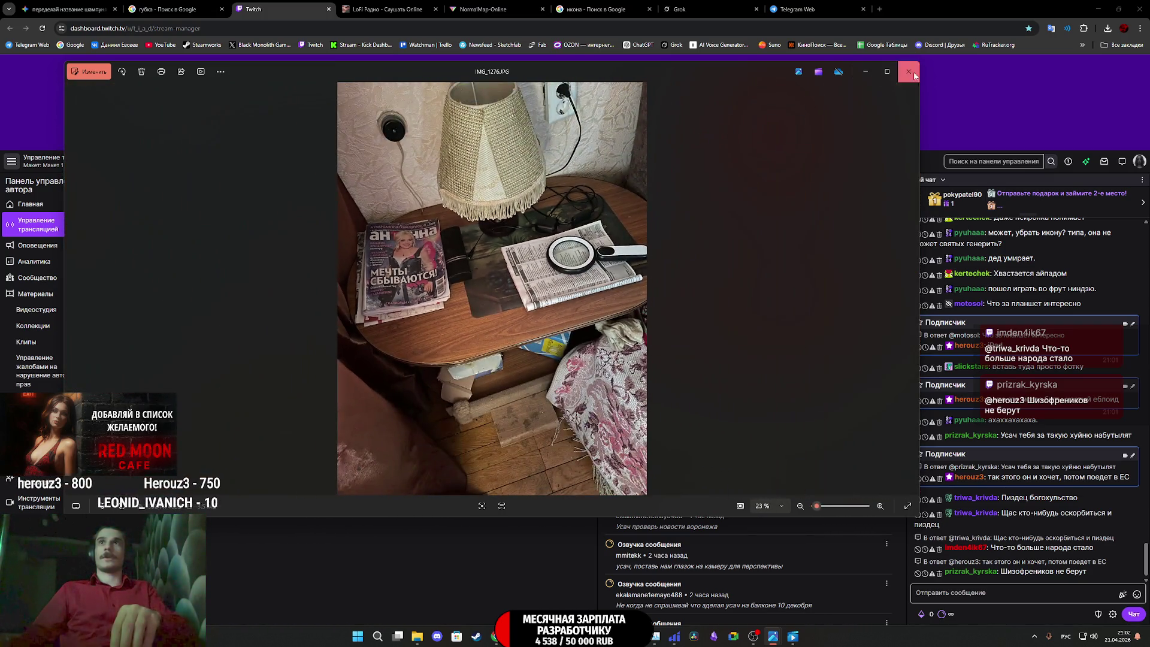
left_click(908, 71)
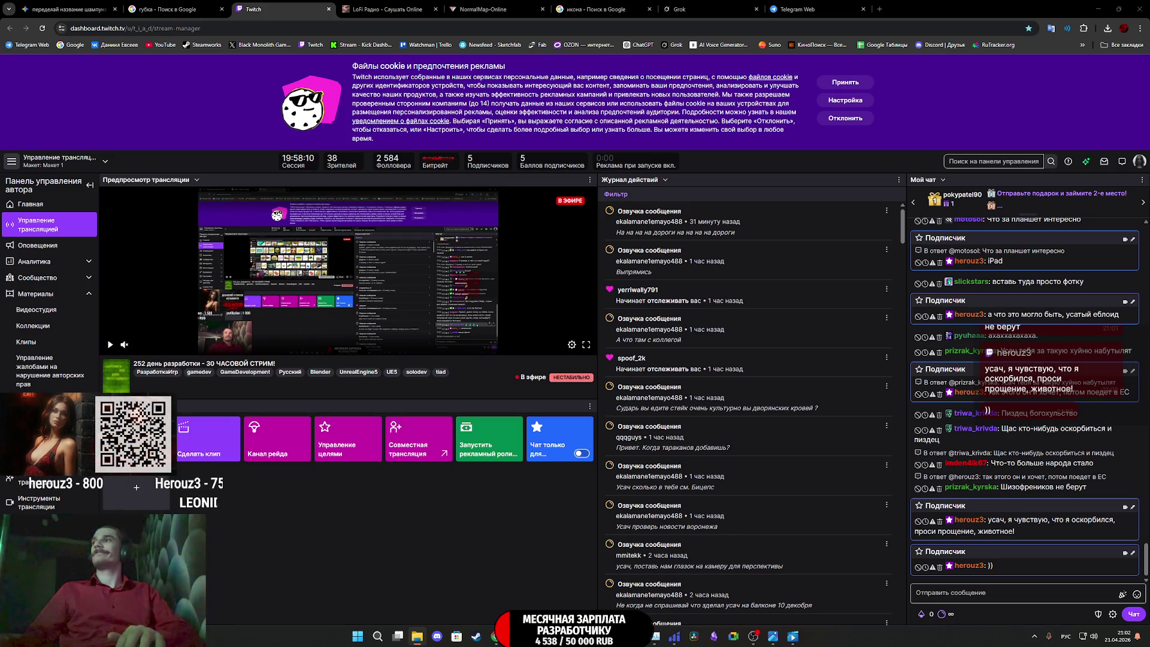
left_click(879, 9)
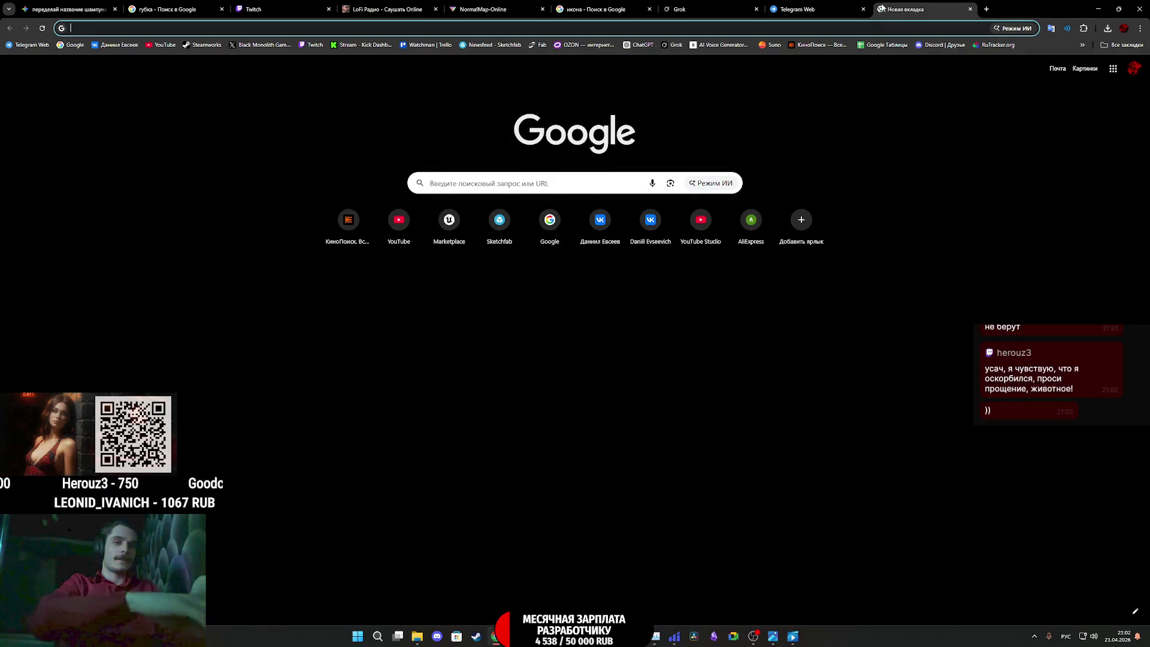
Search Google Images for 'православный календарь' and preview the 2026 and 2023 calendars
type("про")
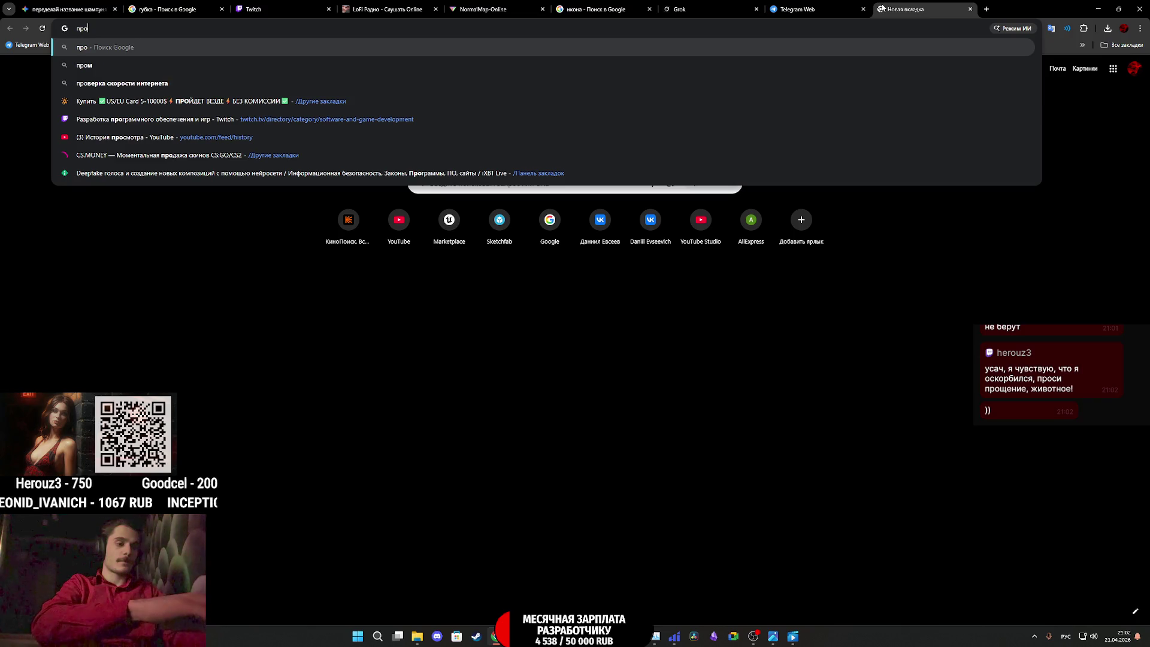
type("васла")
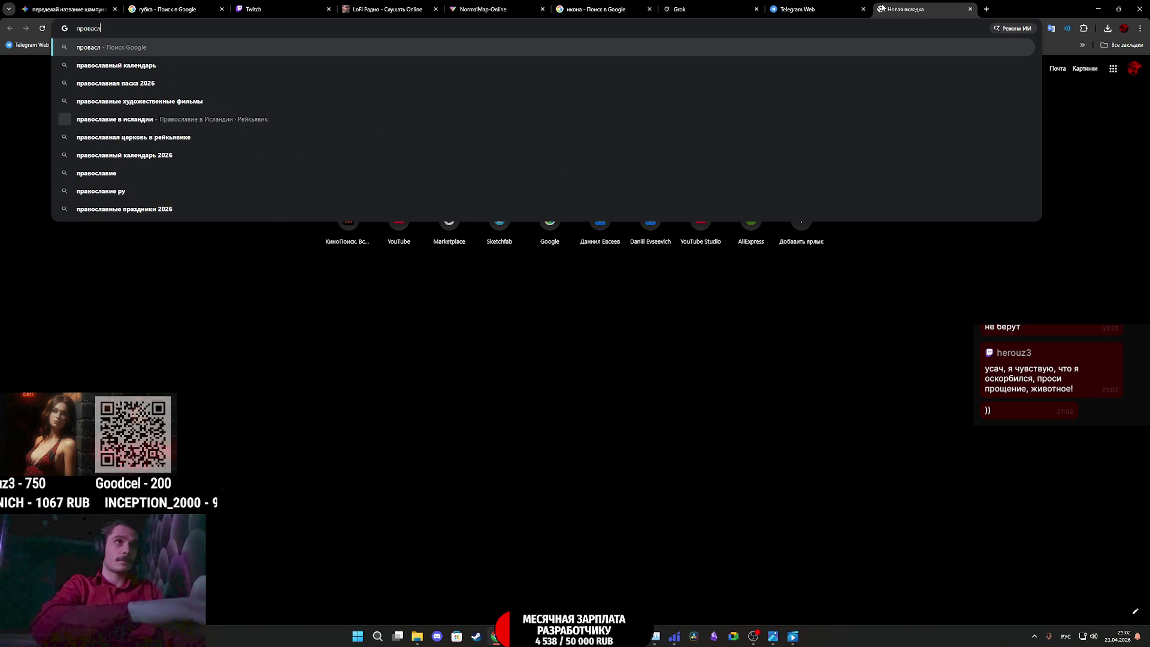
key("Down")
key("Return")
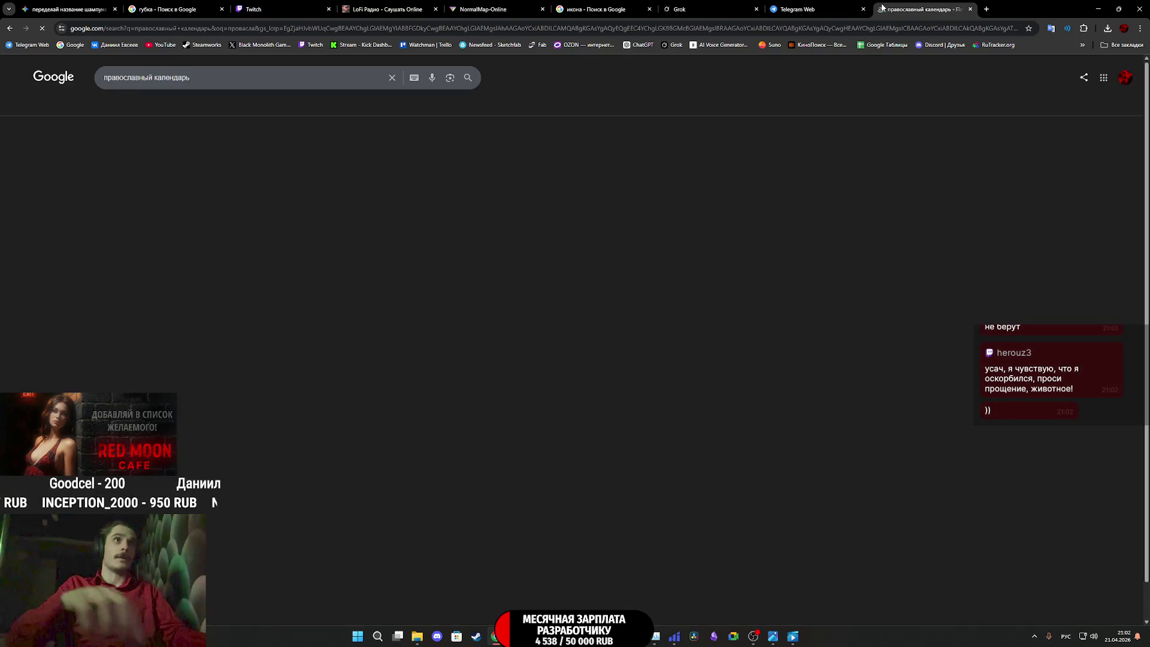
left_click(172, 106)
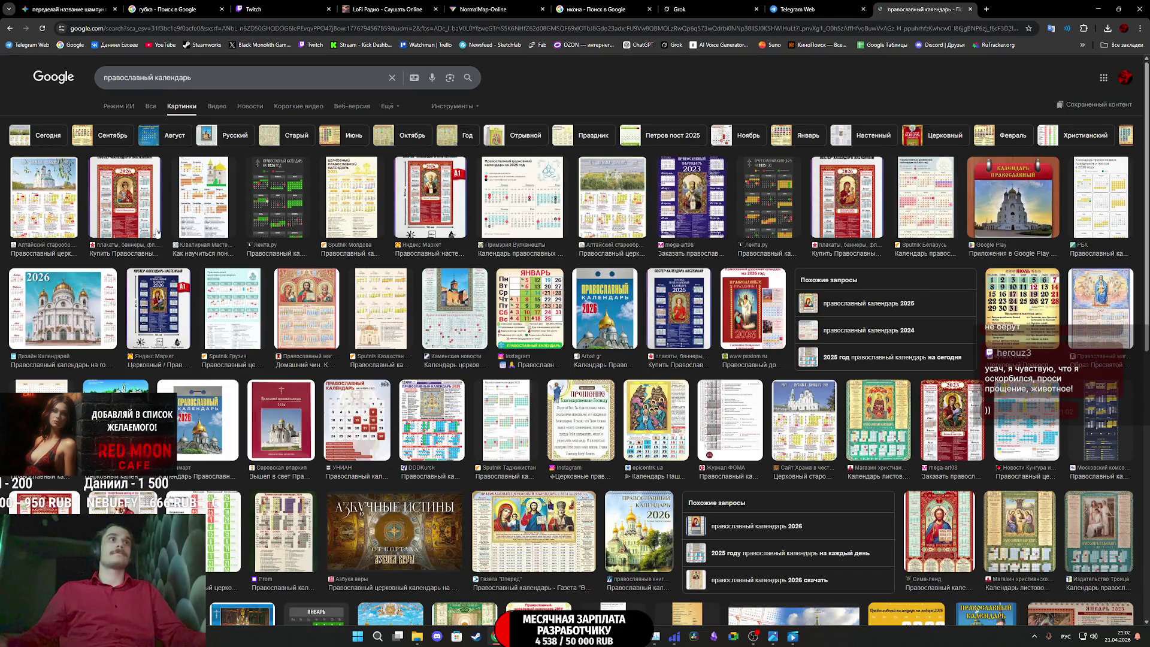
left_click(135, 211)
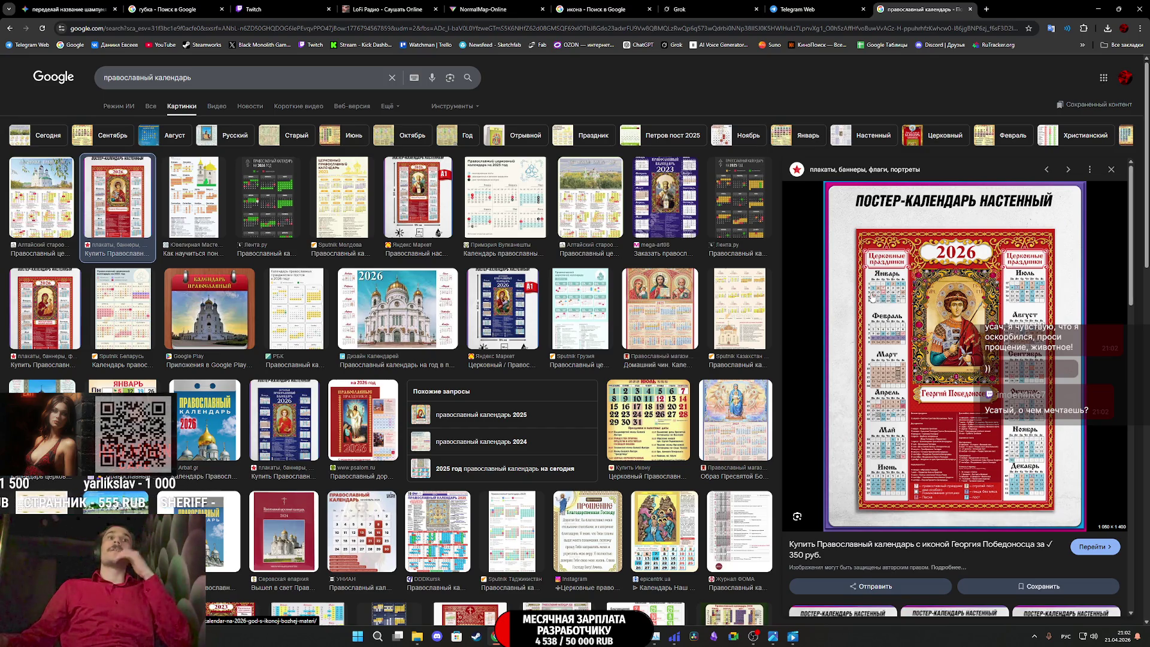
left_click(671, 212)
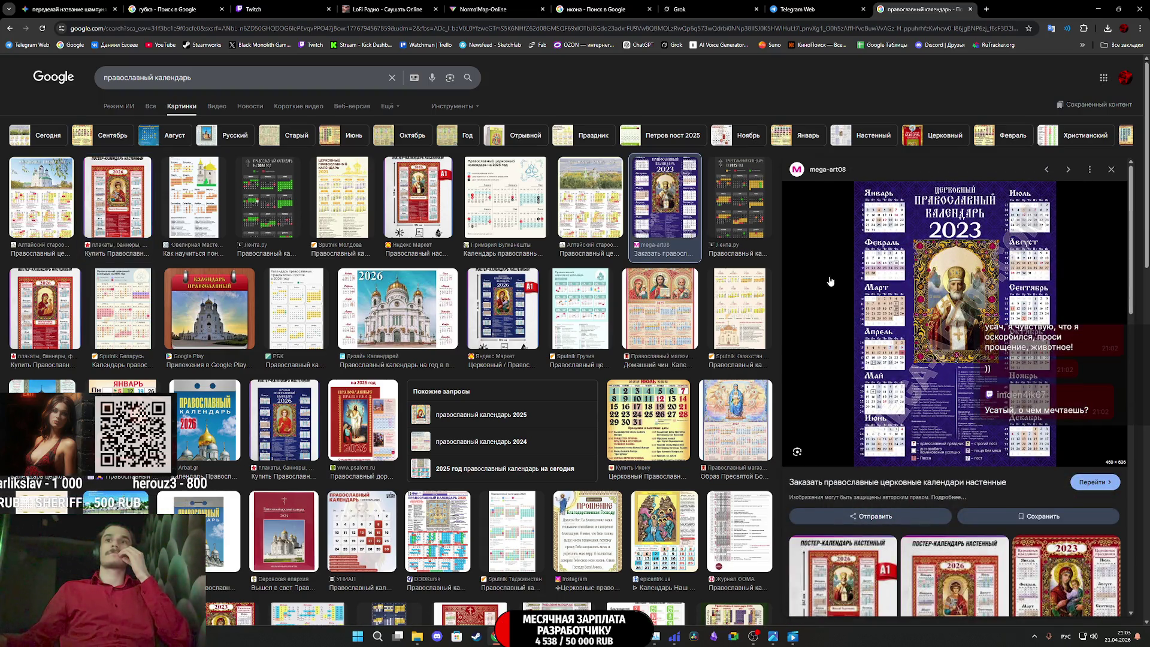
Refine the image search to 'православный календарь 2021'
left_click(245, 77)
type("2021")
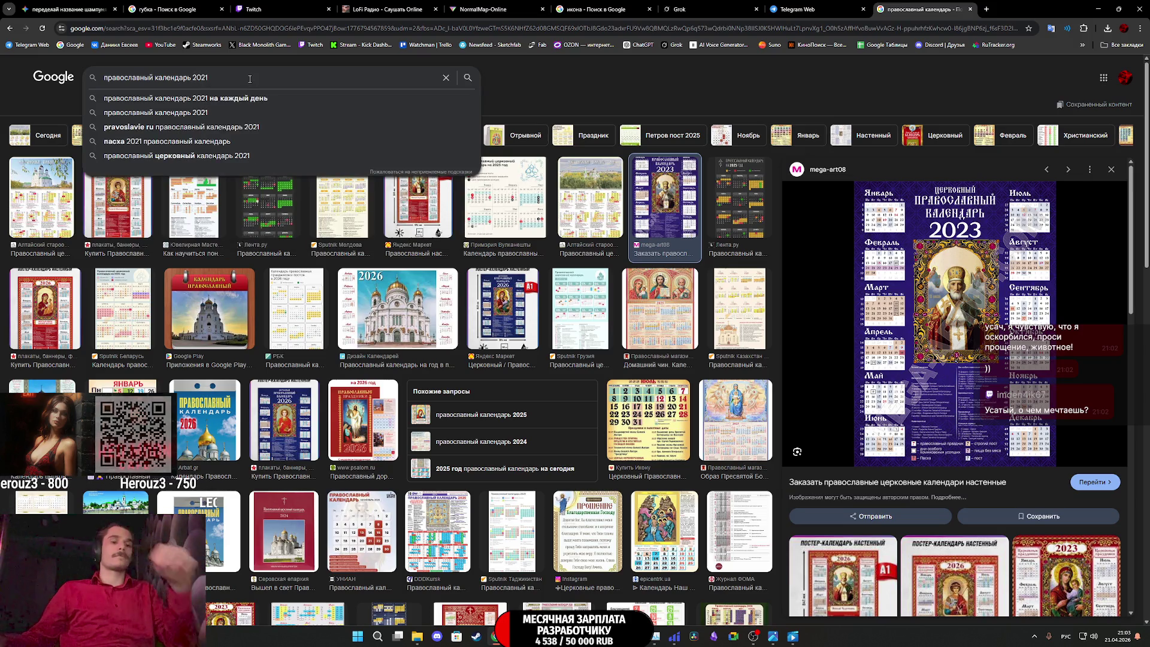
key("Return")
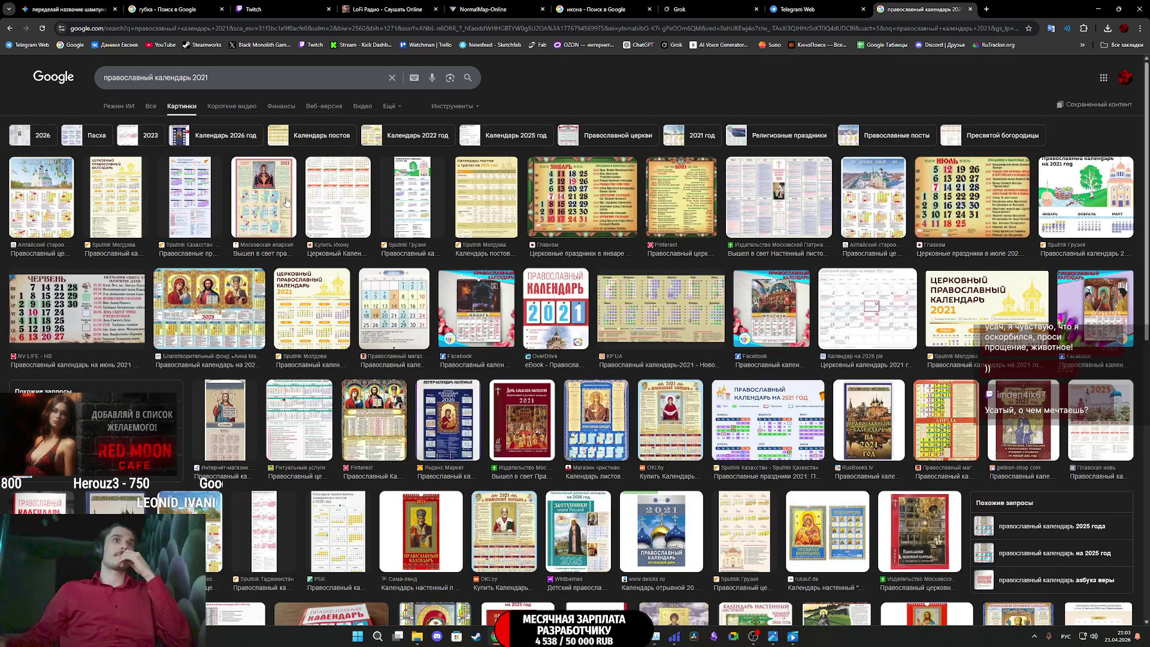
left_click(41, 197)
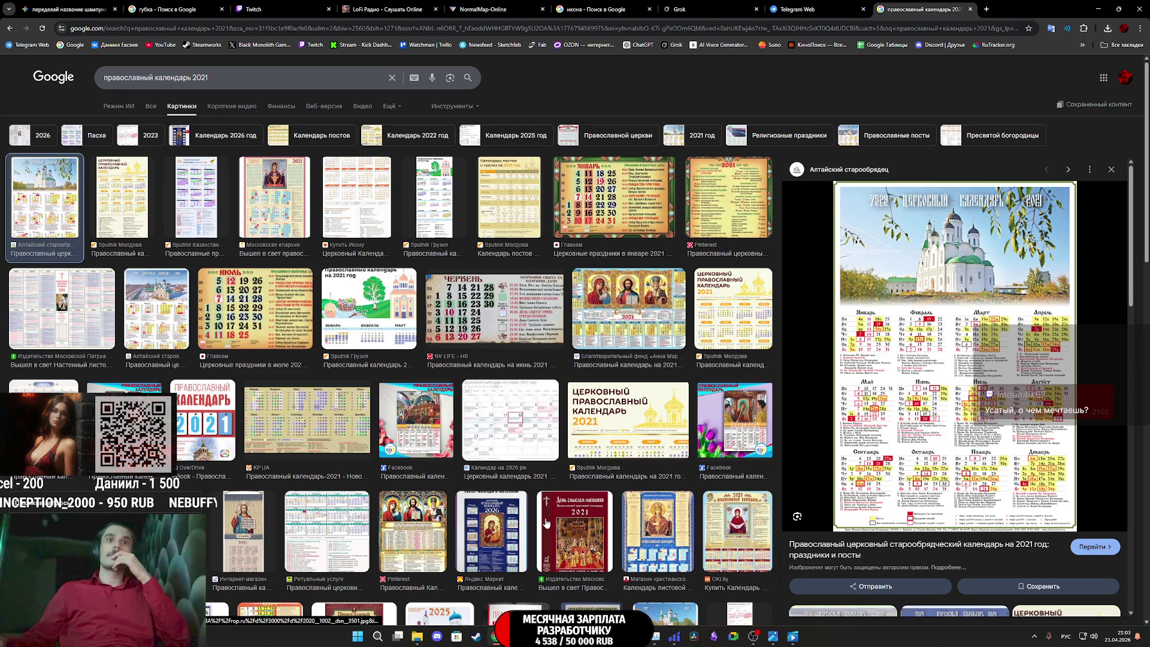
left_click(740, 539)
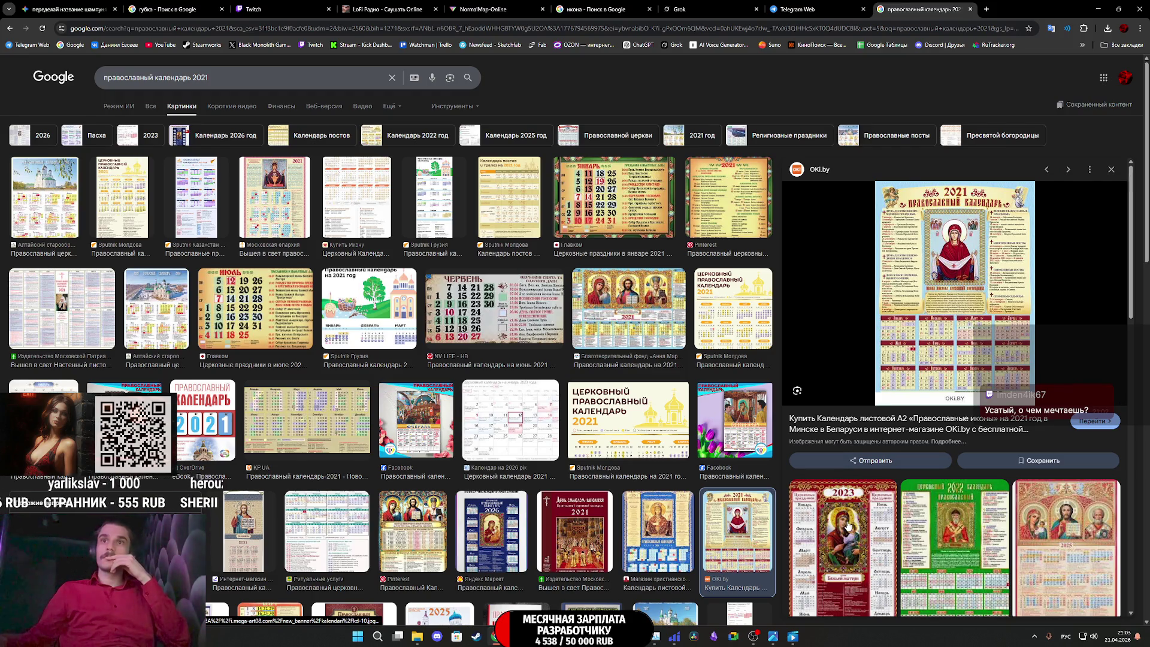
scroll(848, 520, "down", 2)
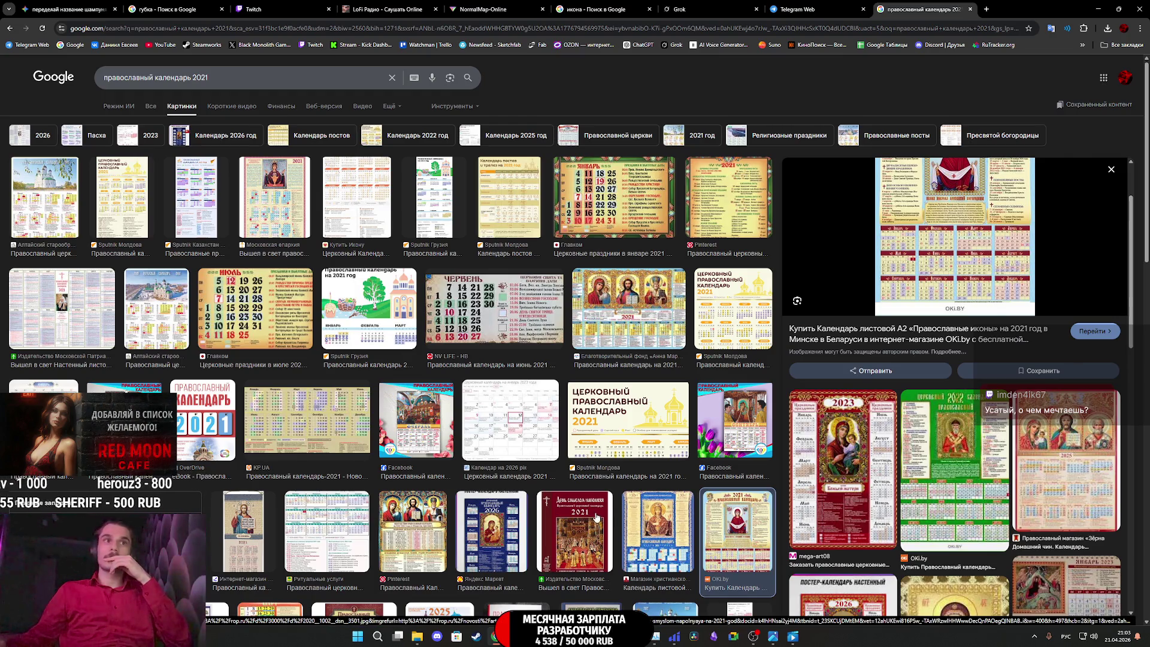
scroll(602, 514, "down", 2)
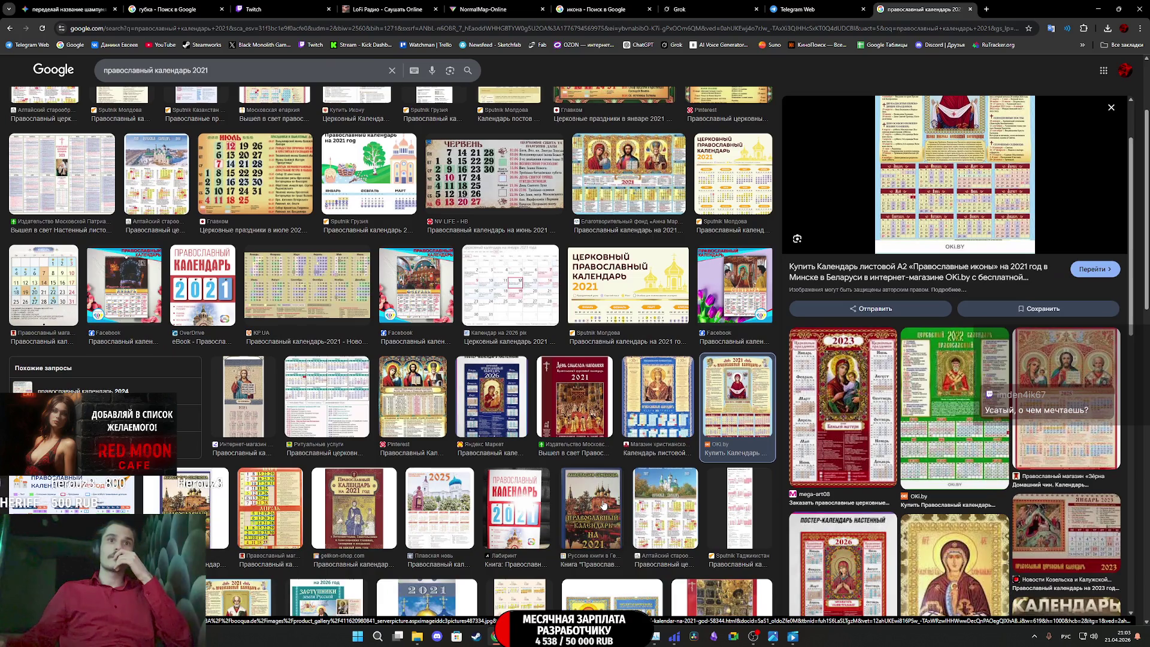
scroll(603, 506, "down", 2)
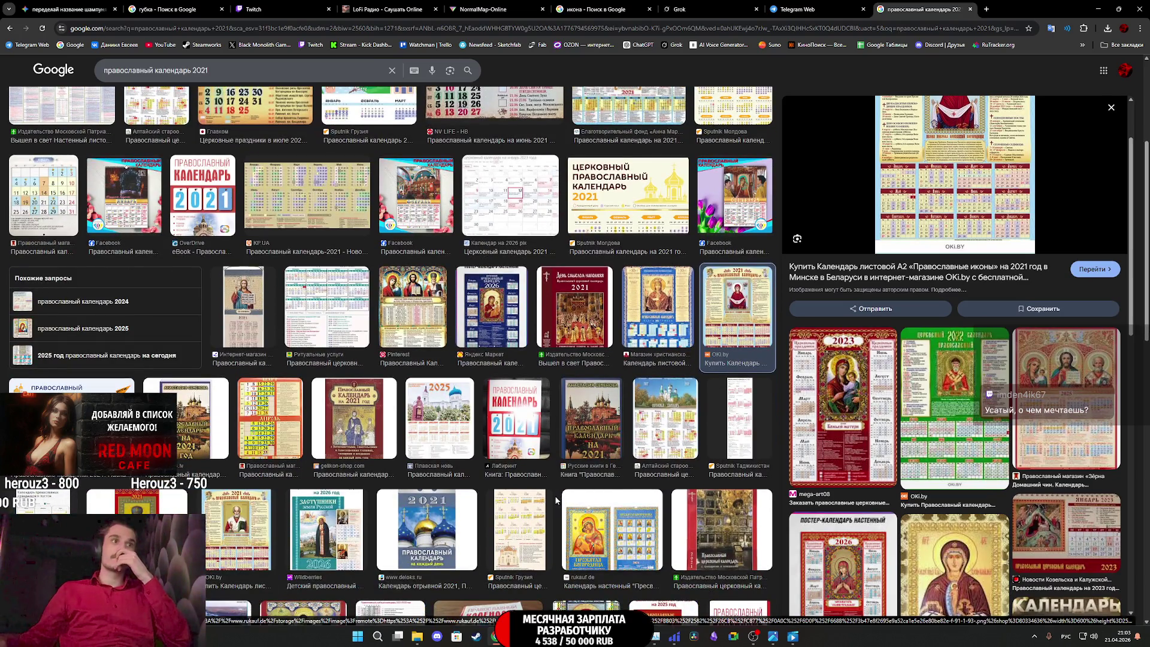
scroll(569, 503, "down", 2)
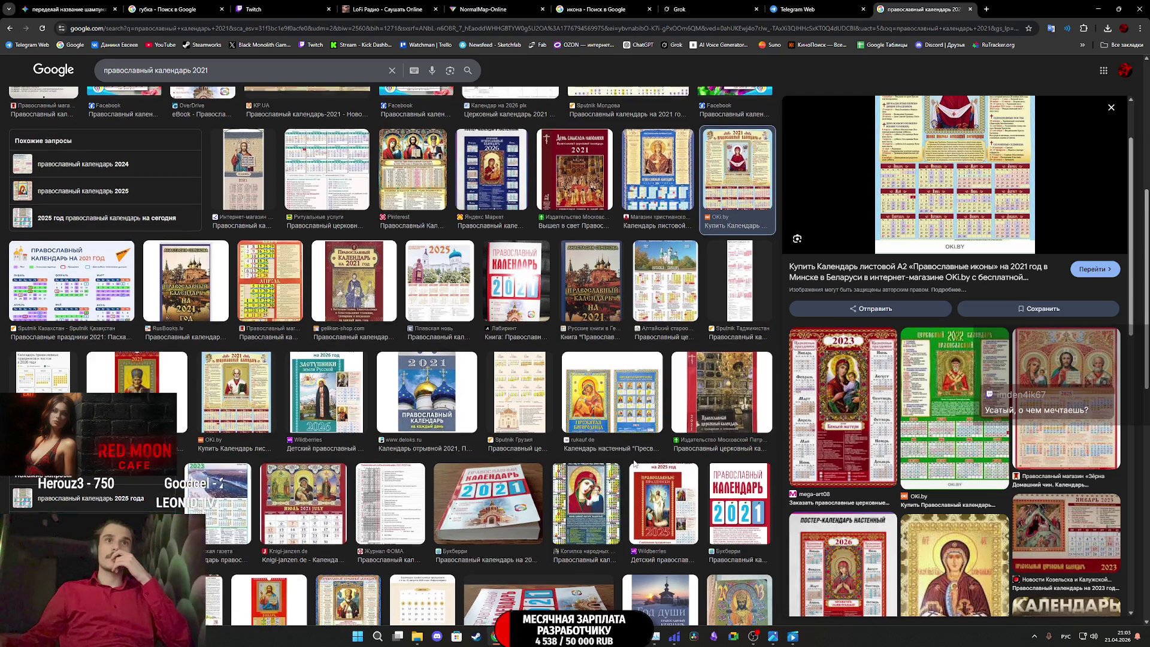
scroll(635, 462, "down", 3)
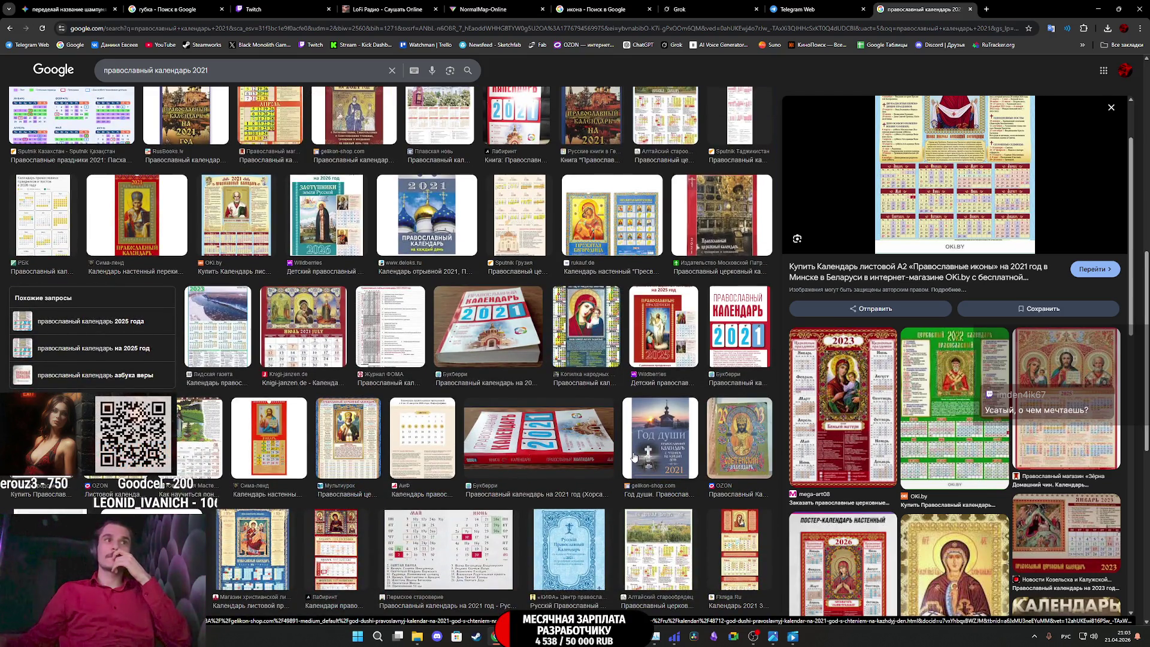
scroll(634, 459, "up", 5)
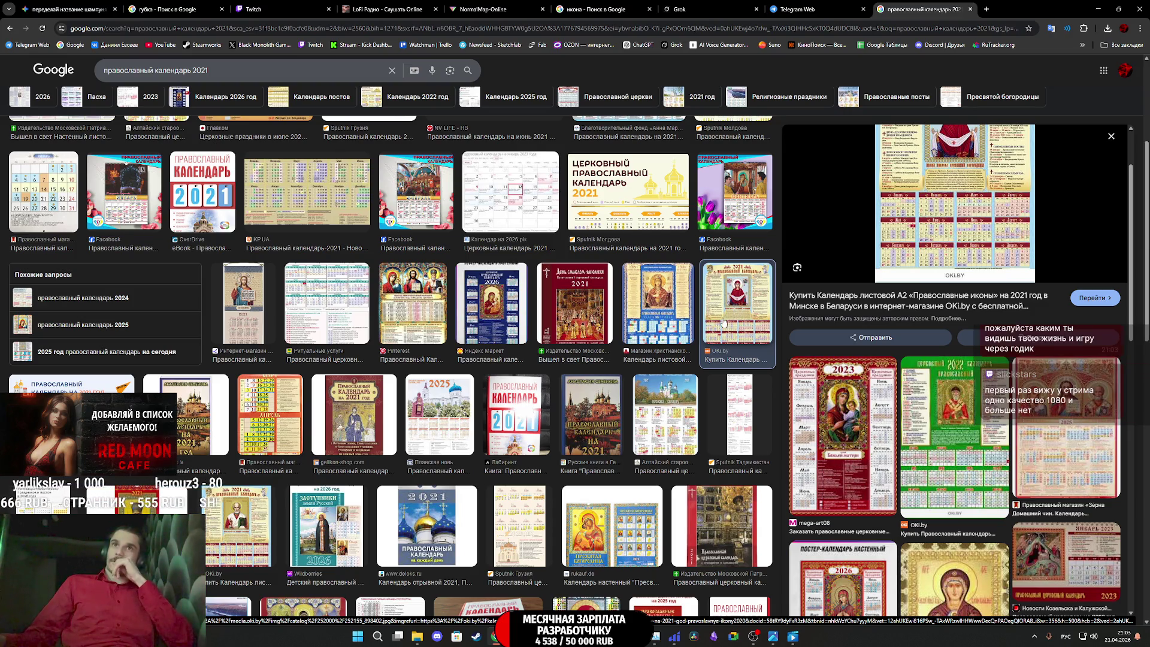
scroll(575, 352, "up", 1)
scroll(575, 352, "up", 3)
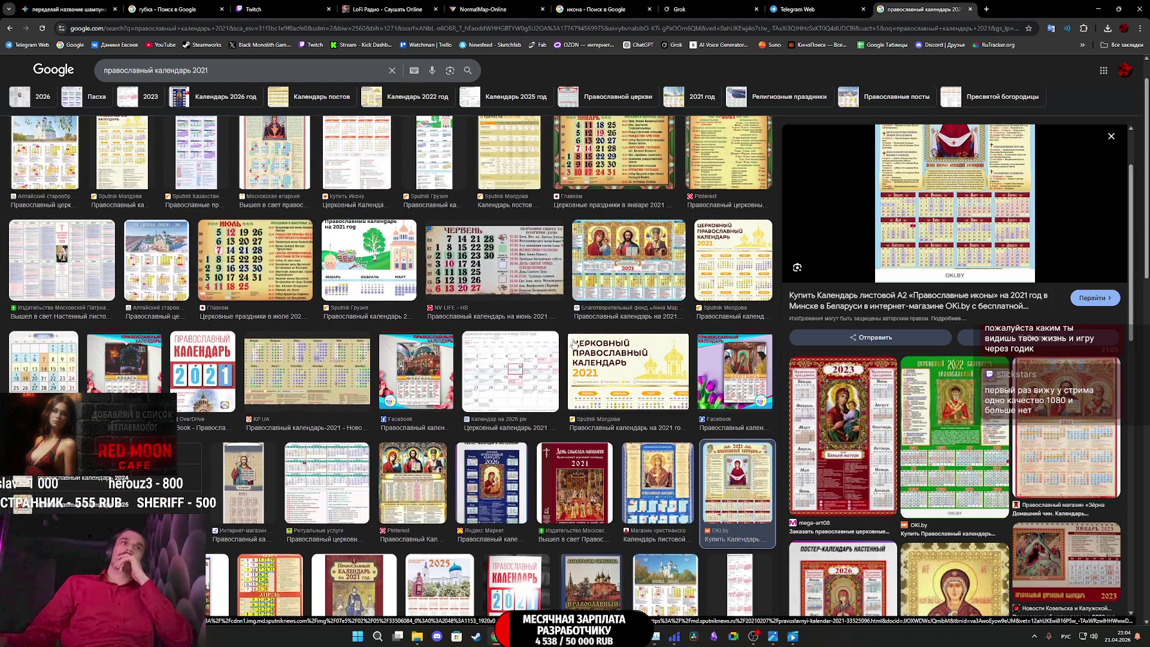
scroll(571, 344, "up", 2)
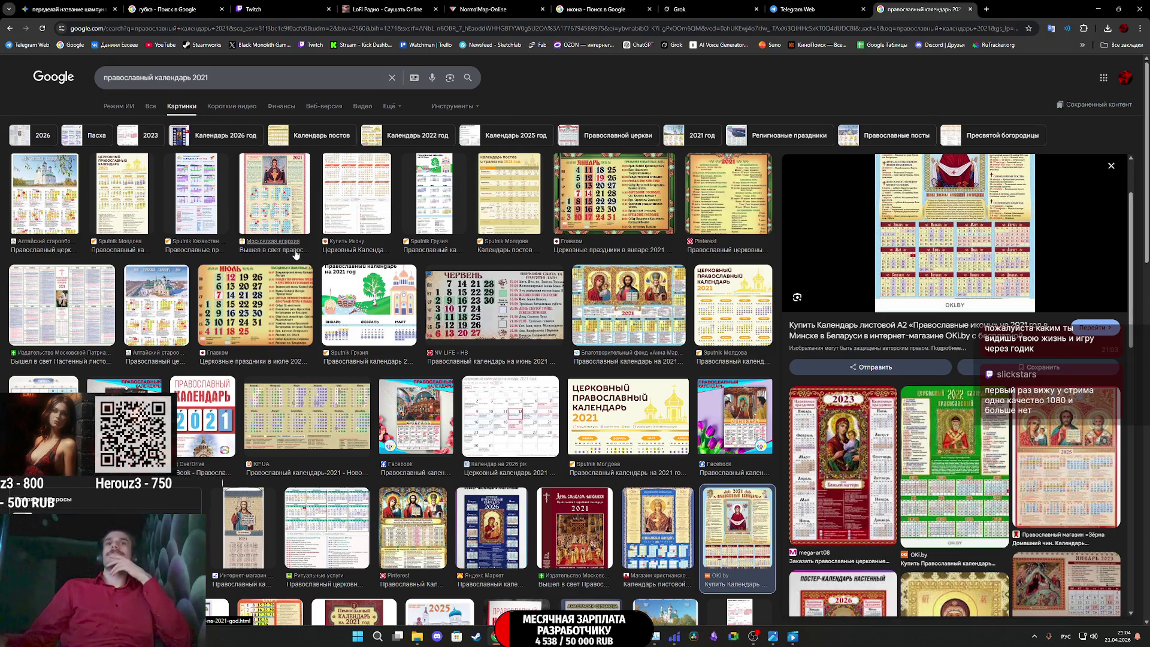
scroll(708, 430, "down", 2)
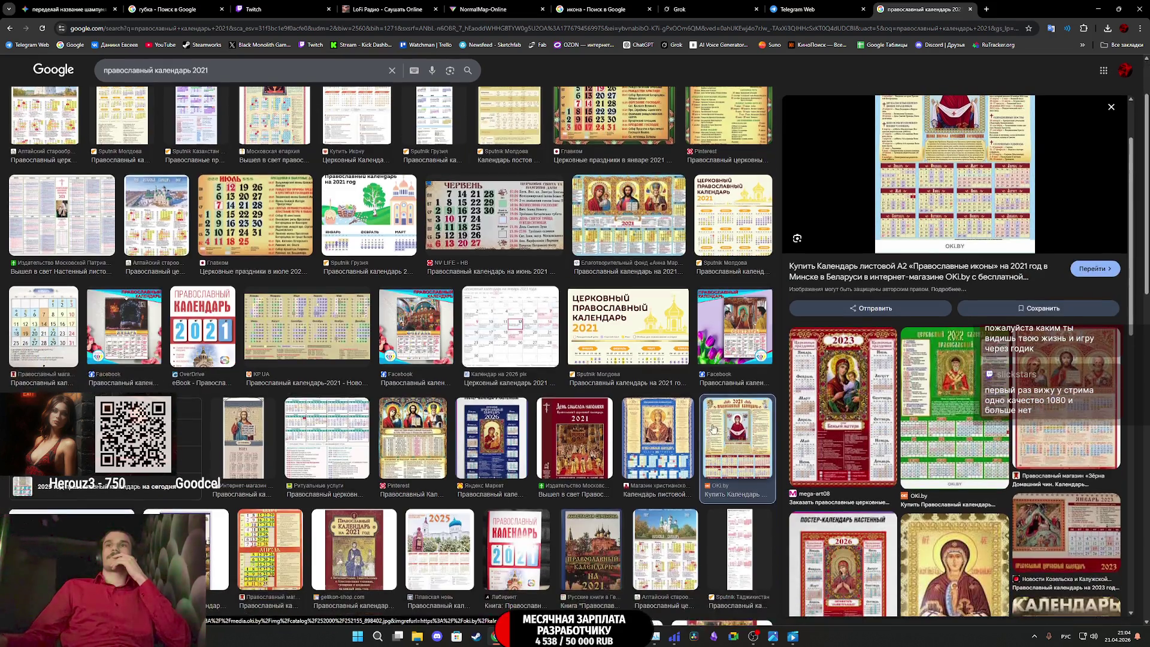
scroll(981, 442, "down", 3)
left_click(954, 433)
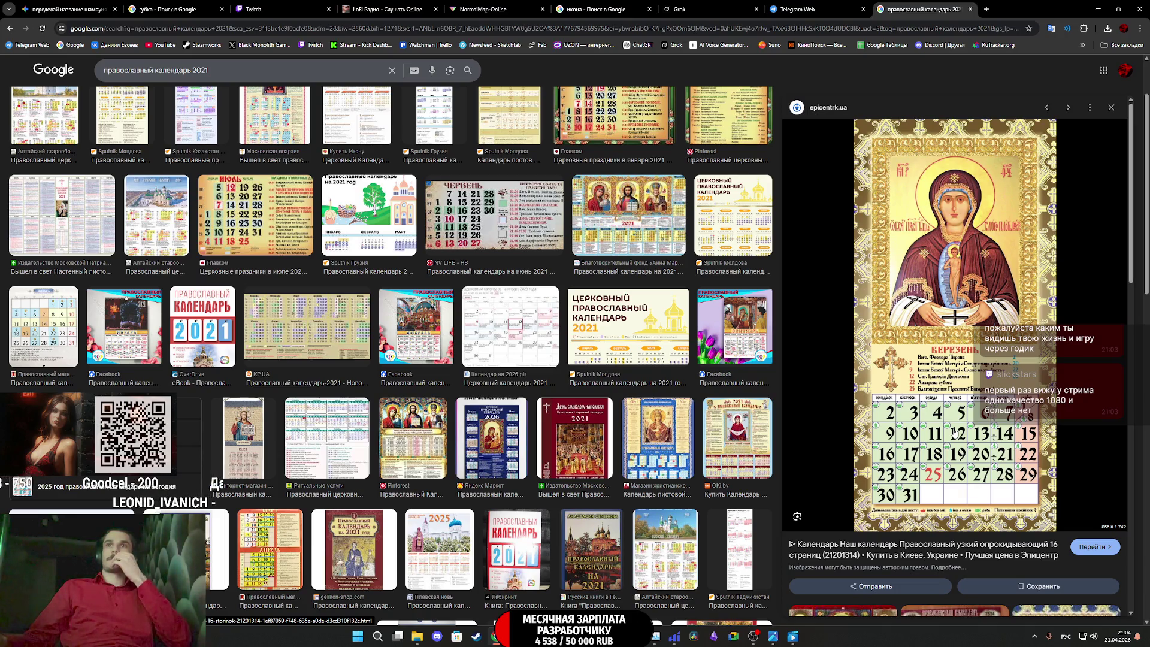
Enlarge the Лабиринт wall calendar preview, abandoning a Save image as attempt
scroll(955, 432, "down", 2)
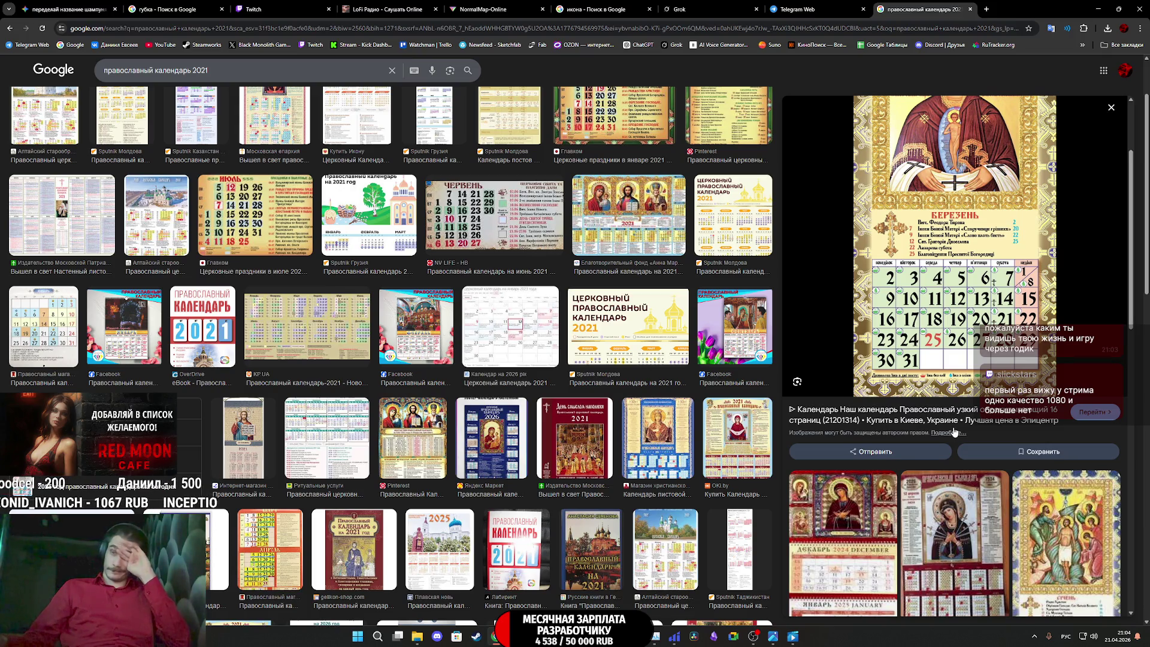
scroll(955, 431, "up", 2)
scroll(956, 430, "down", 5)
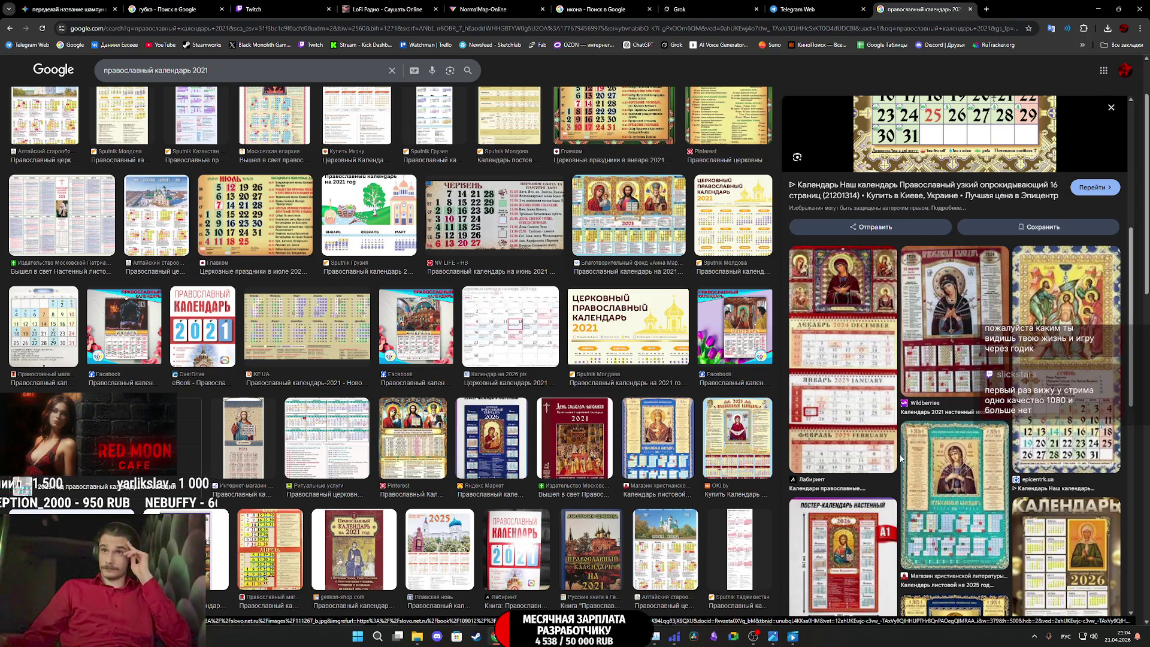
left_click(848, 350)
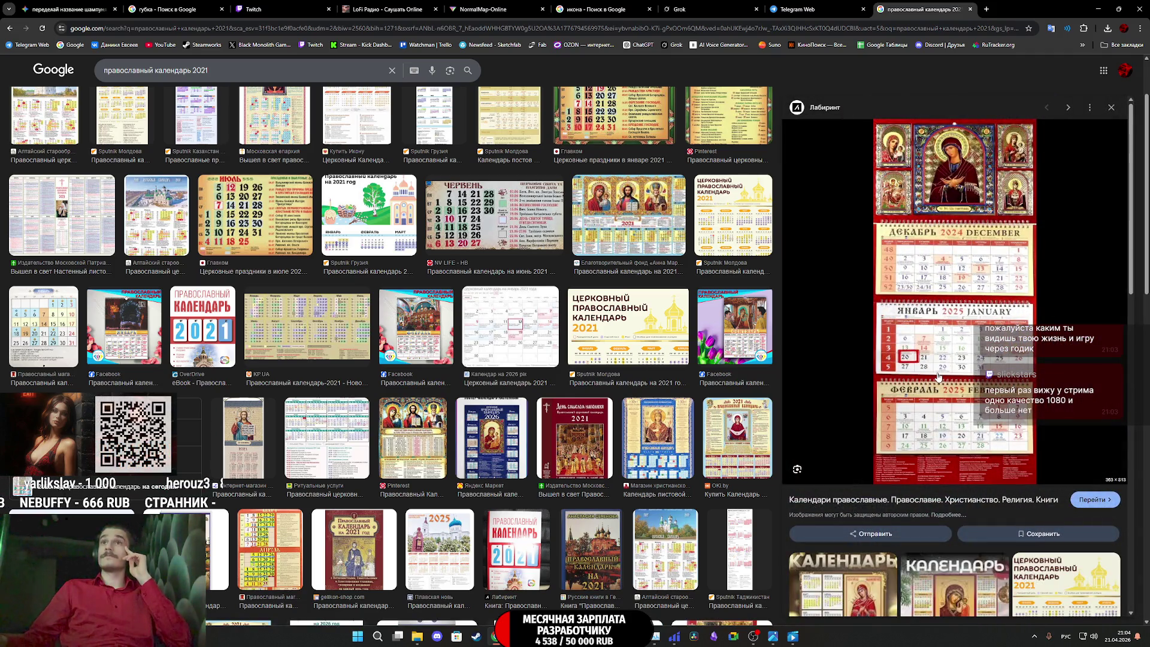
scroll(939, 375, "down", 2)
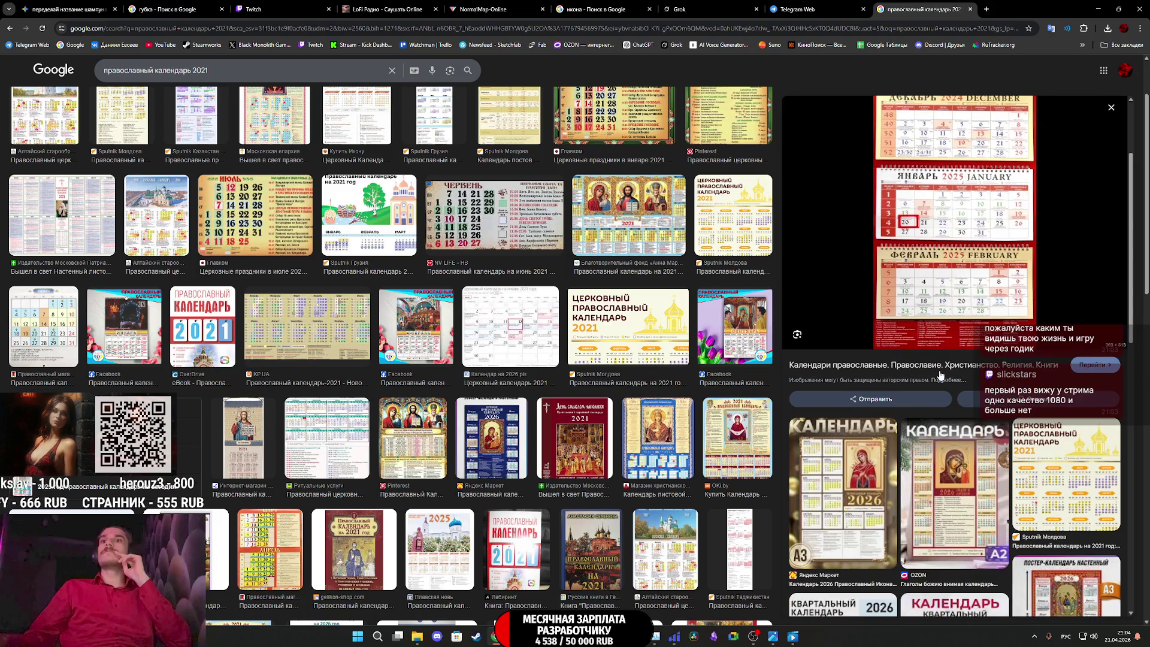
scroll(940, 375, "down", 5)
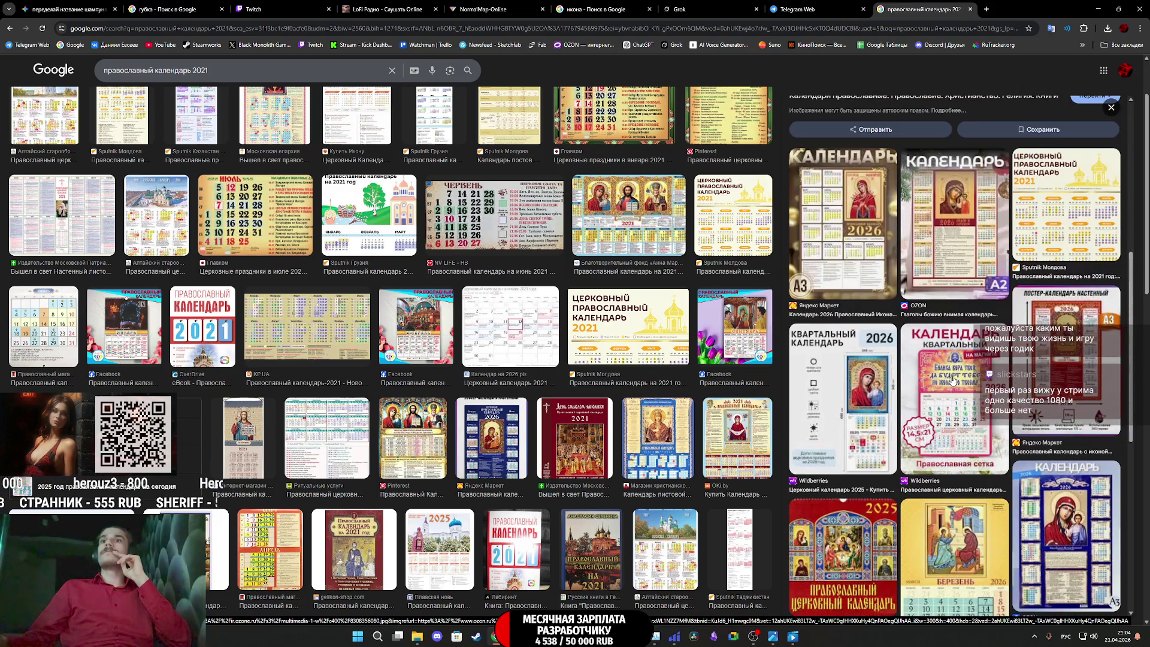
scroll(958, 378, "up", 5)
scroll(958, 377, "up", 2)
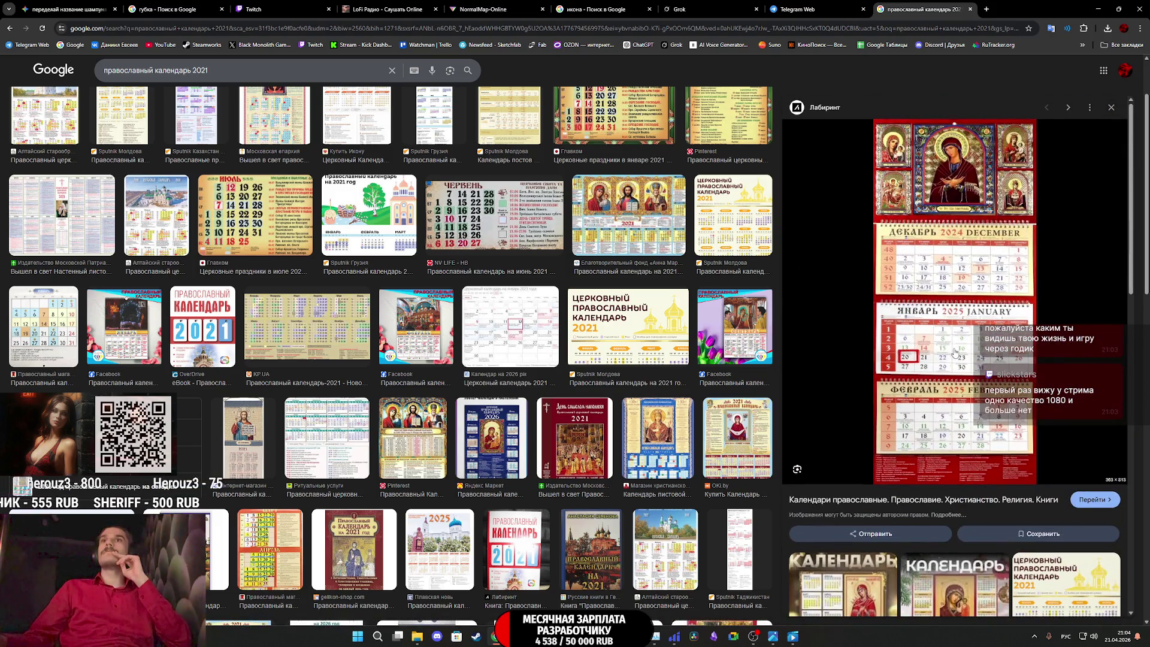
right_click(955, 351)
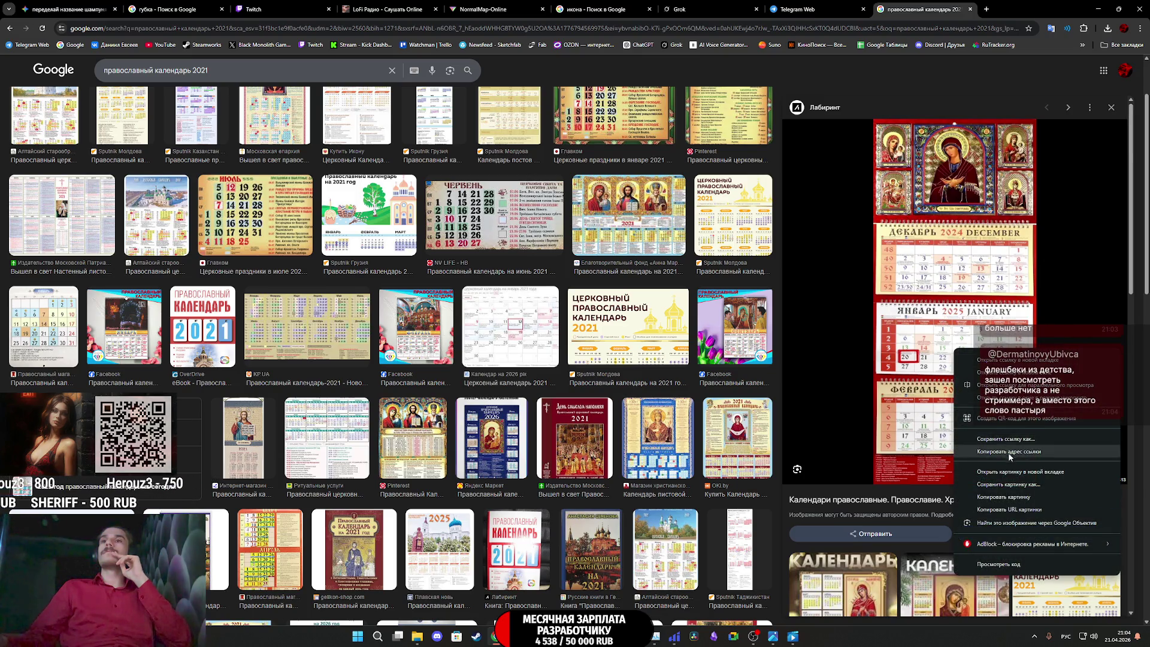
left_click(1004, 496)
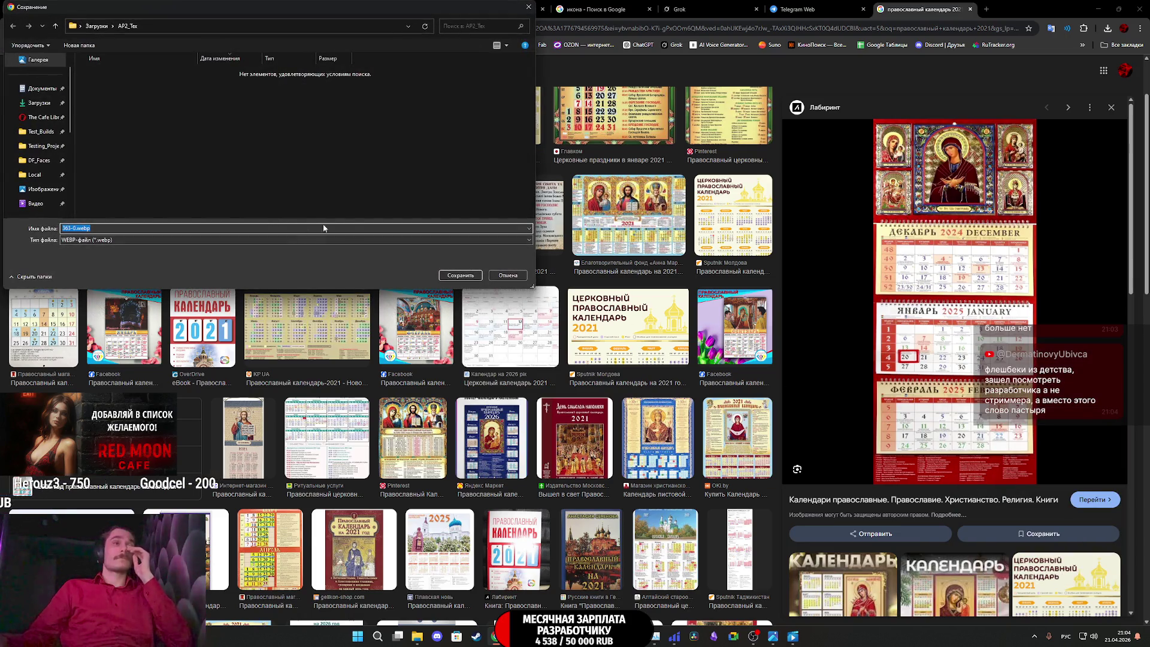
left_click(504, 274)
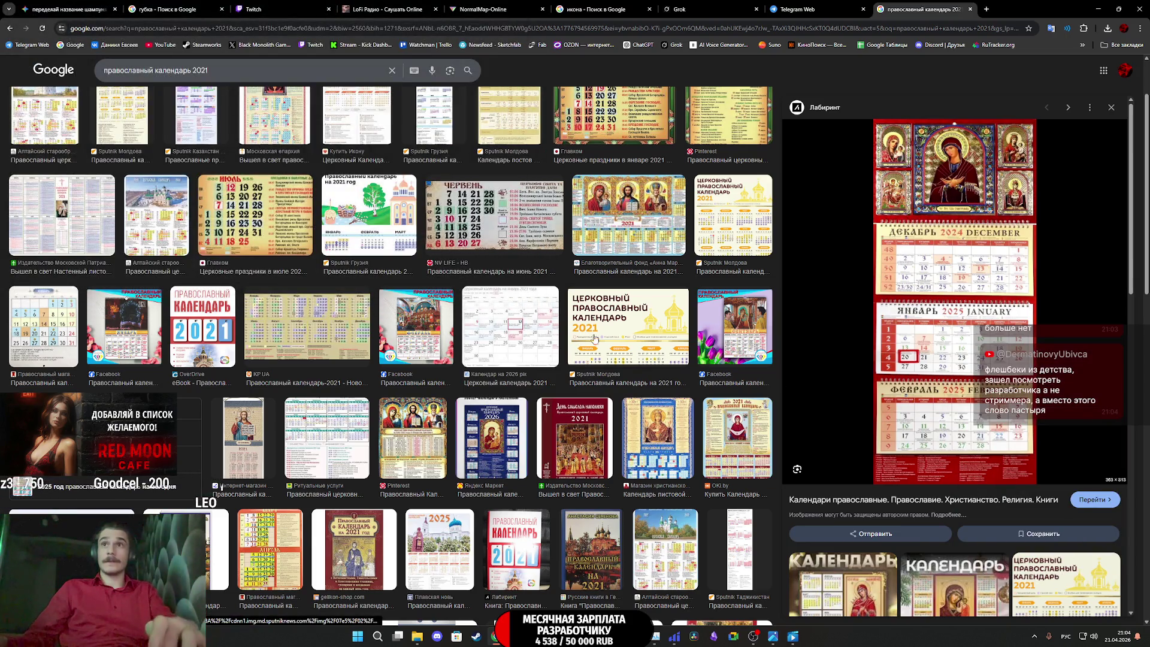
Snip the enlarged calendar with Win+Shift+S and return to Substance 3D Painter
key("super+shift+s")
mouse_move(868, 118)
left_mouse_down()
mouse_move(1047, 341)
mouse_move(1057, 467)
mouse_move(1048, 458)
left_mouse_up()
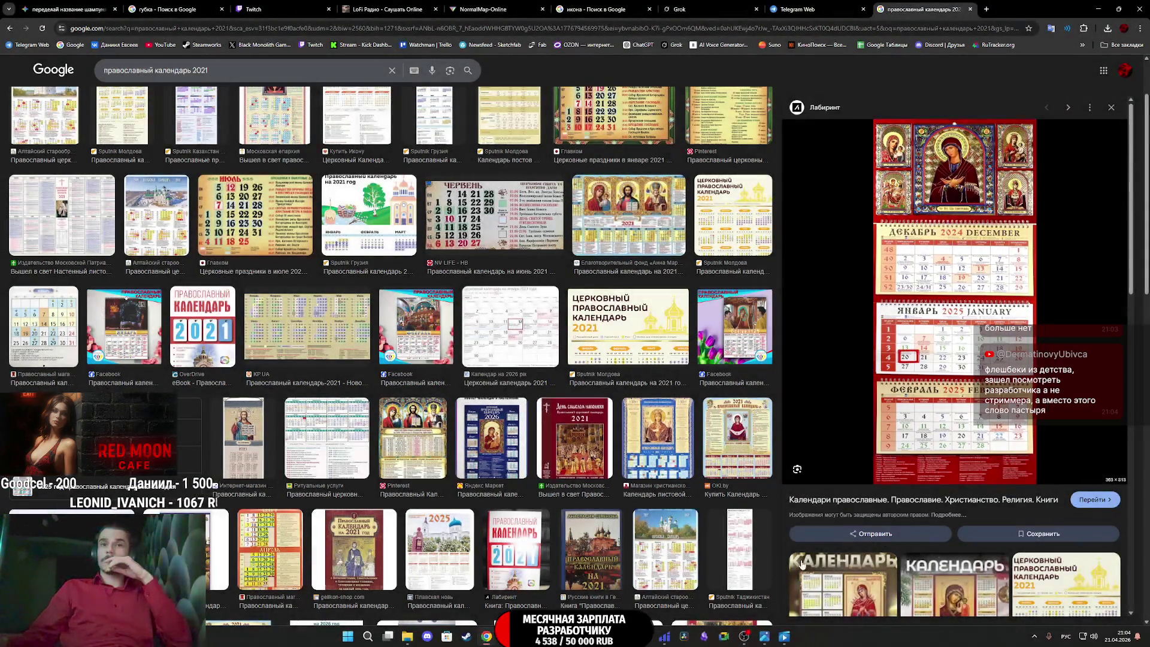
left_click(597, 636)
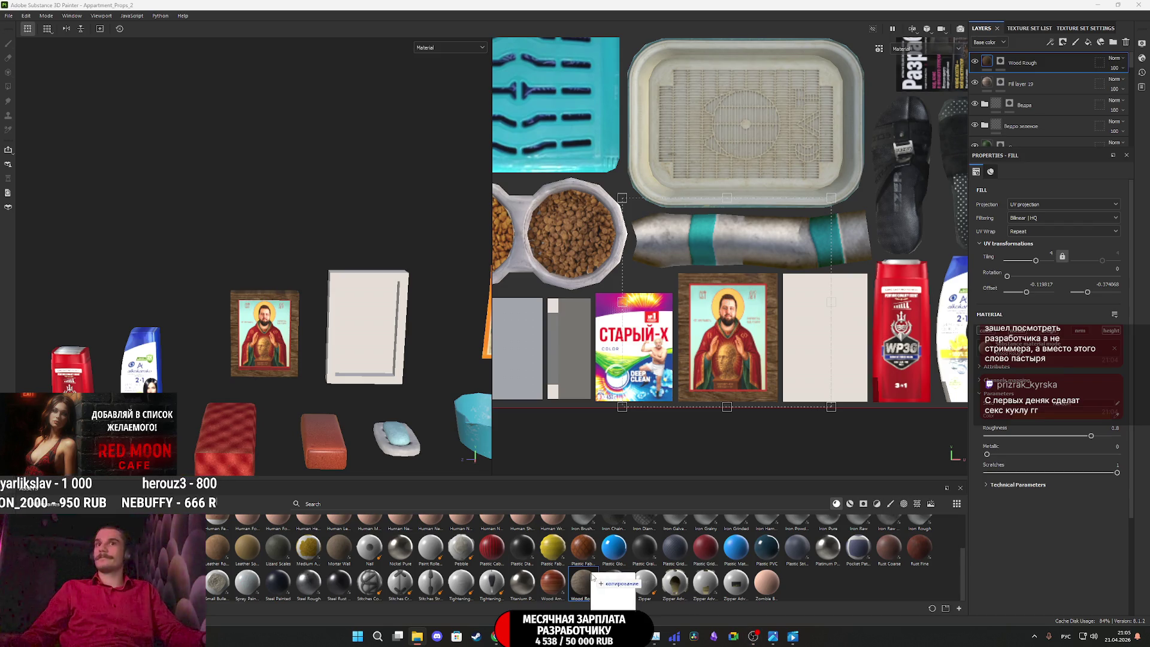
Import the calendar screenshot as a texture into your_assets and add a new fill layer
left_click_drag(1149, 275, 687, 276)
left_click(690, 228)
left_click(695, 242)
left_click(692, 425)
left_click(680, 454)
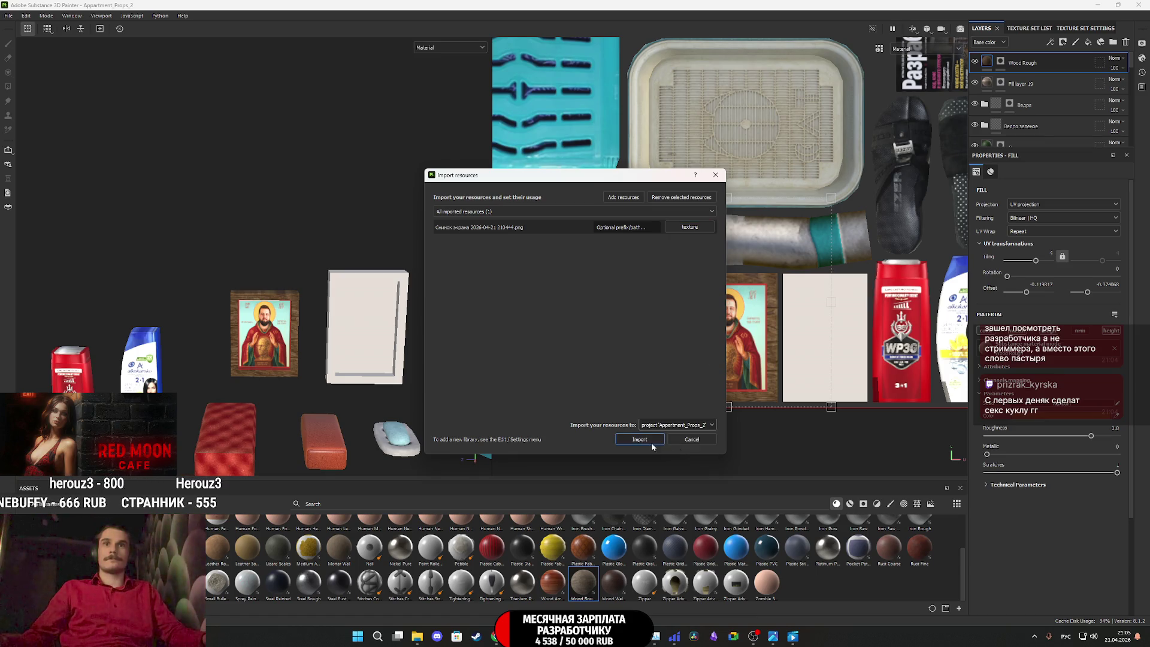
left_click(636, 440)
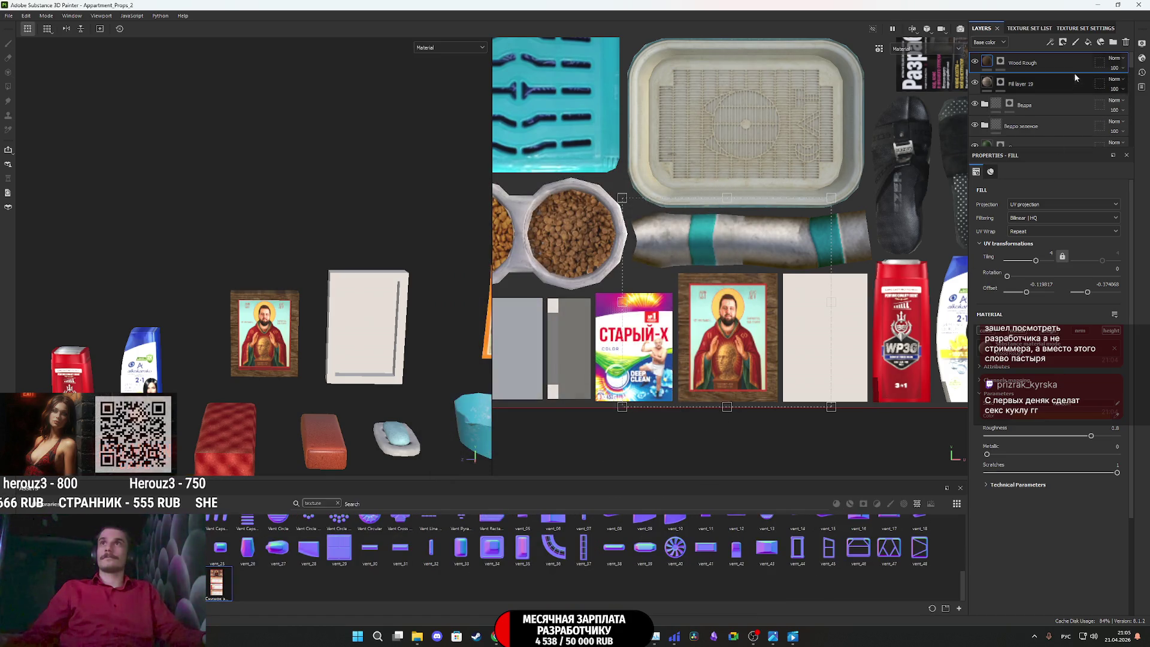
left_click(1088, 42)
Put the calendar texture in Fill layer 20's base color without roughness, masked to the white frame
left_click_drag(814, 437, 1008, 384)
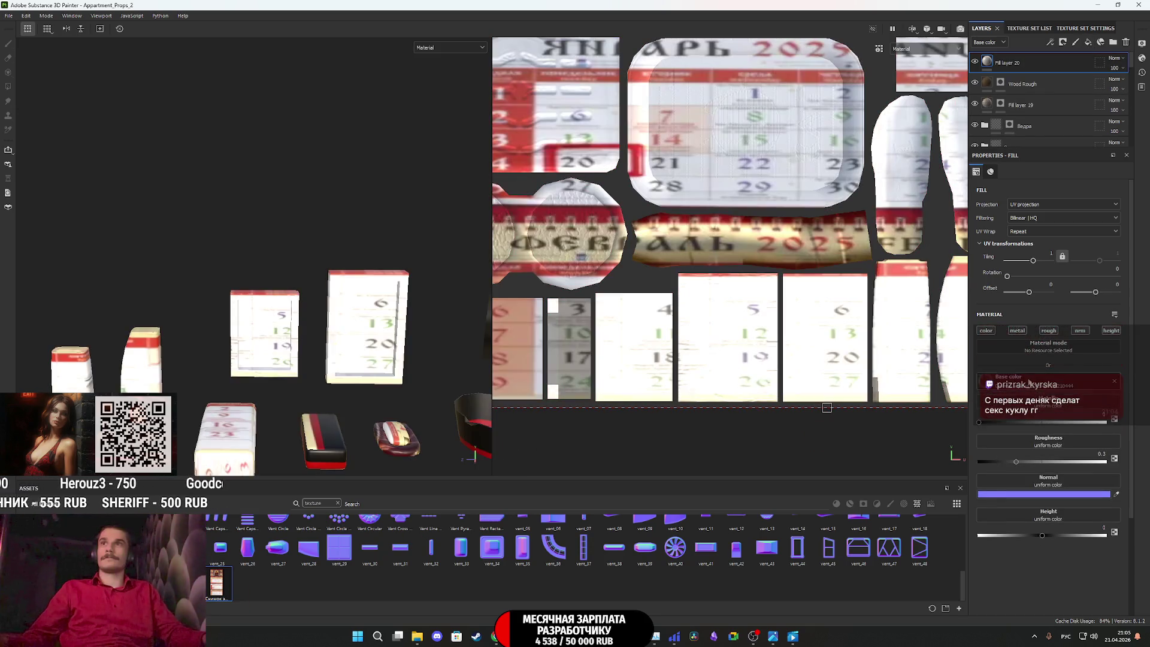
left_click(1048, 331)
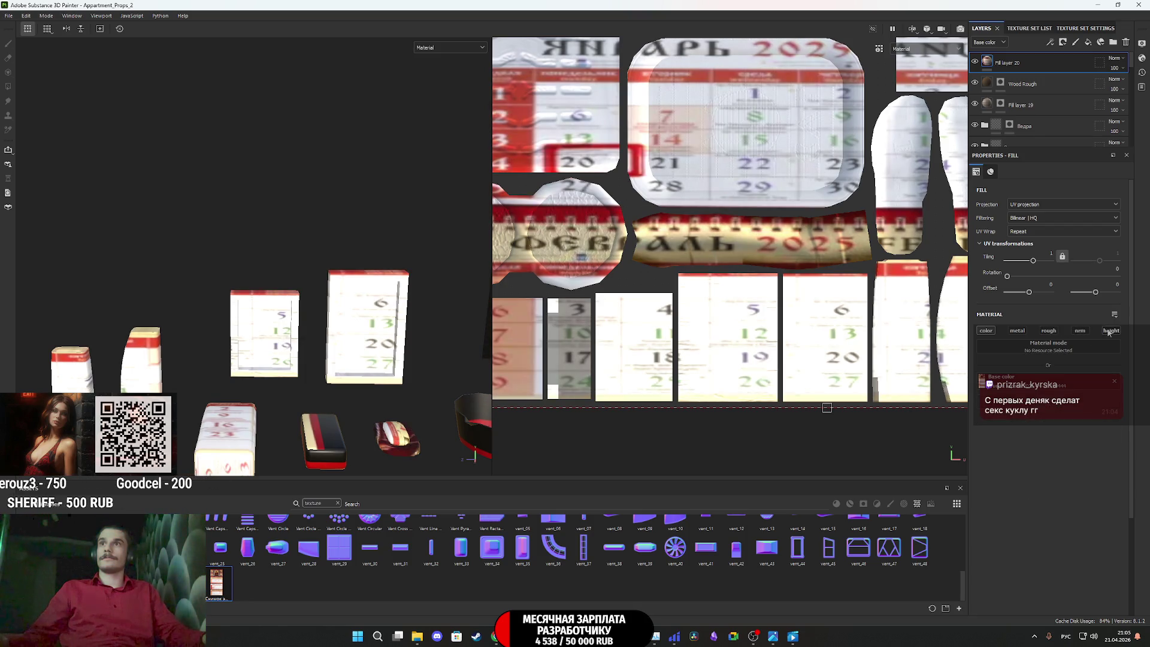
right_click(1002, 61)
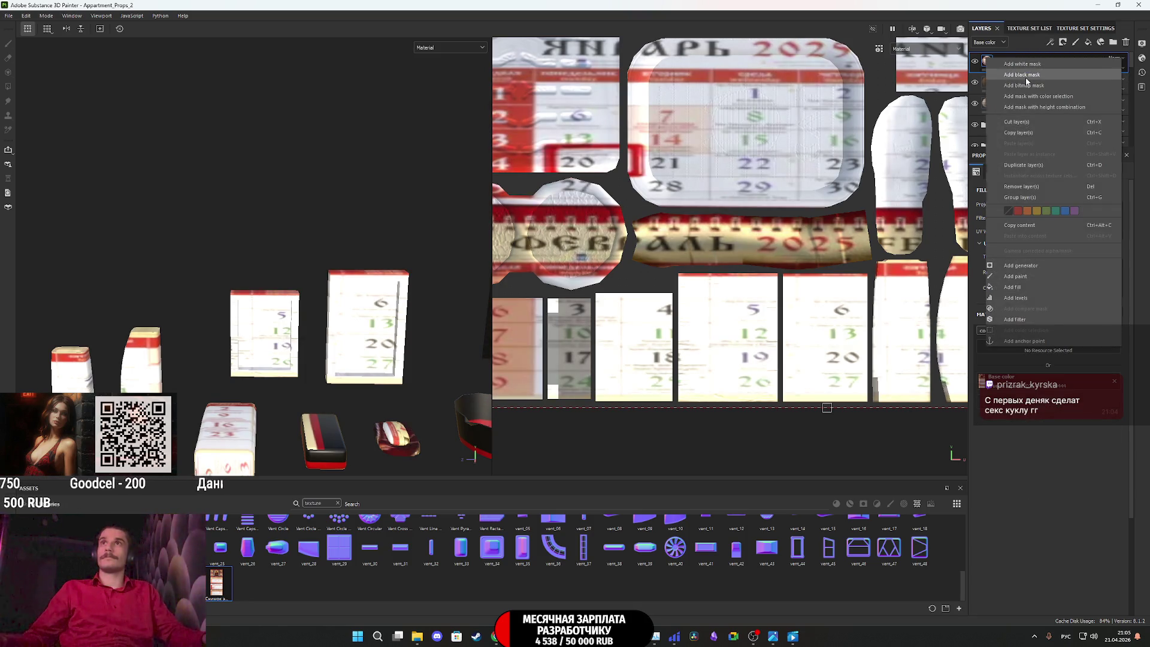
left_click(1022, 74)
key("4")
scroll(360, 324, "up", 3)
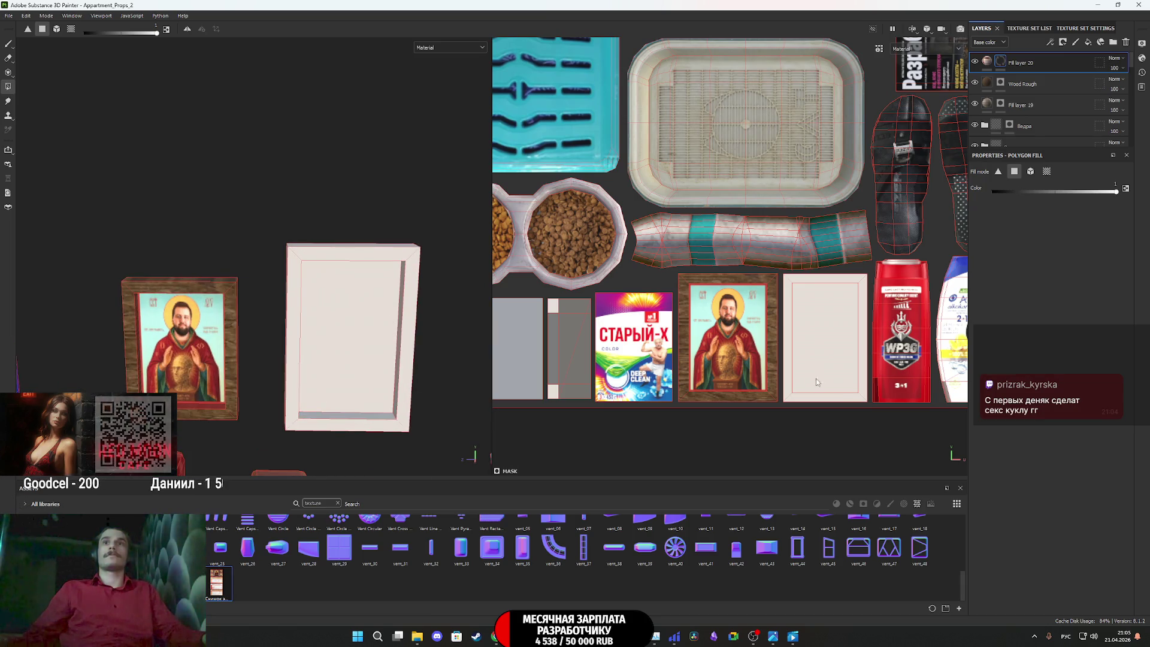
left_click(835, 381)
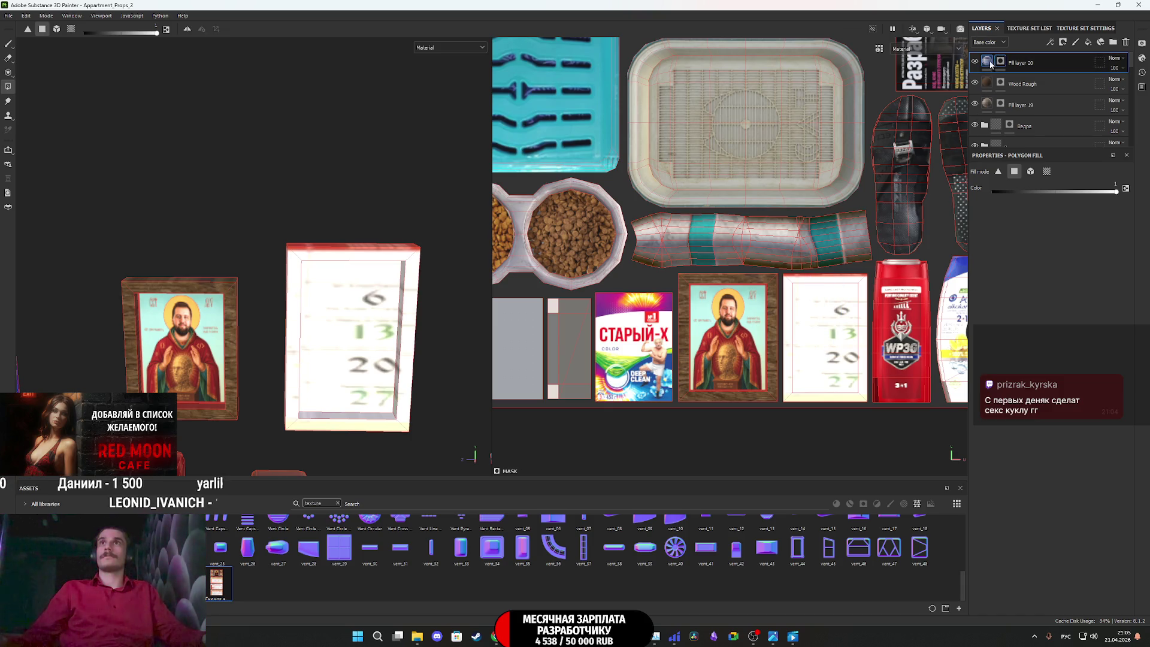
left_click(986, 61)
scroll(393, 338, "down", 3)
scroll(704, 271, "down", 6)
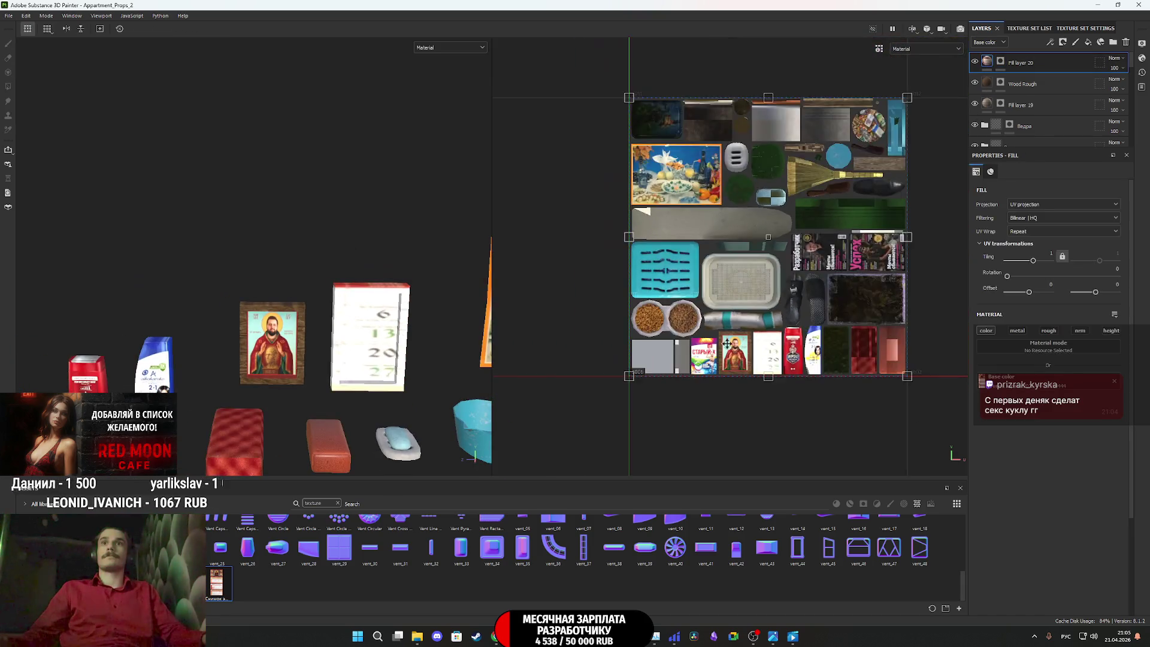
Resize the calendar image in the UV view so it stretches taller and fills the calendar frame
left_click_drag(704, 270, 740, 324)
scroll(740, 324, "up", 10)
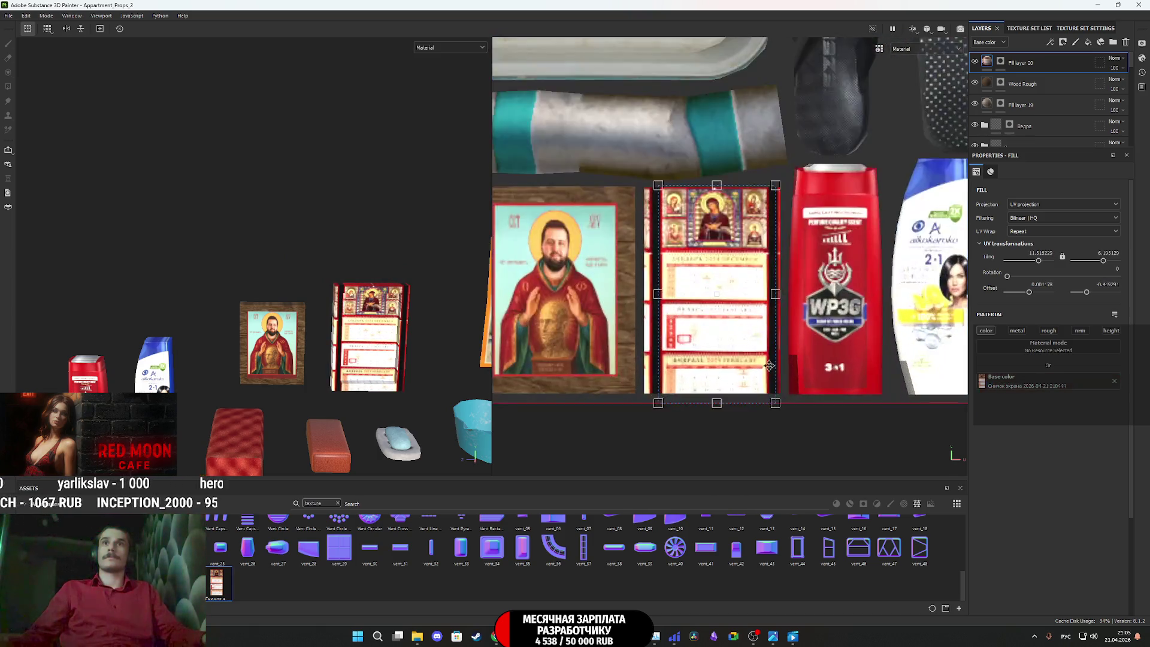
mouse_move(780, 435)
left_mouse_down()
mouse_move(782, 419)
mouse_move(803, 425)
left_mouse_up()
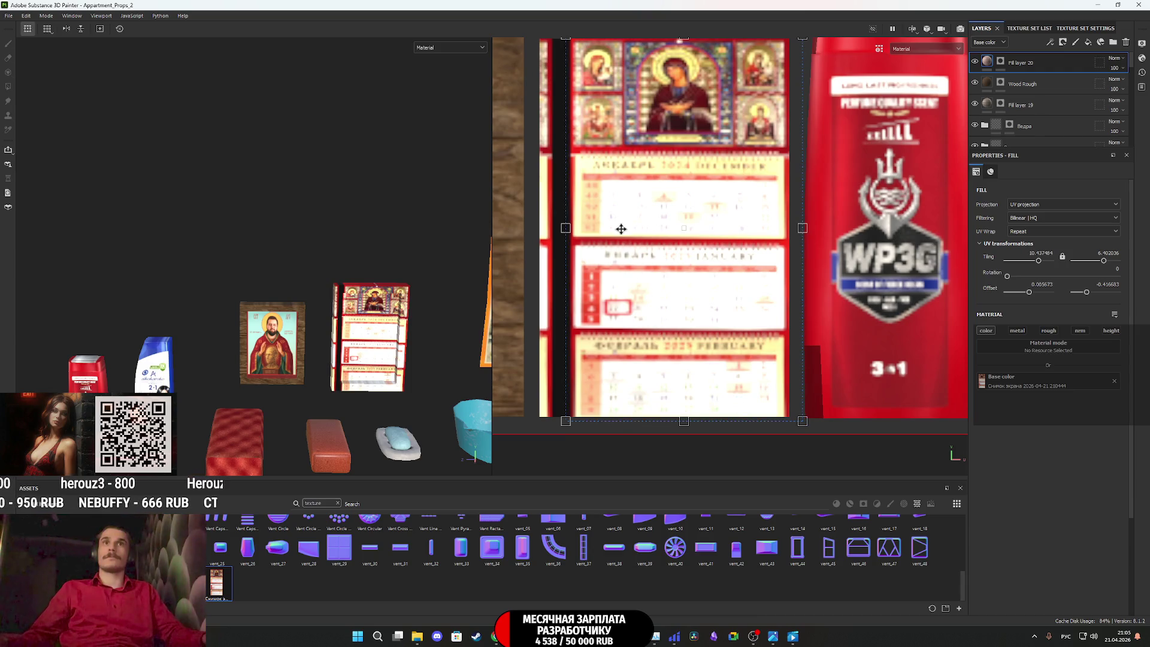
middle_click_drag(622, 232, 711, 282)
left_click_drag(636, 300, 624, 308)
left_click_drag(756, 97, 758, 101)
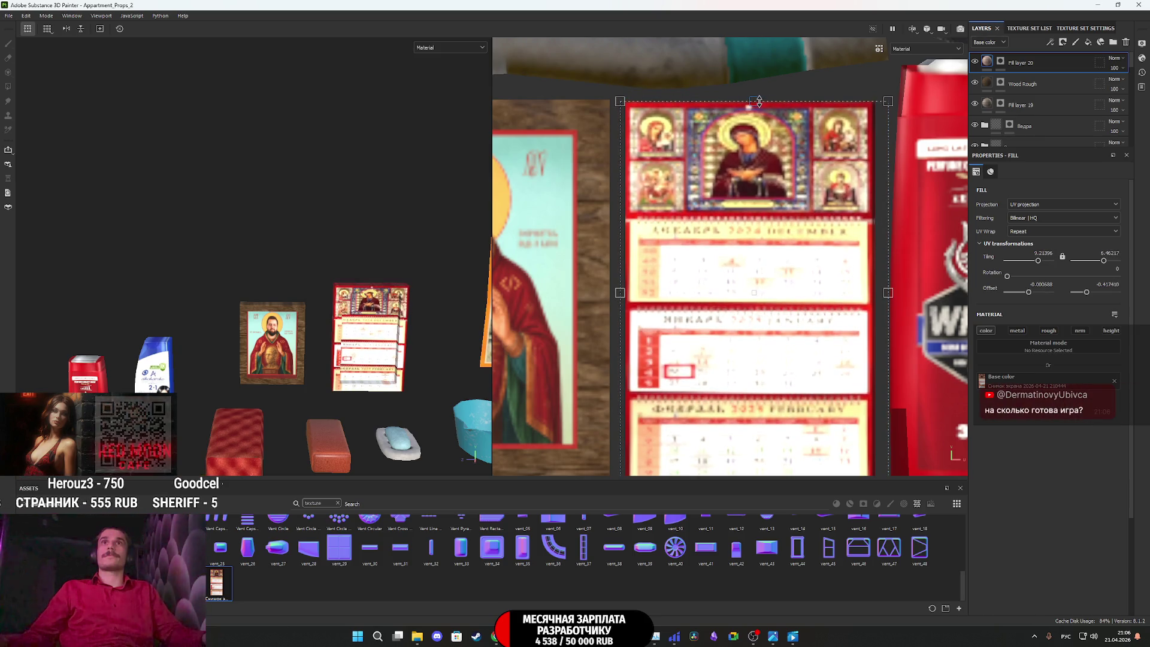
scroll(785, 365, "down", 3)
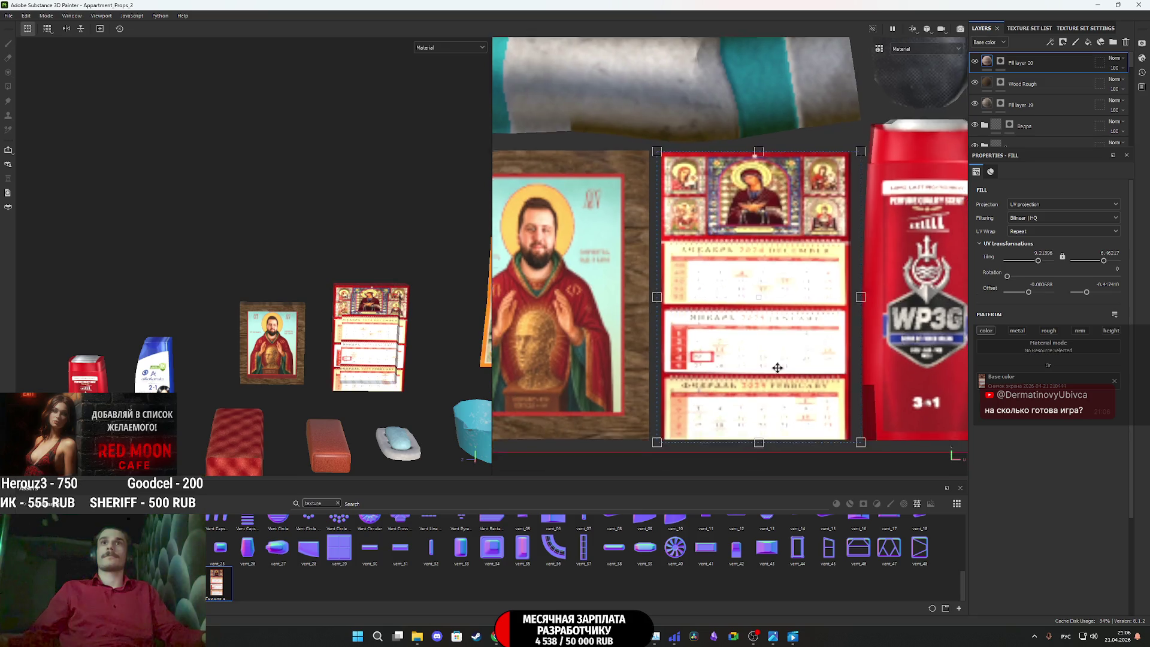
middle_click_drag(778, 373, 758, 336)
scroll(349, 375, "up", 3)
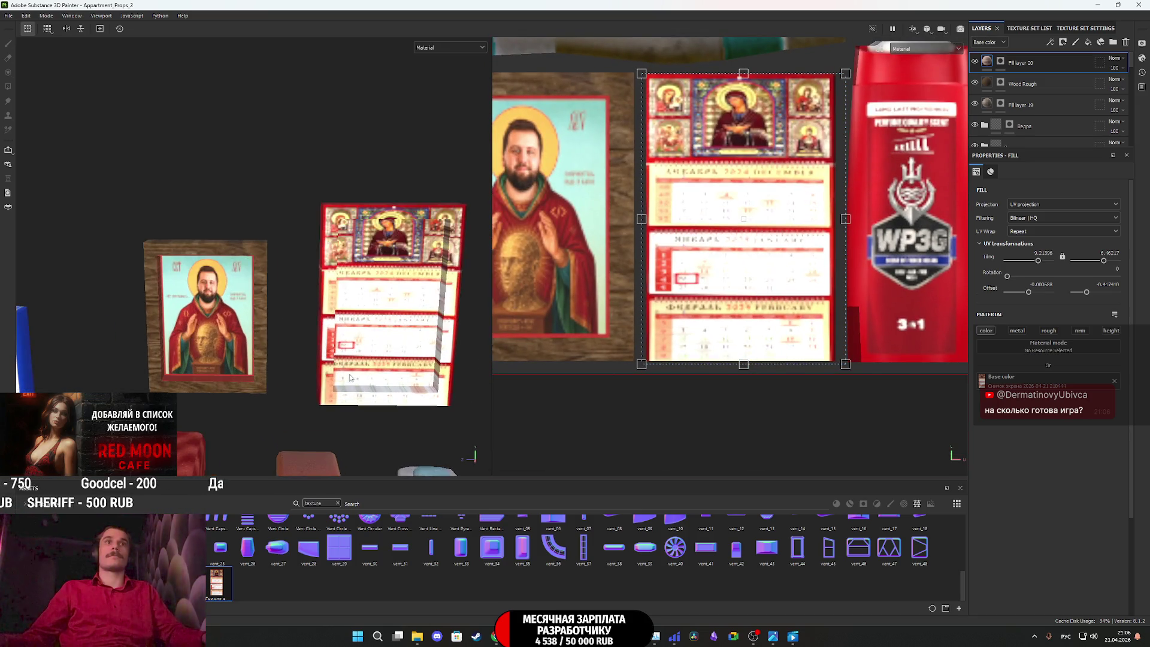
middle_click_drag(411, 347, 362, 366)
left_click_drag(741, 367, 752, 455)
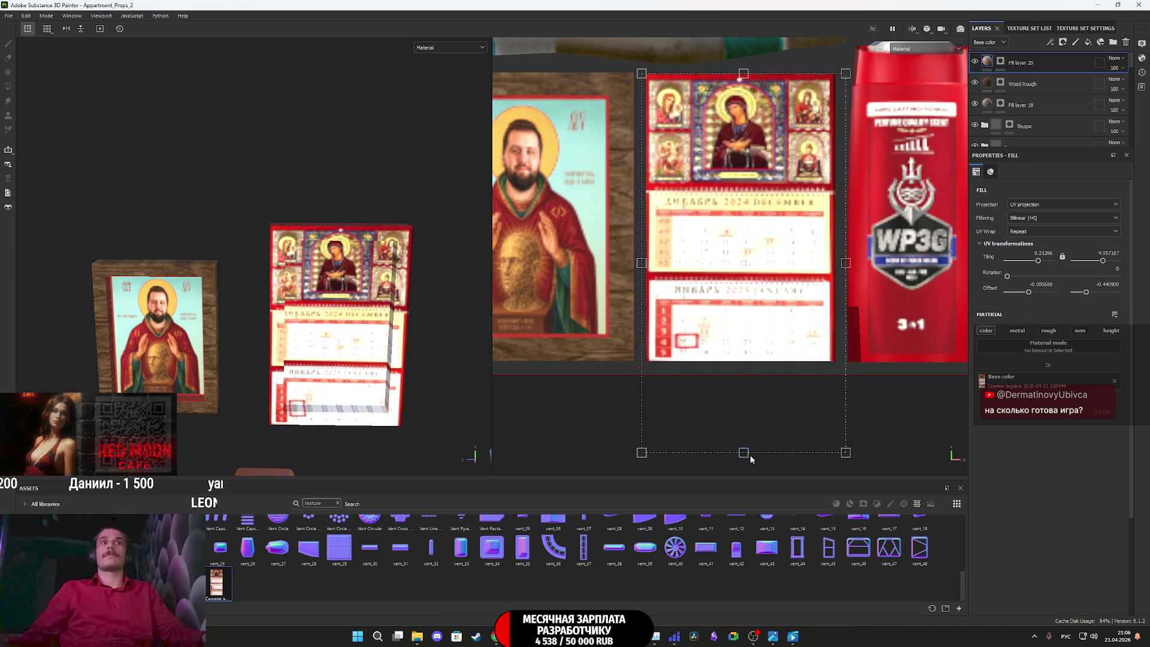
scroll(356, 375, "up", 3)
mouse_move(356, 375)
left_mouse_down("alt")
mouse_move(303, 326)
mouse_move(336, 326)
mouse_move(331, 349)
mouse_move(339, 331)
mouse_move(329, 341)
mouse_move(317, 270)
left_mouse_up("alt")
Switch the viewport display channel to Base color only
scroll(313, 259, "up", 3)
scroll(315, 264, "down", 4)
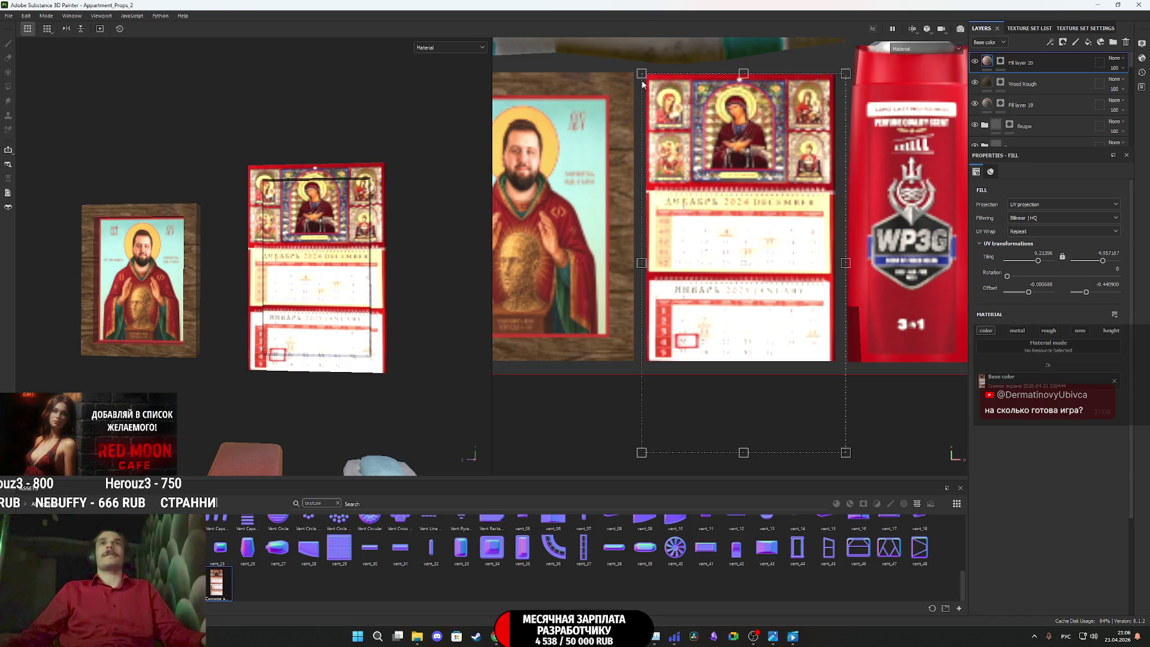
left_click(448, 50)
left_click(435, 86)
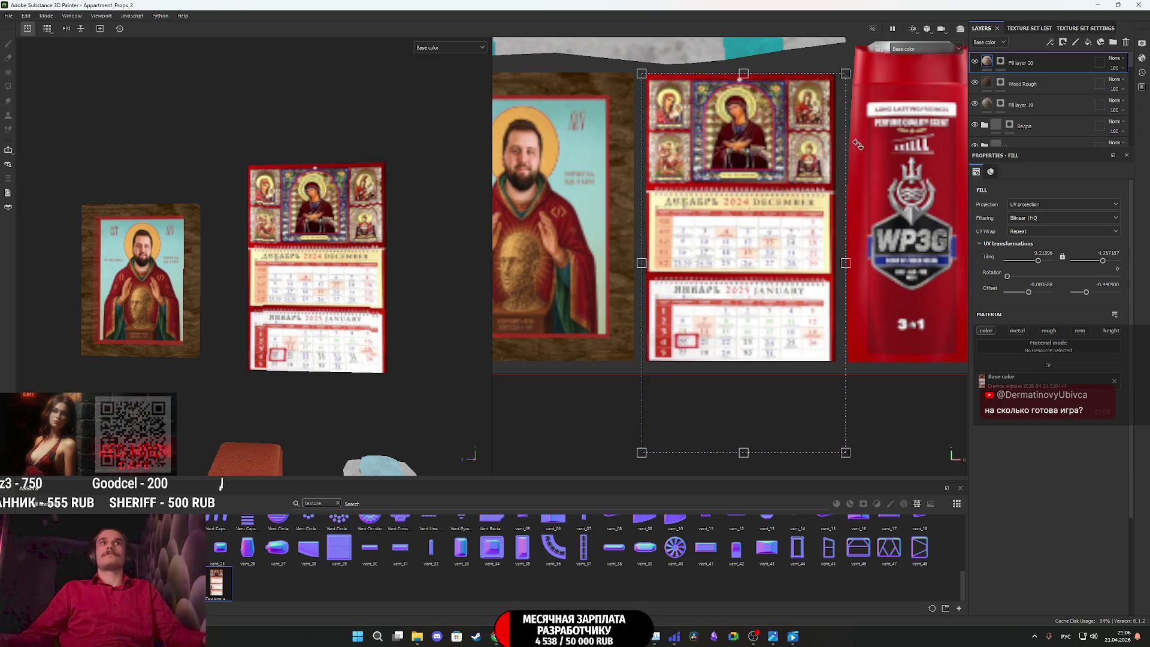
Add an HSL Perceptive filter to Fill layer 20 and lower Lightness to 0.362
right_click(987, 62)
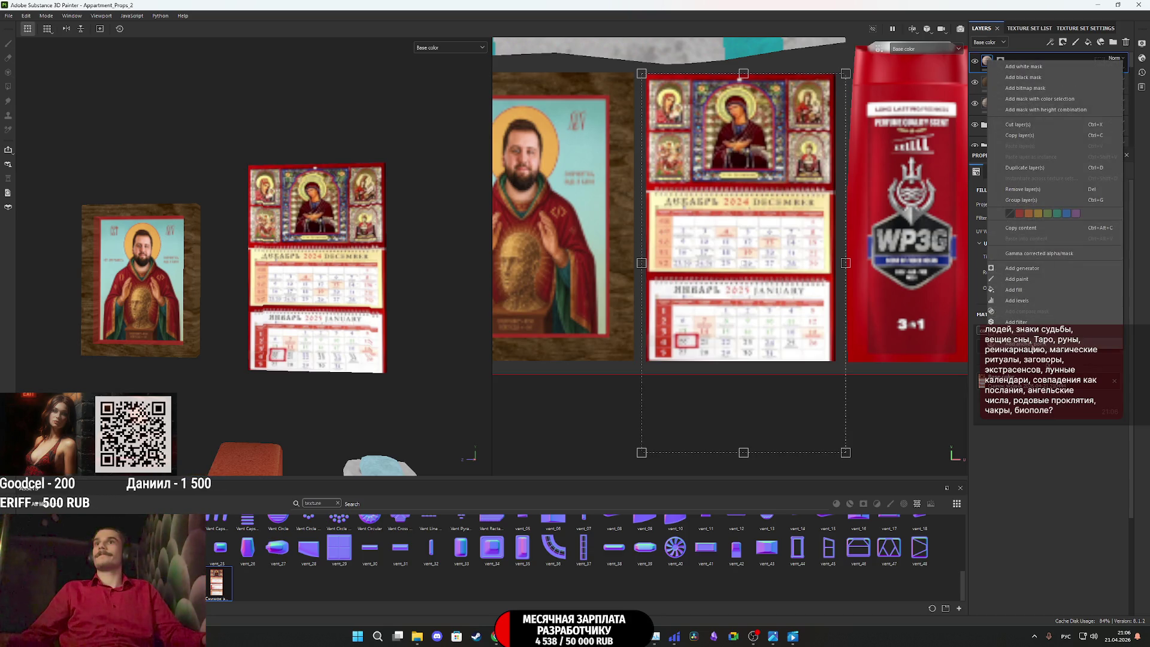
left_click(1032, 344)
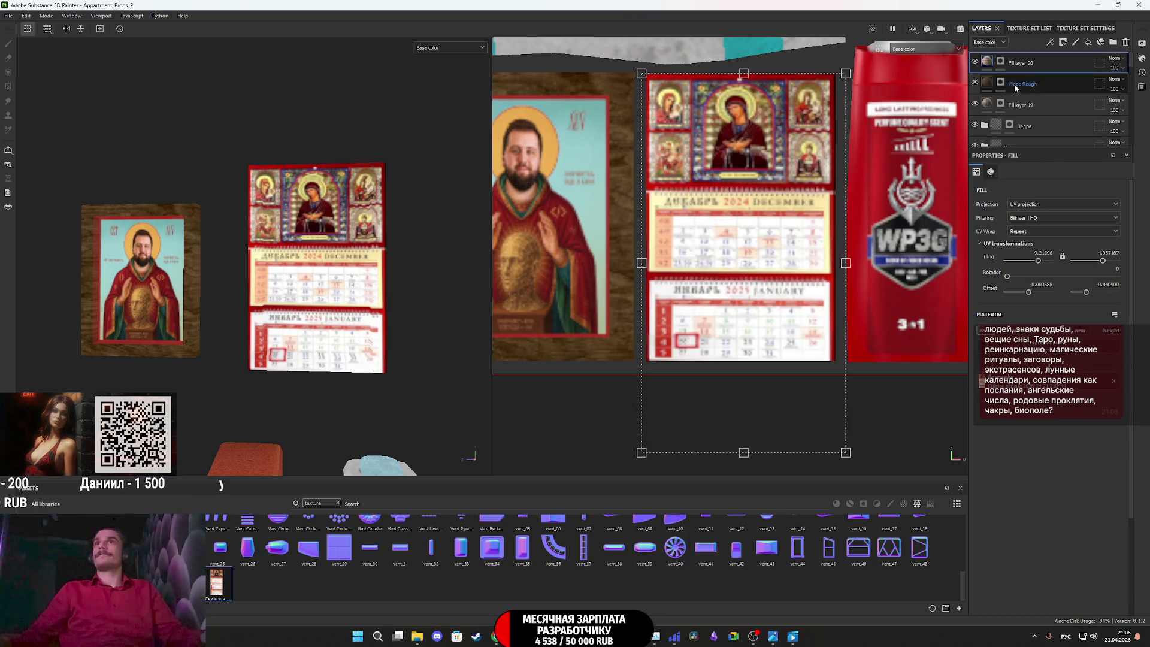
right_click(990, 62)
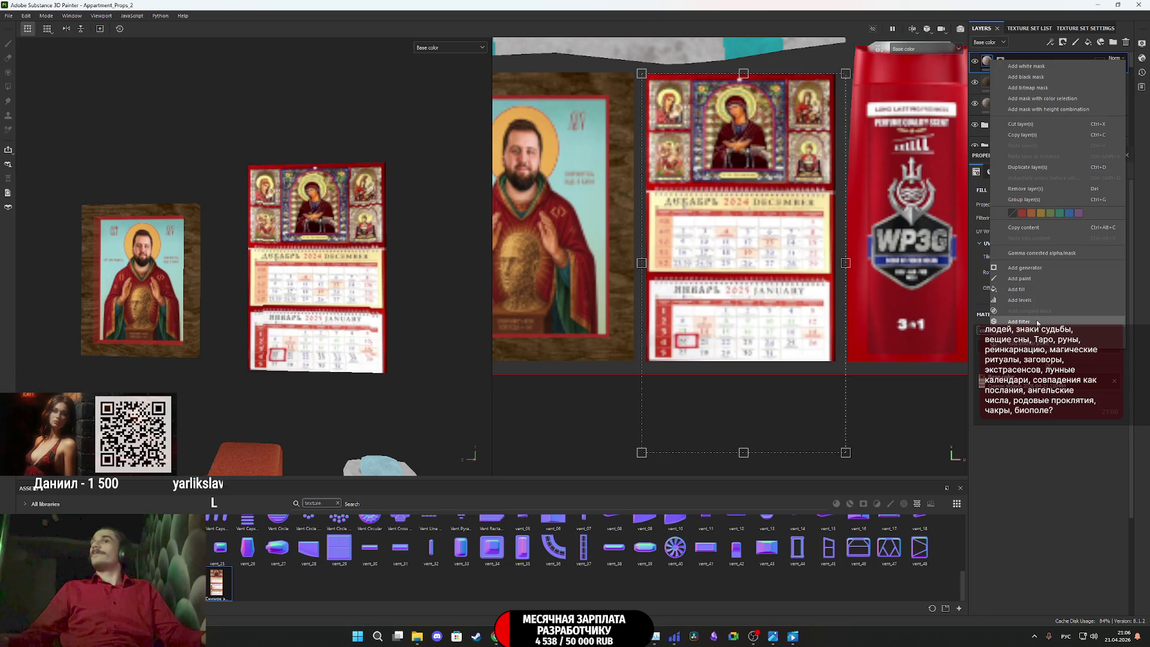
left_click(1036, 322)
left_click(1051, 207)
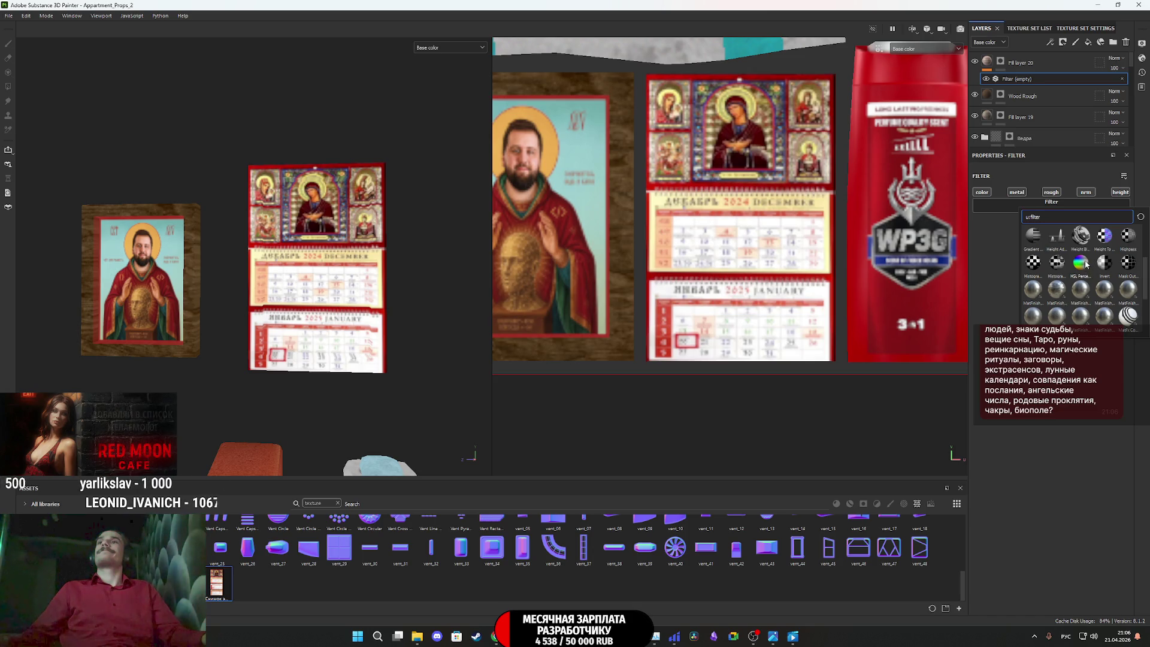
left_click(1086, 256)
left_click_drag(1056, 304, 1036, 304)
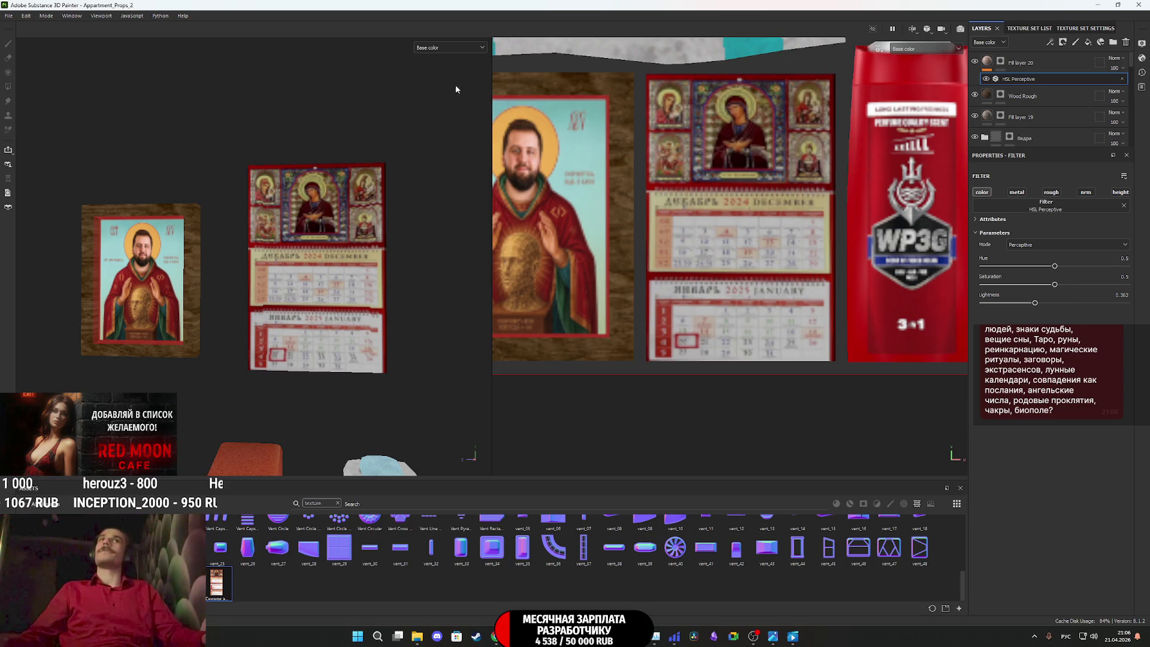
Return the viewport to Material display and frame the darkened calendar
left_click(437, 47)
left_click(436, 70)
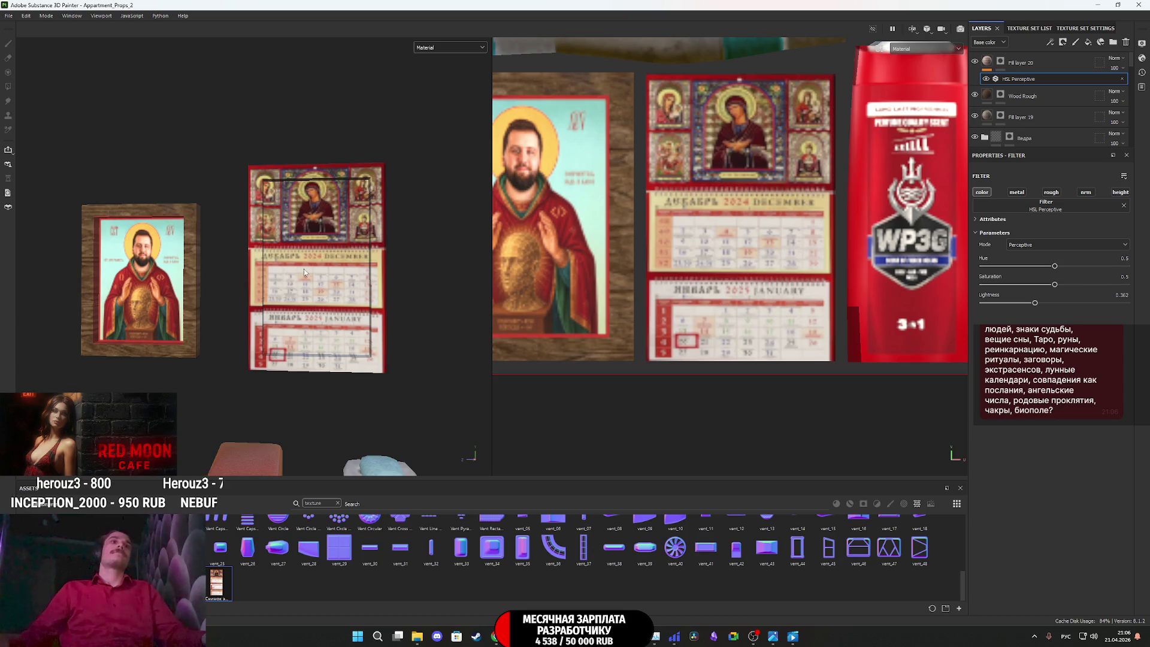
scroll(301, 268, "up", 3)
left_click_drag(321, 279, 344, 307, "alt")
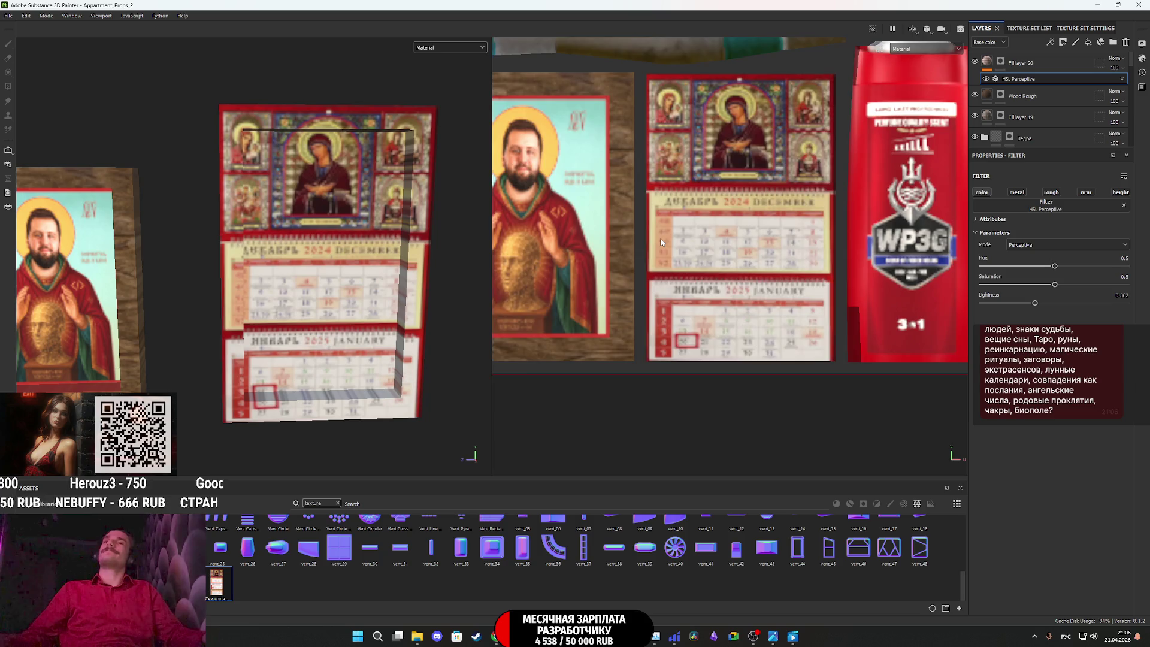
scroll(661, 242, "down", 2)
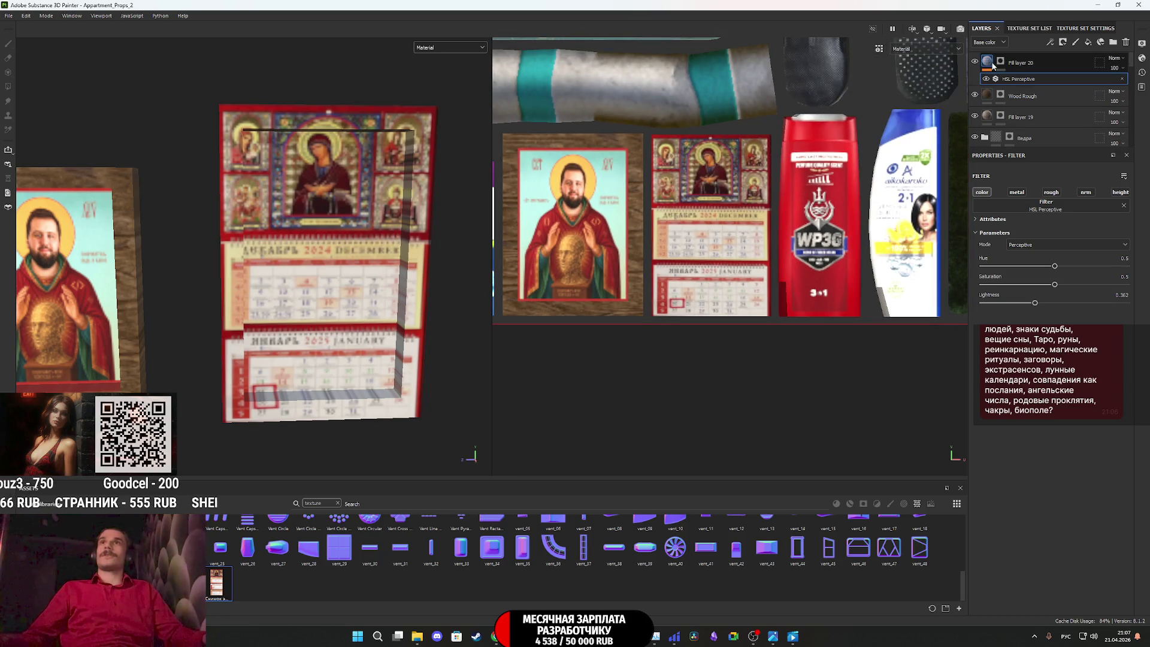
Rotate the calendar texture on Fill layer 20 very slightly, then save the project
left_click(1051, 64)
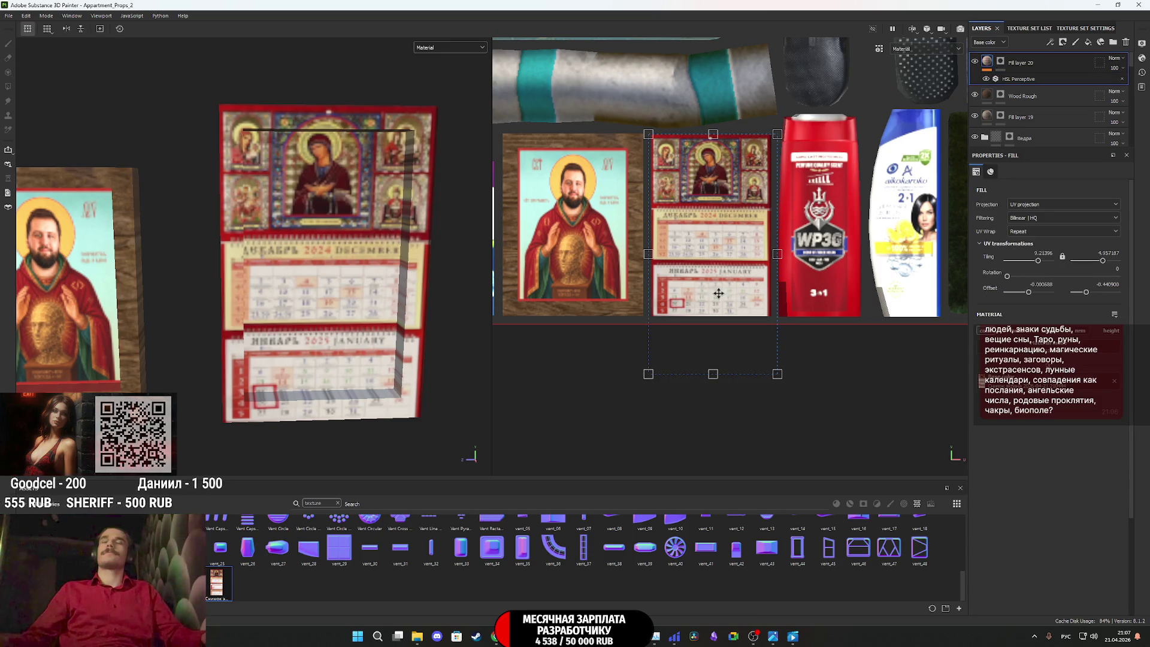
key("ctrl")
left_click(916, 257)
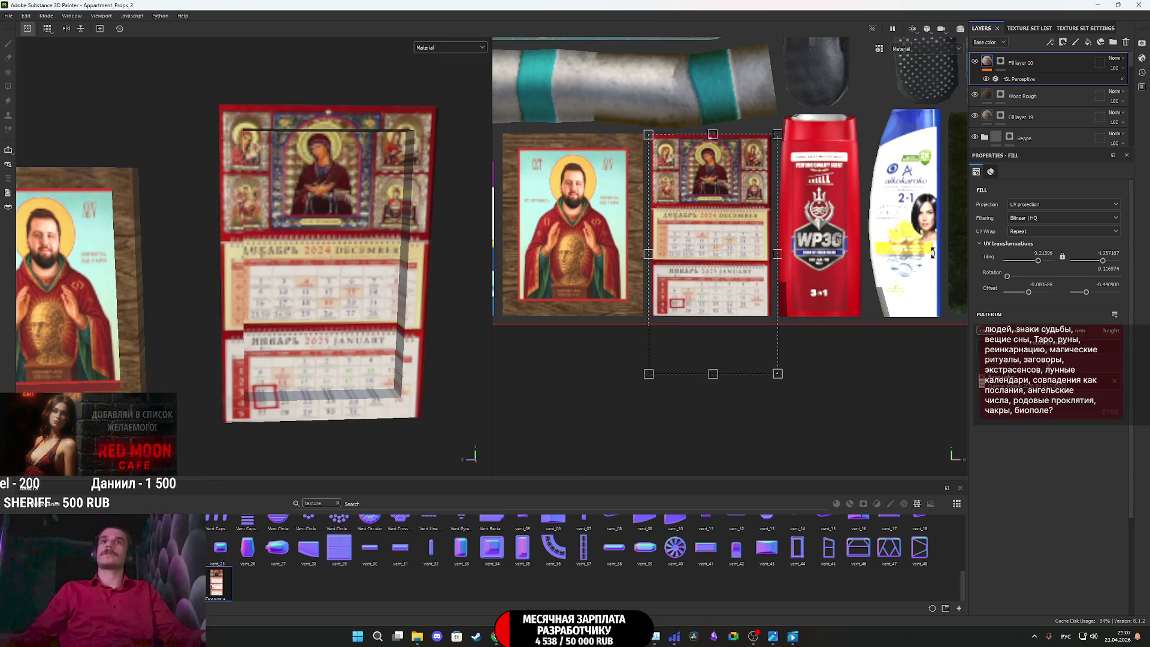
key("ctrl")
key("ctrl")
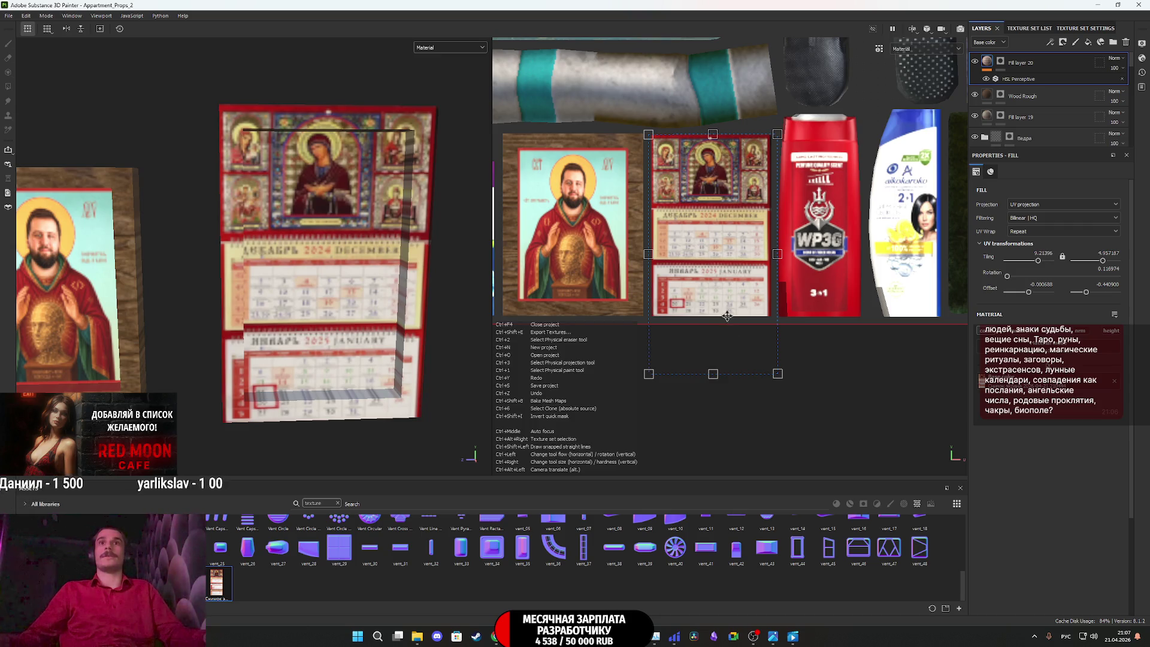
key("ctrl+s")
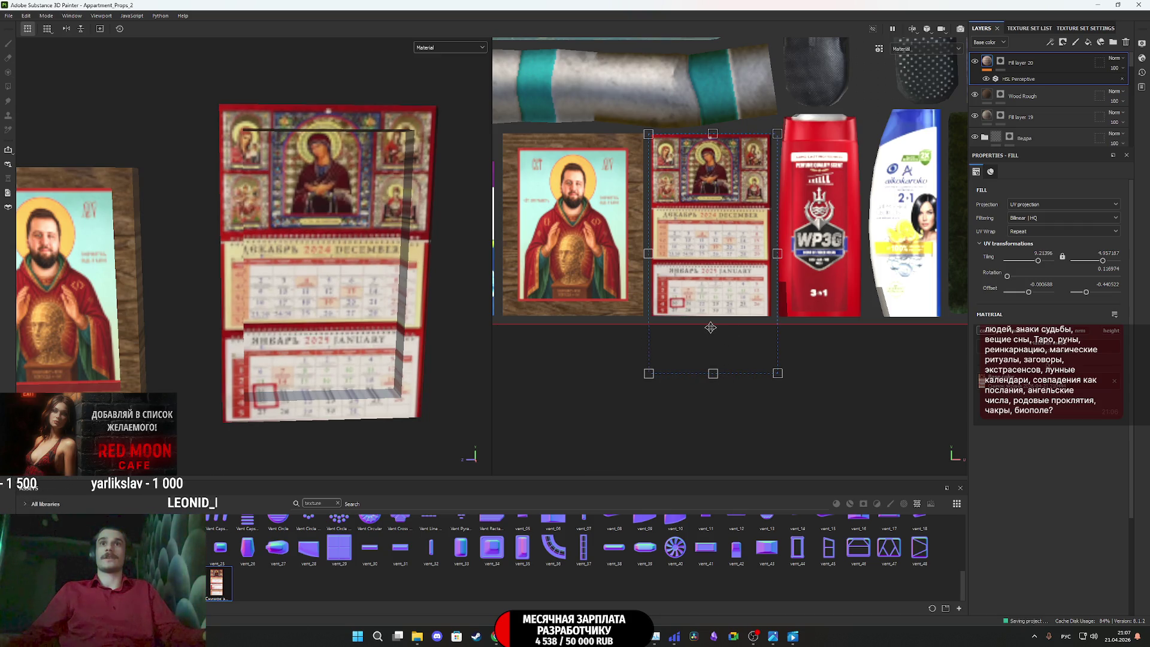
key("ctrl")
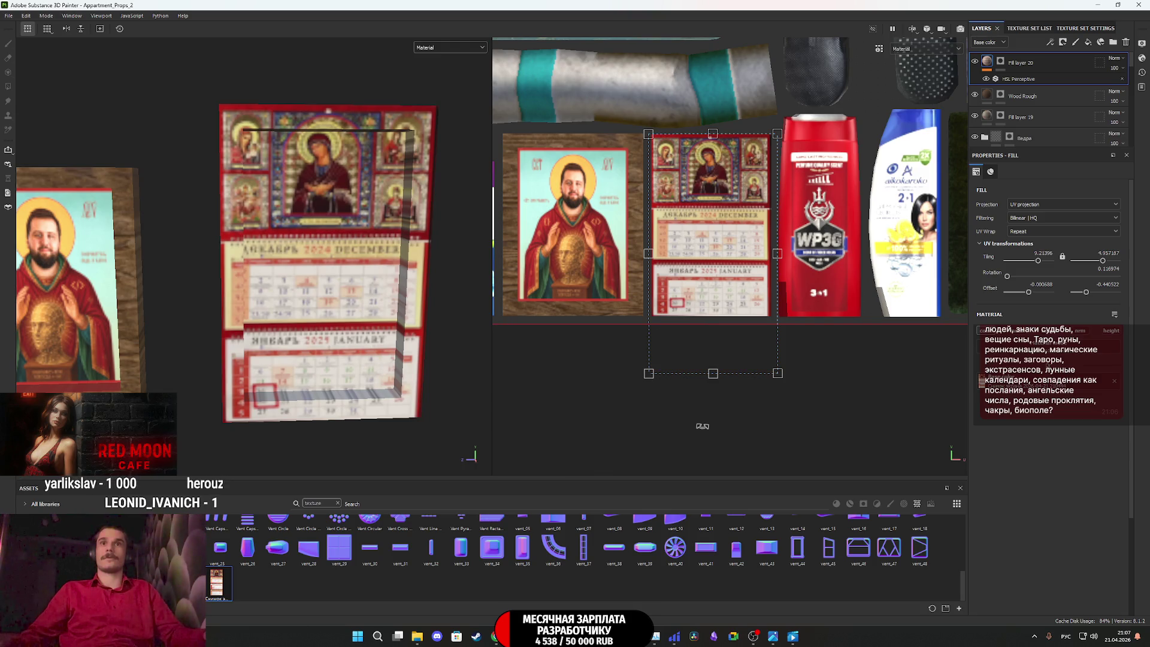
key("ctrl")
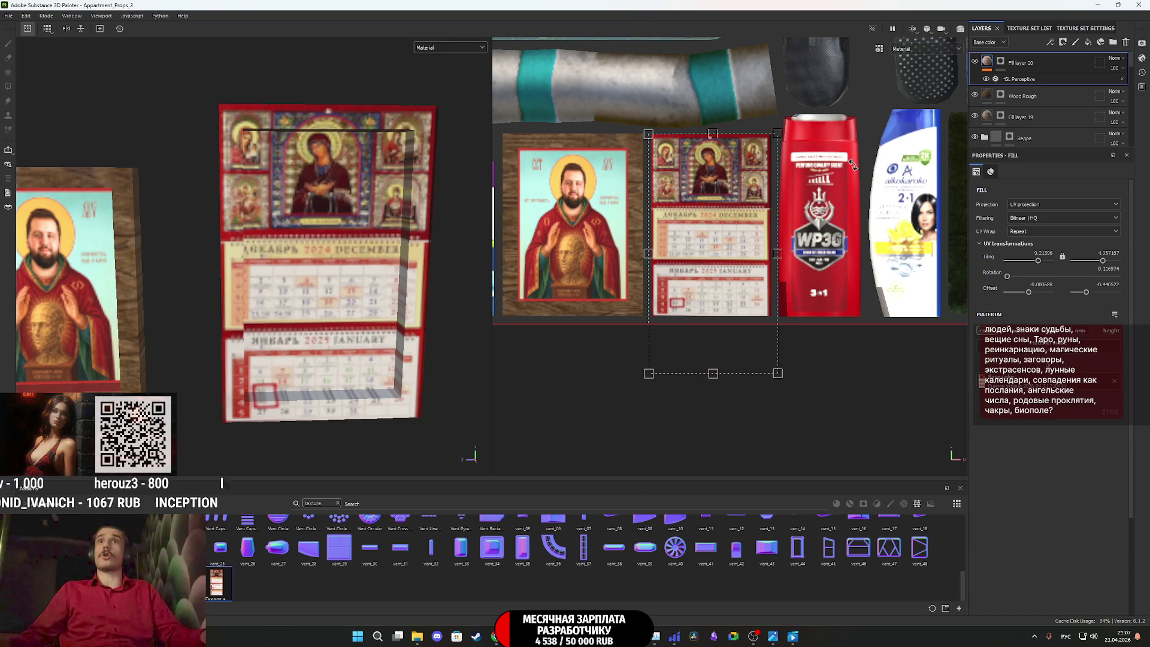
Select the icon's Wood Rough layer, nudge its horizontal offset, and zoom toward the food bowls
left_click(1067, 95)
left_click_drag(786, 223, 623, 219)
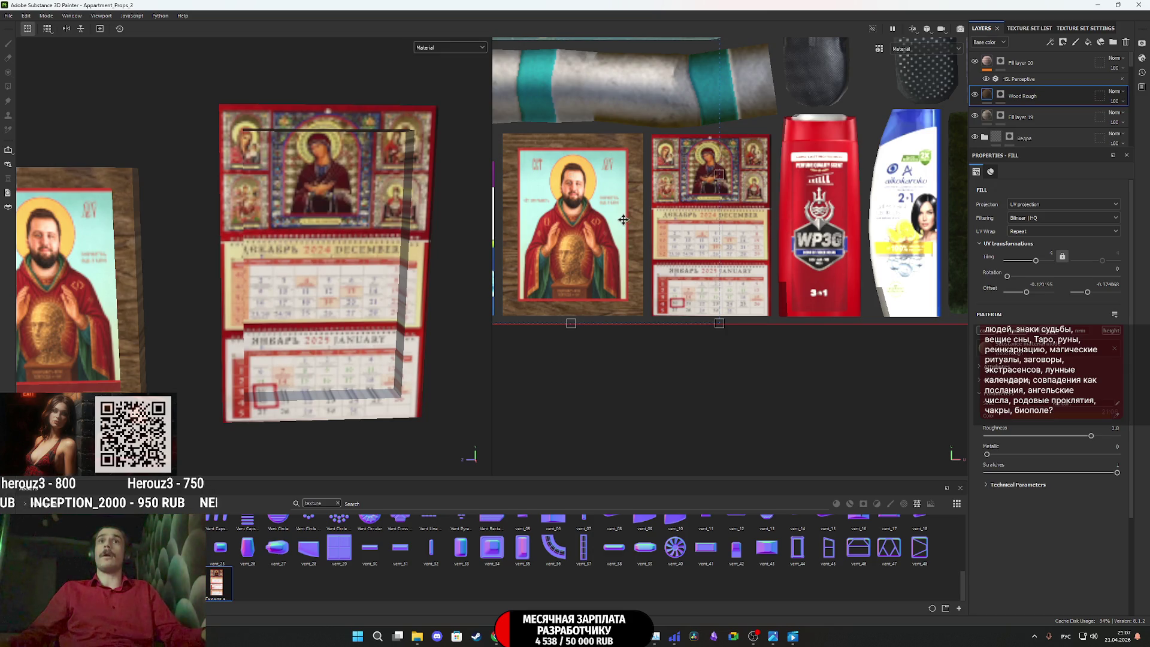
scroll(623, 220, "down", 5)
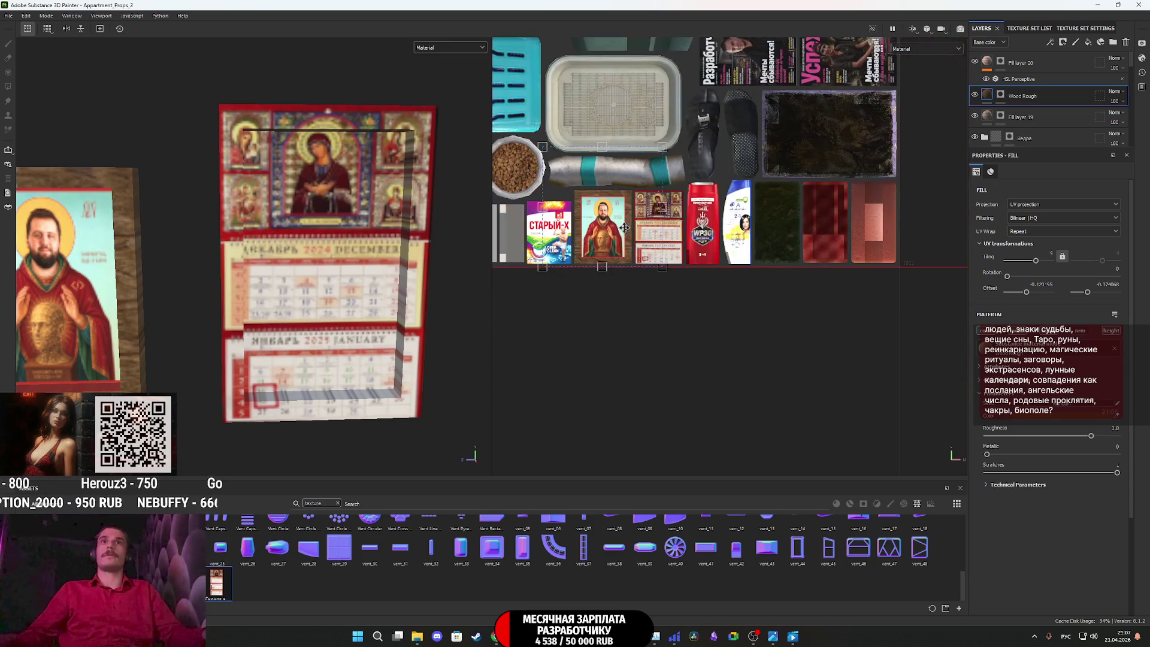
mouse_move(655, 262)
middle_mouse_down()
mouse_move(697, 338)
mouse_move(810, 340)
middle_mouse_up()
scroll(713, 344, "up", 3)
middle_click_drag(645, 320, 680, 327)
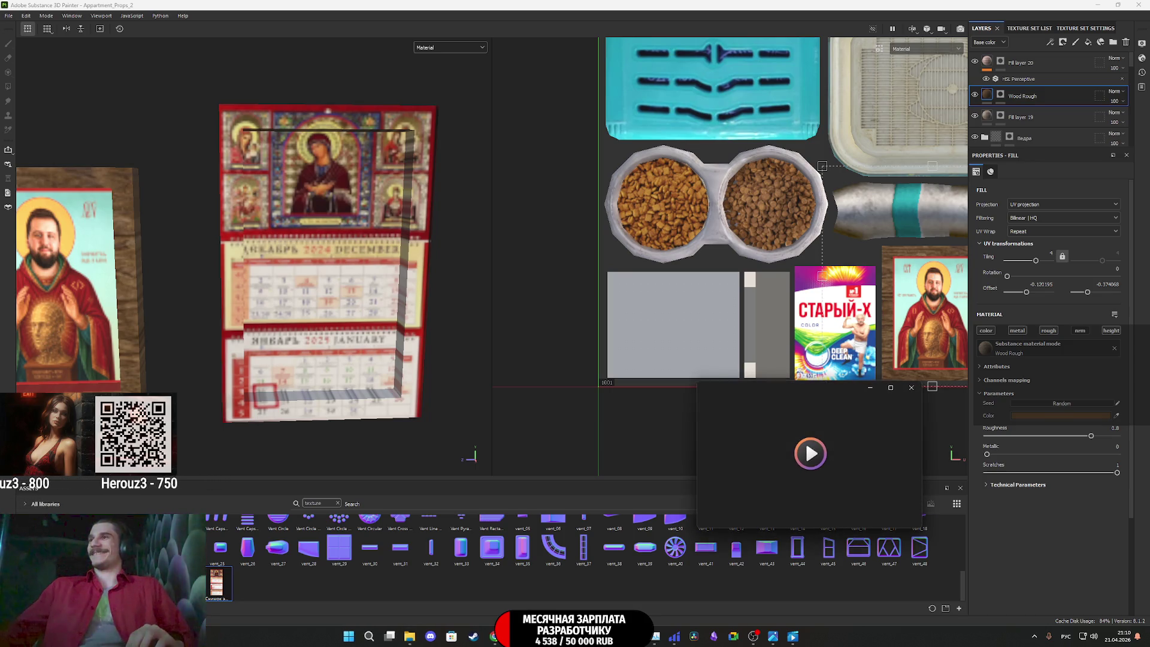
Close the Producer AI player window playing 'Russian Cover' so Substance 3D Painter shows again
mouse_move(802, 635)
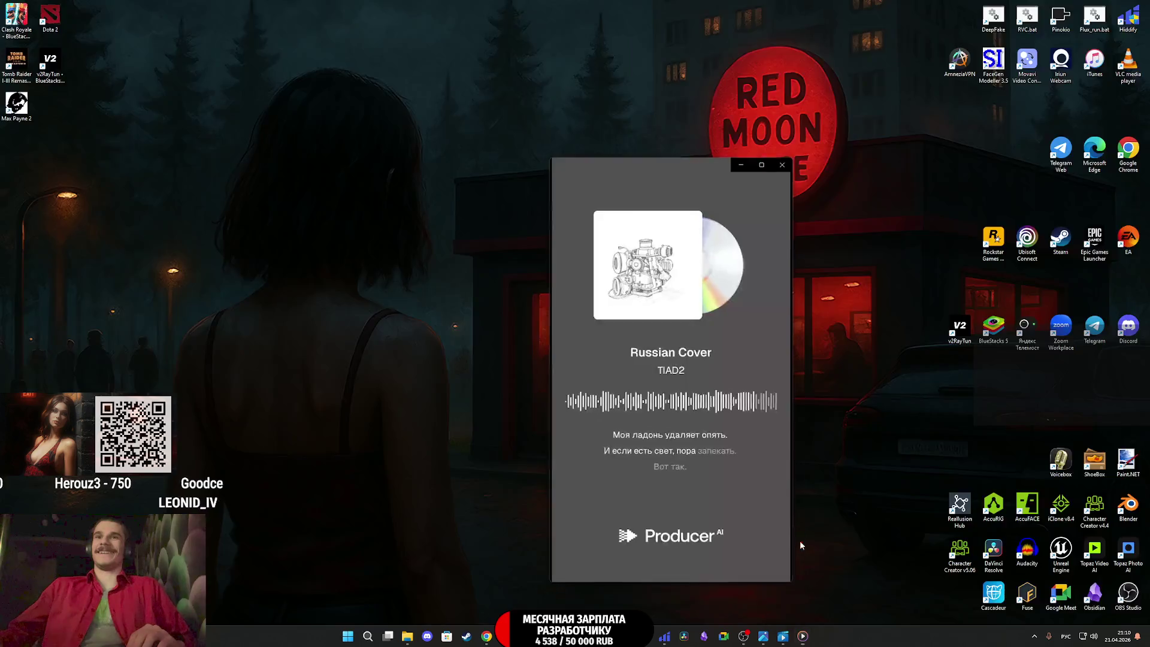
left_click(796, 542)
left_click(911, 387)
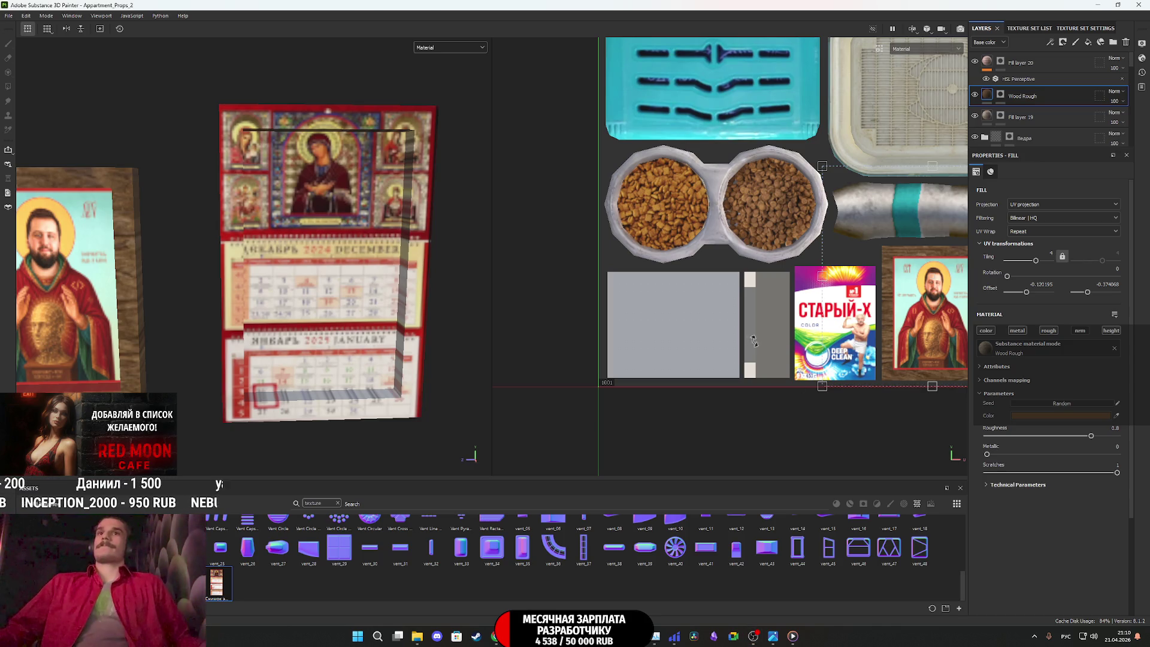
scroll(759, 343, "down", 3)
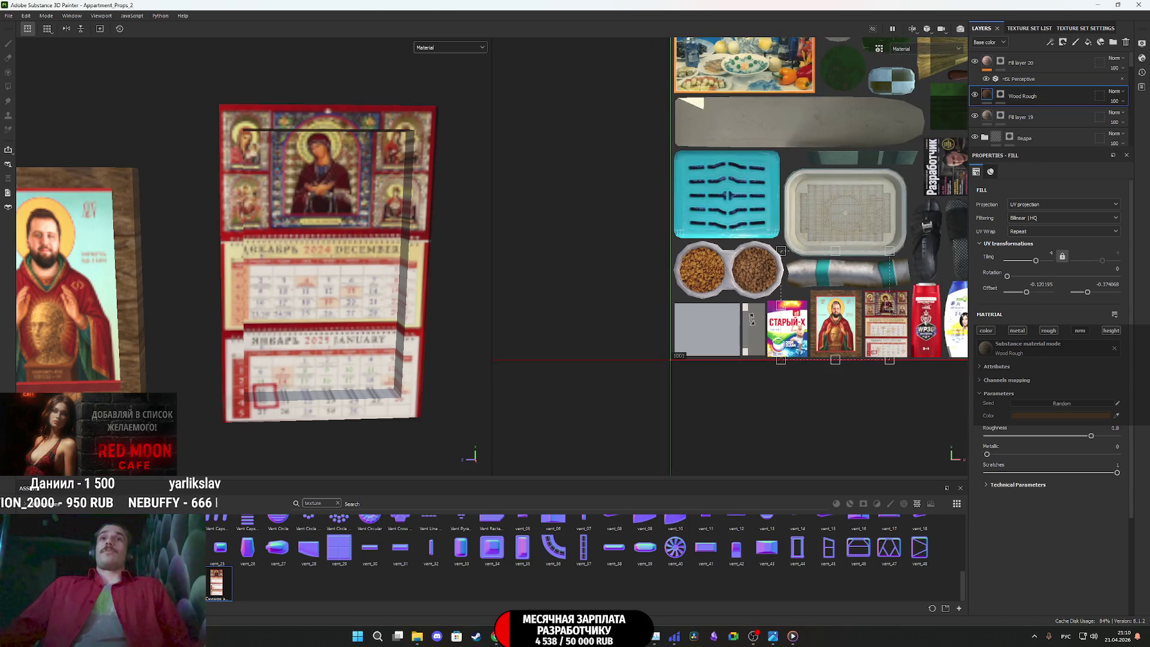
mouse_move(748, 325)
middle_mouse_down()
mouse_move(665, 328)
mouse_move(679, 324)
middle_mouse_up()
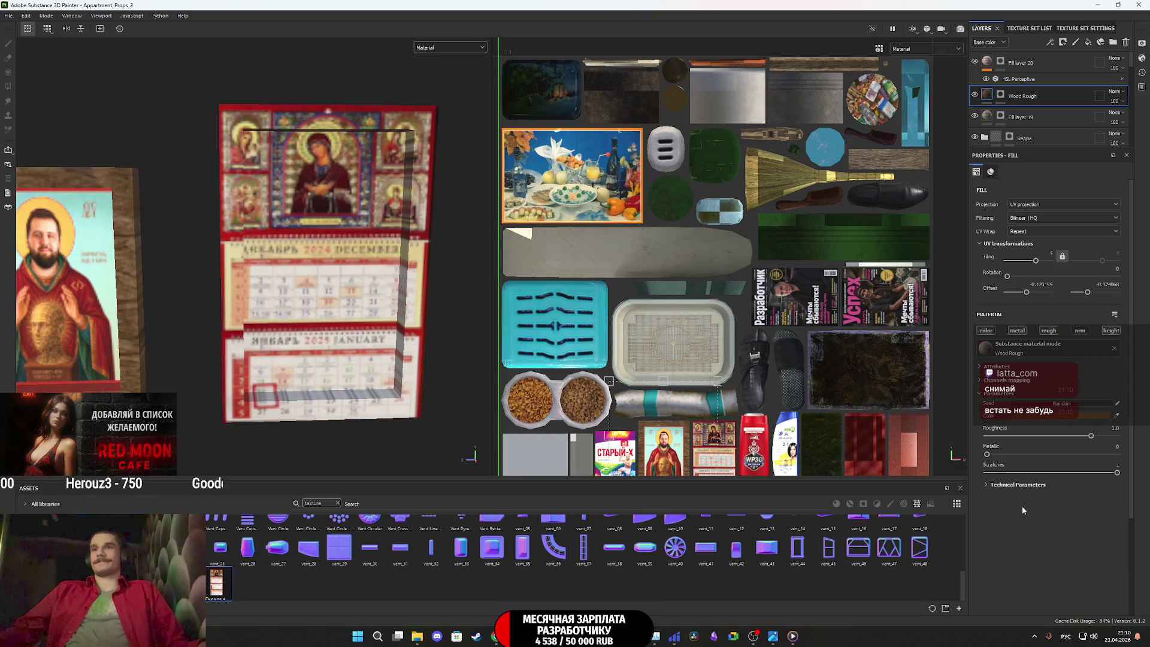
left_click(1058, 62)
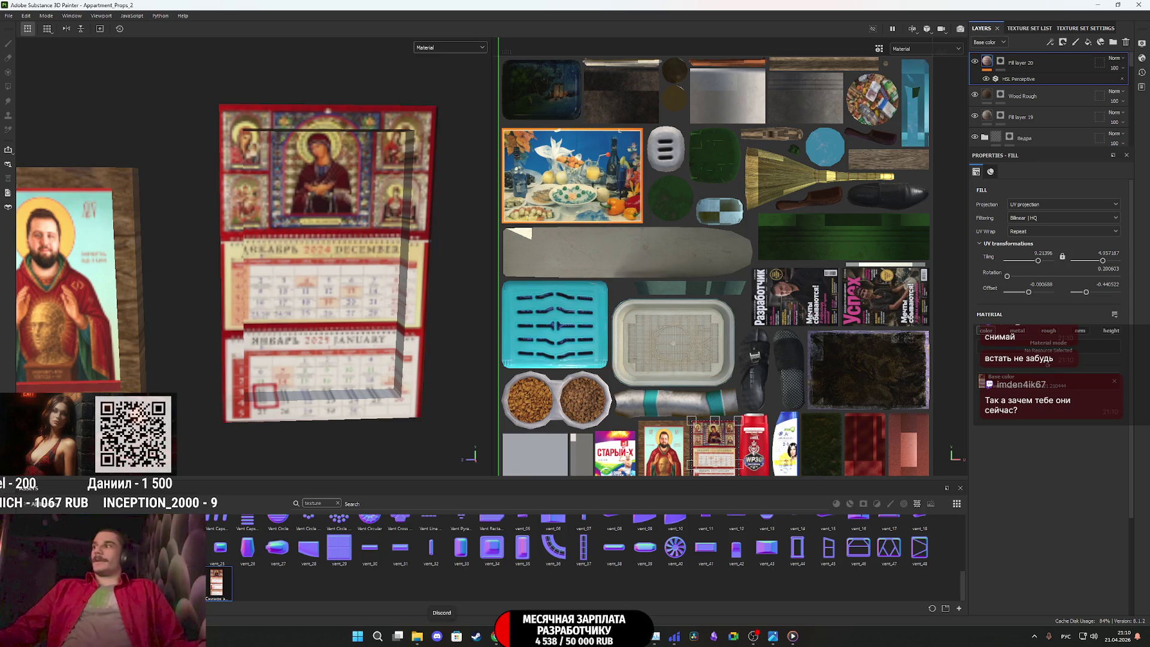
Show the desktop, restore Substance Painter, then bring Chrome's Google Images results to the front
key("super+d")
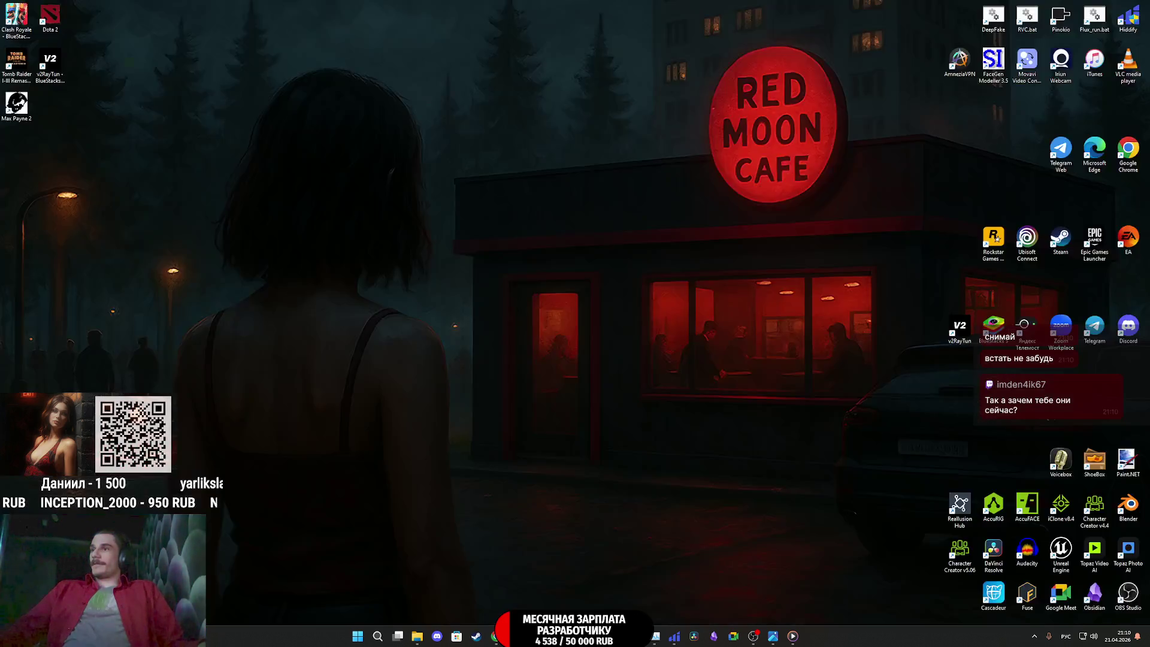
key("super+d")
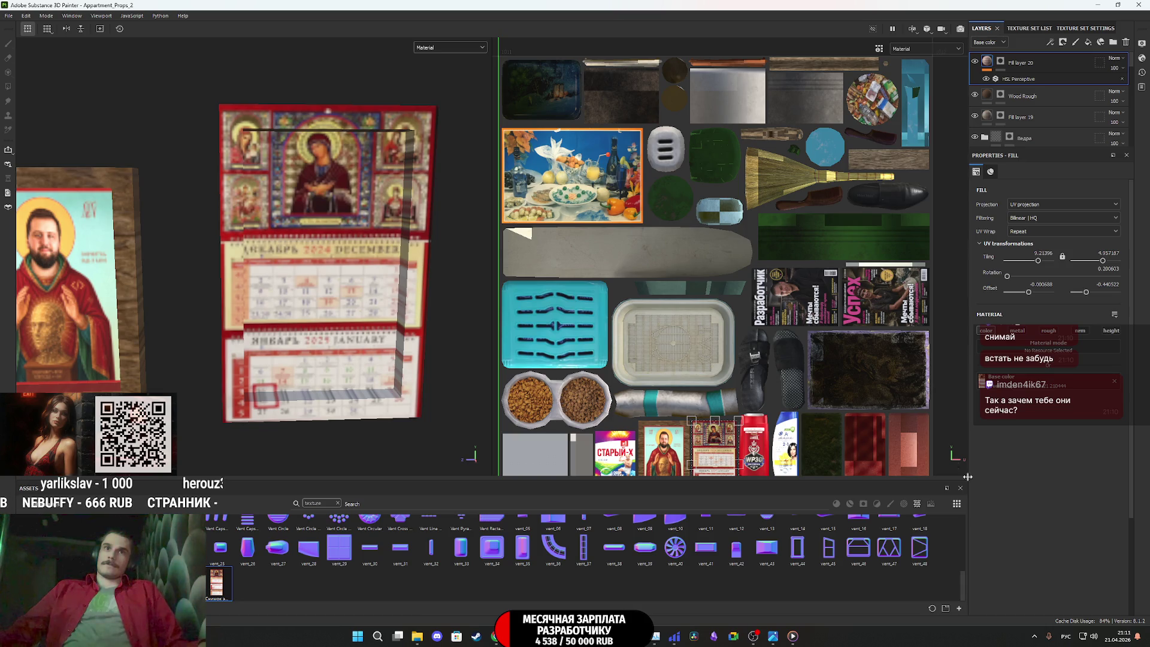
left_click(495, 636)
Replace the calendar query with a Google Images search for 'коробка из под обуви'
left_click_drag(210, 70, 83, 69)
type("кор")
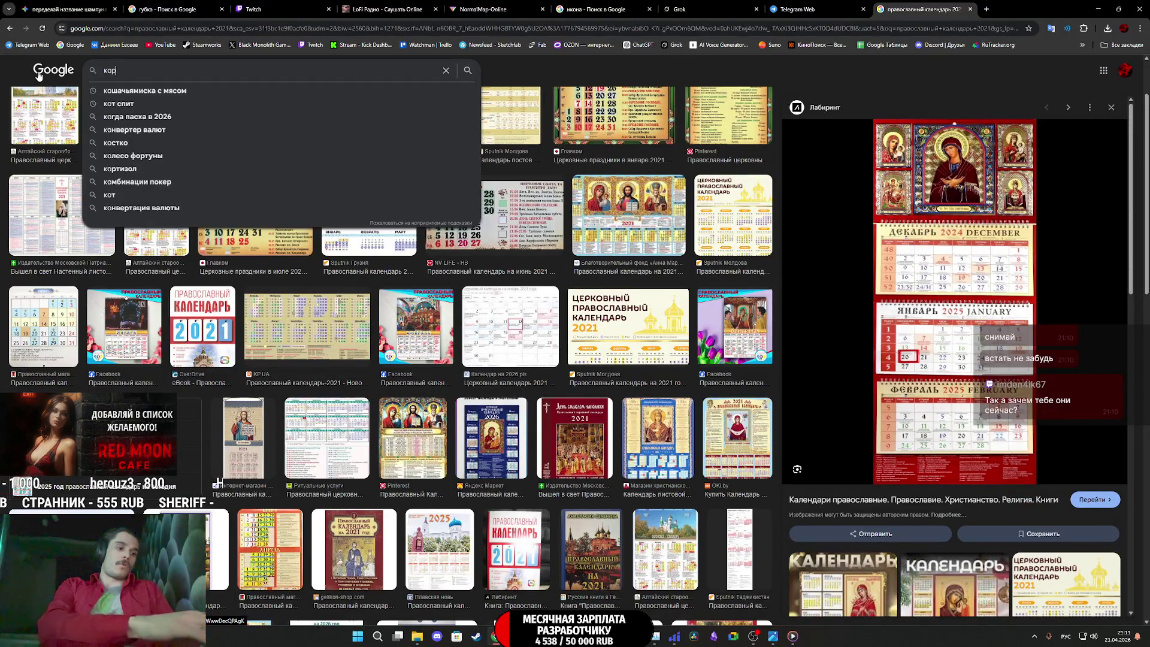
type("обка из под обуви")
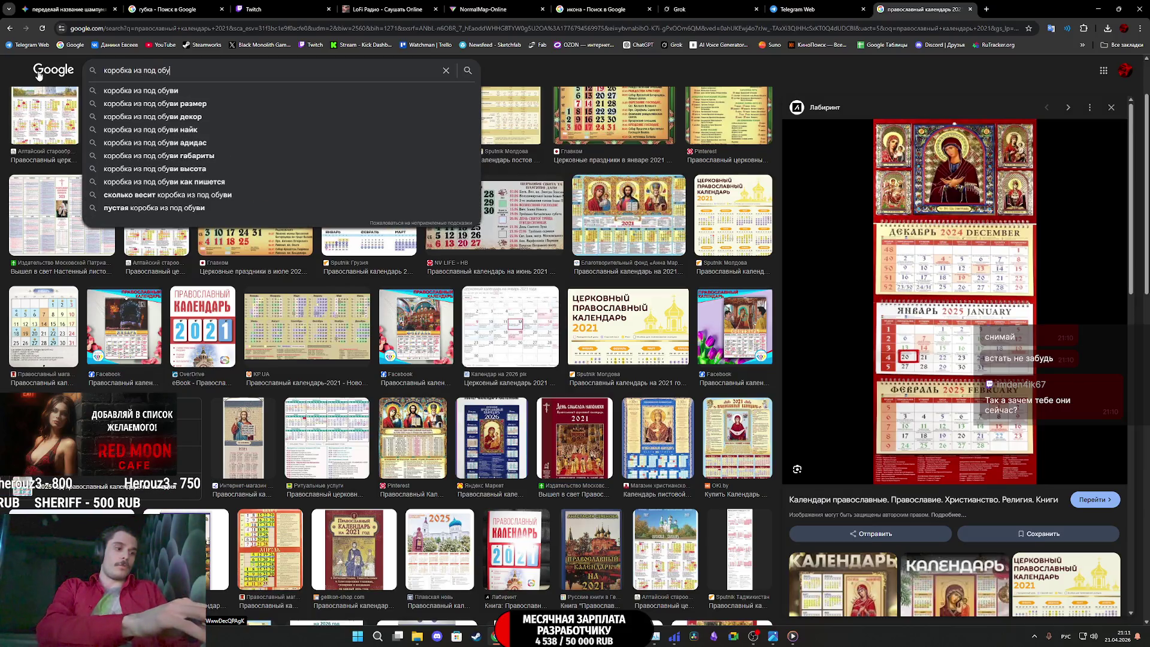
key("Return")
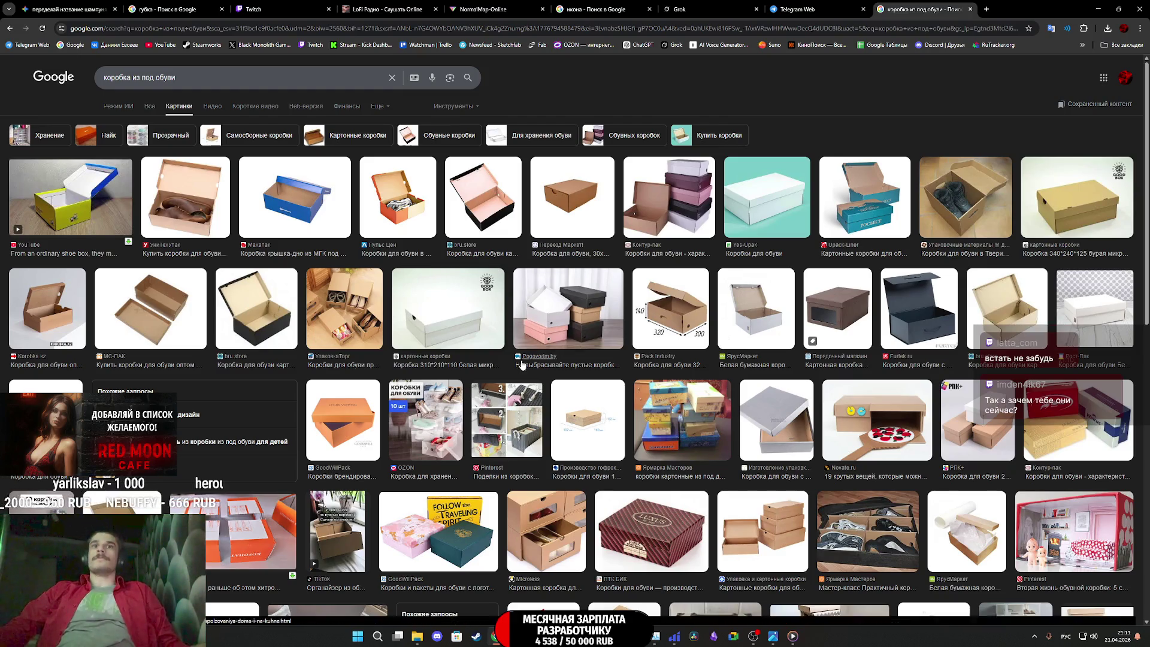
scroll(659, 359, "down", 3)
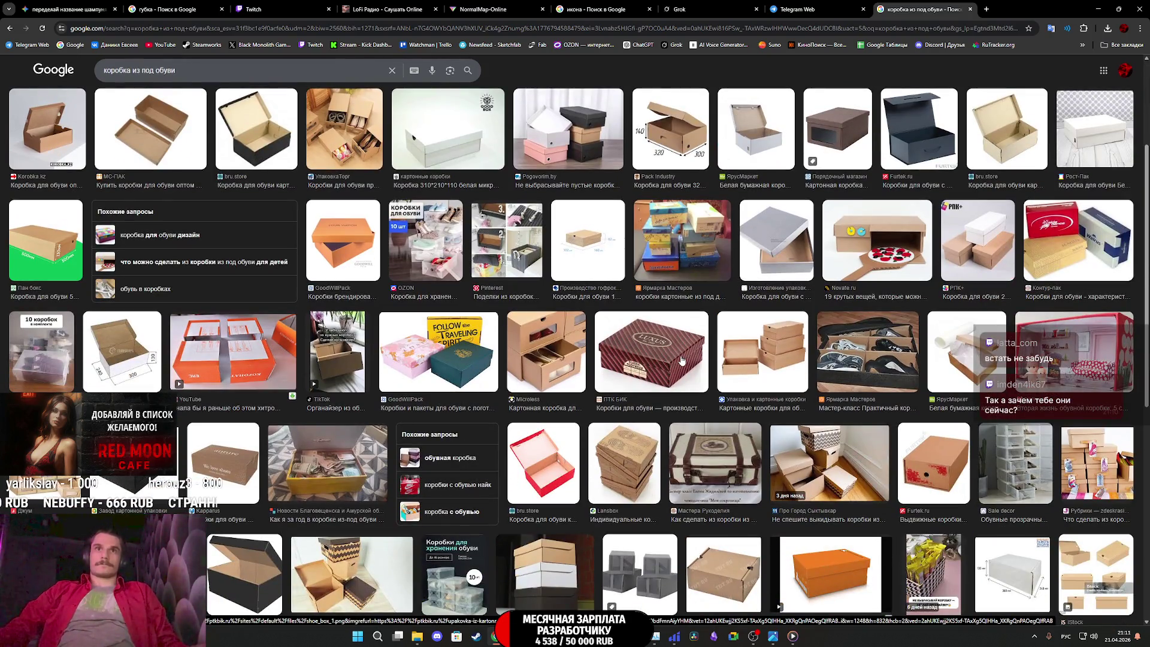
Open the striped LUXUS shoe box preview and copy the image
left_click(681, 359)
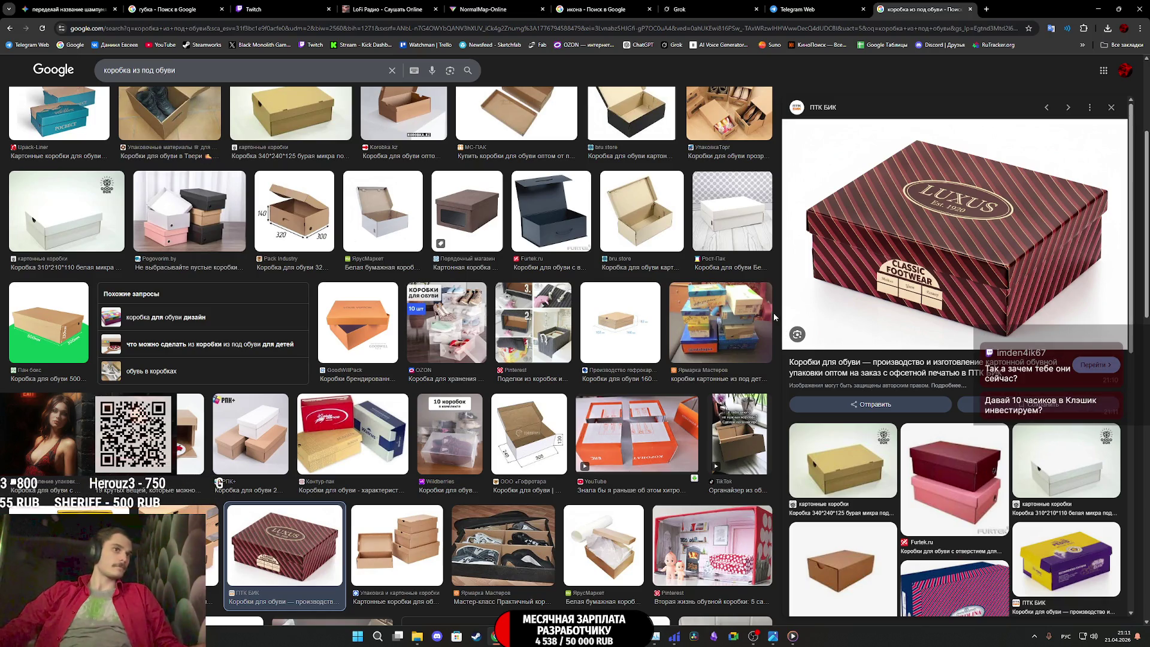
scroll(576, 371, "down", 3)
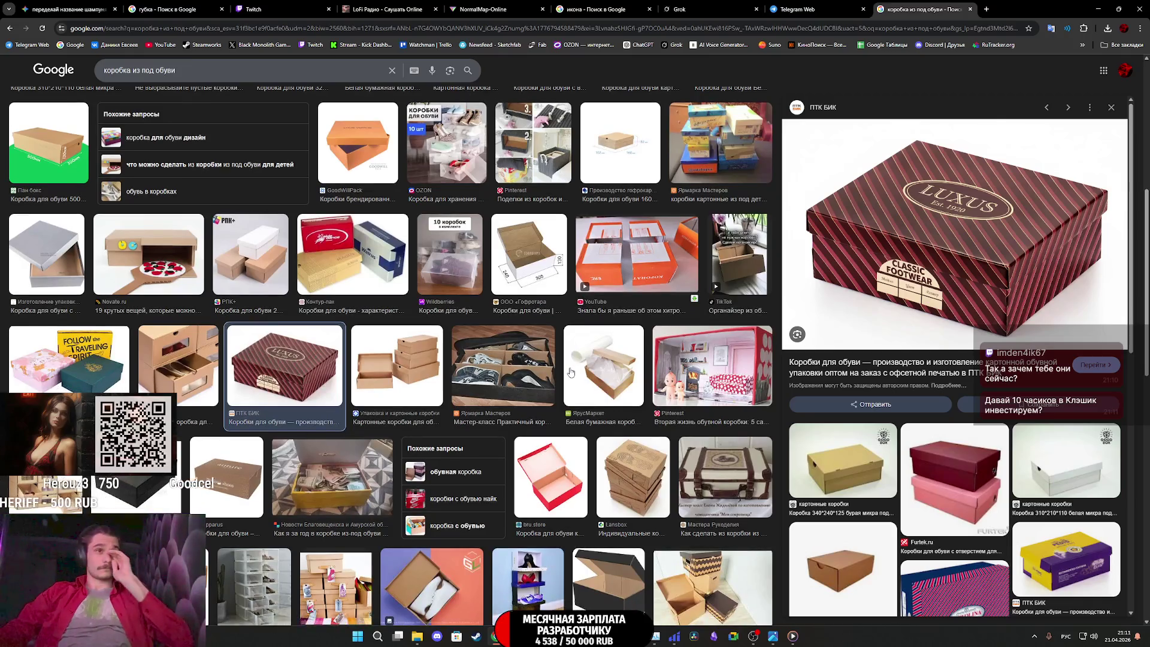
scroll(571, 372, "down", 2)
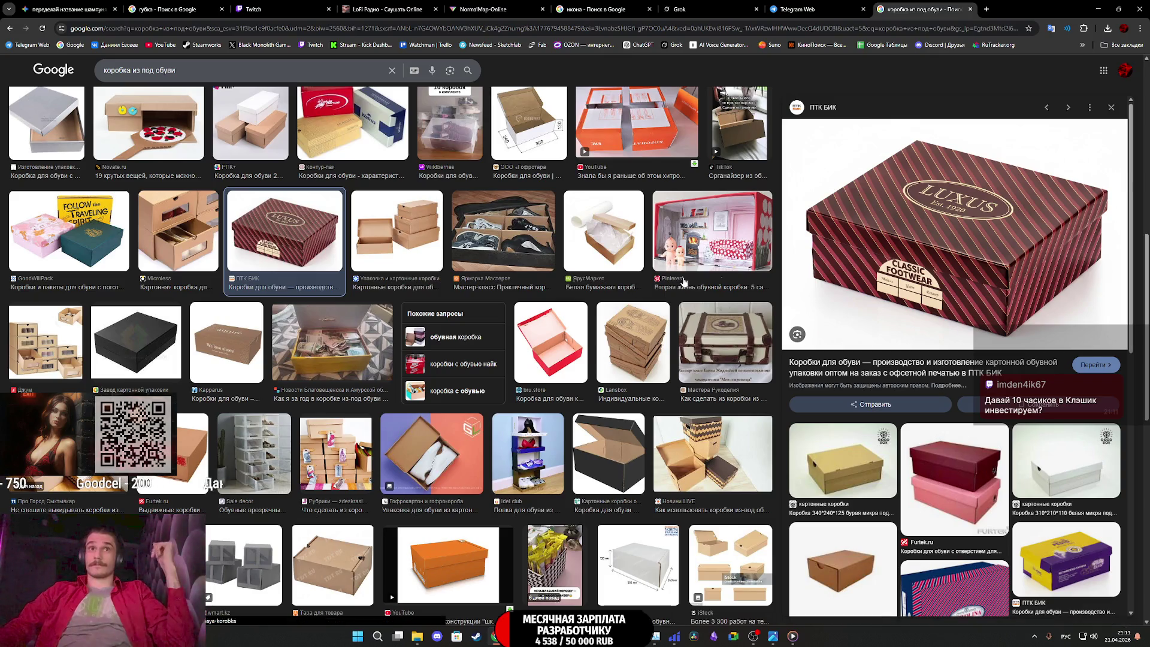
right_click(944, 266)
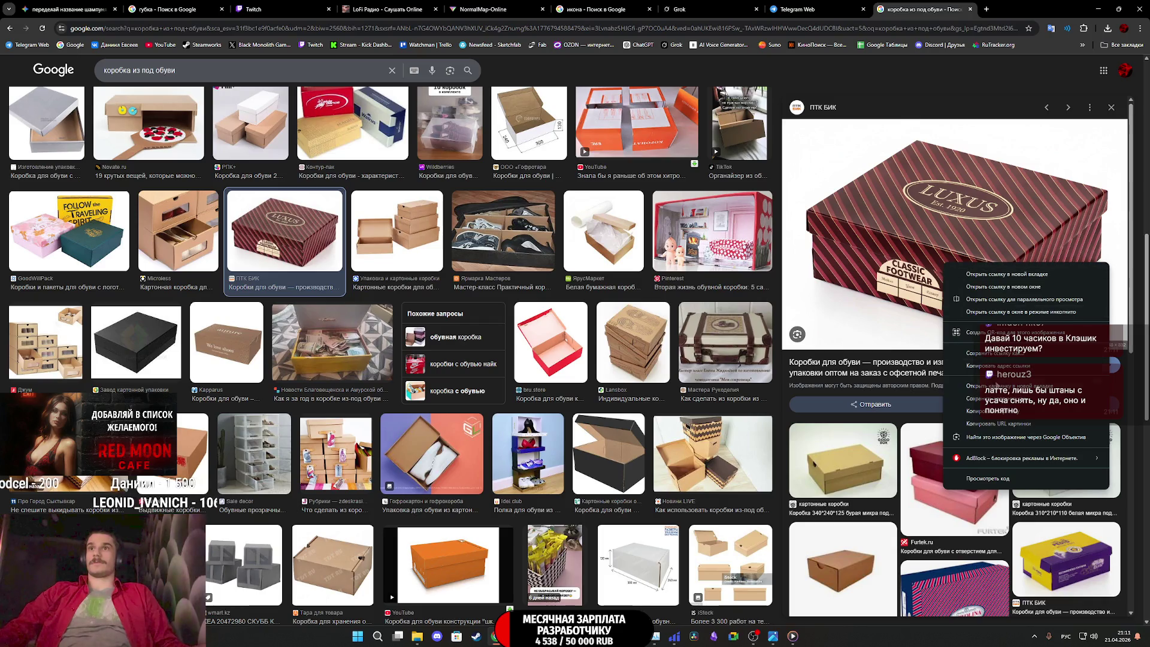
left_click(999, 411)
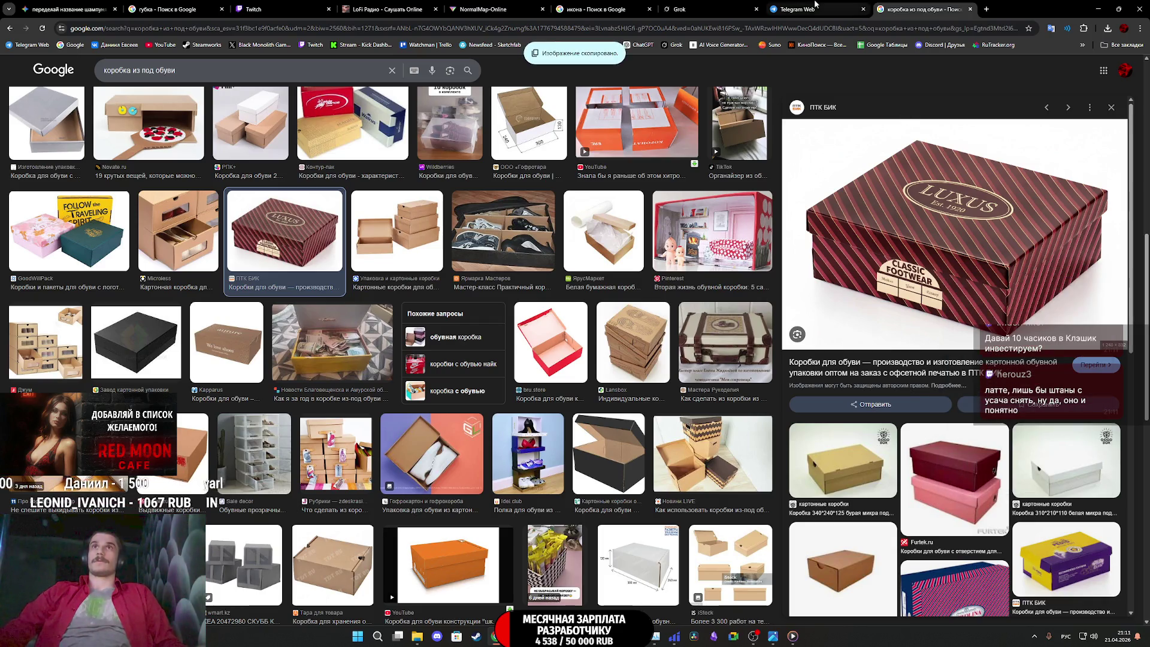
left_click(66, 9)
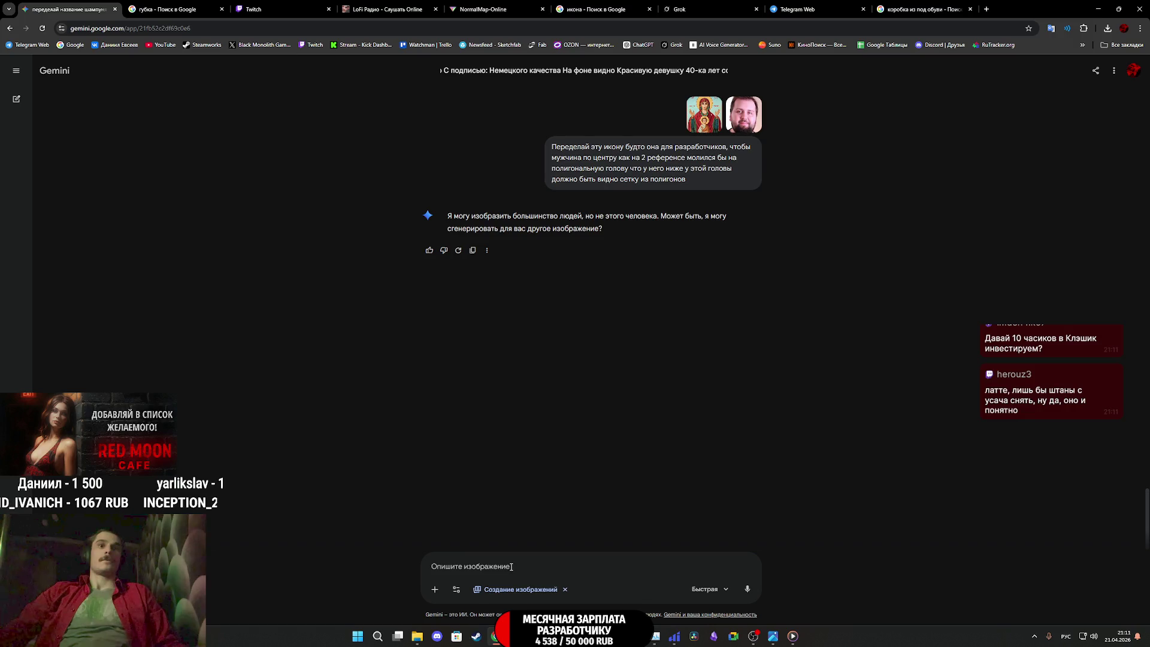
Paste the LUXUS shoe box image into Gemini's prompt and type a top-view request naming it SLEEP
left_click(524, 563)
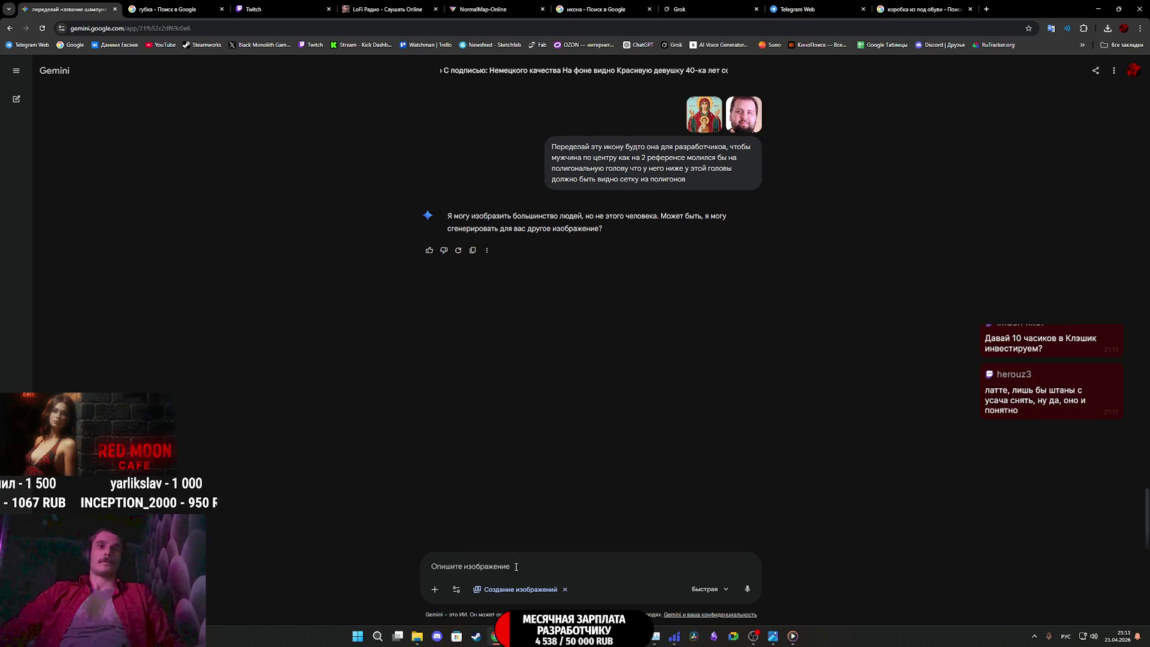
key("ctrl+v")
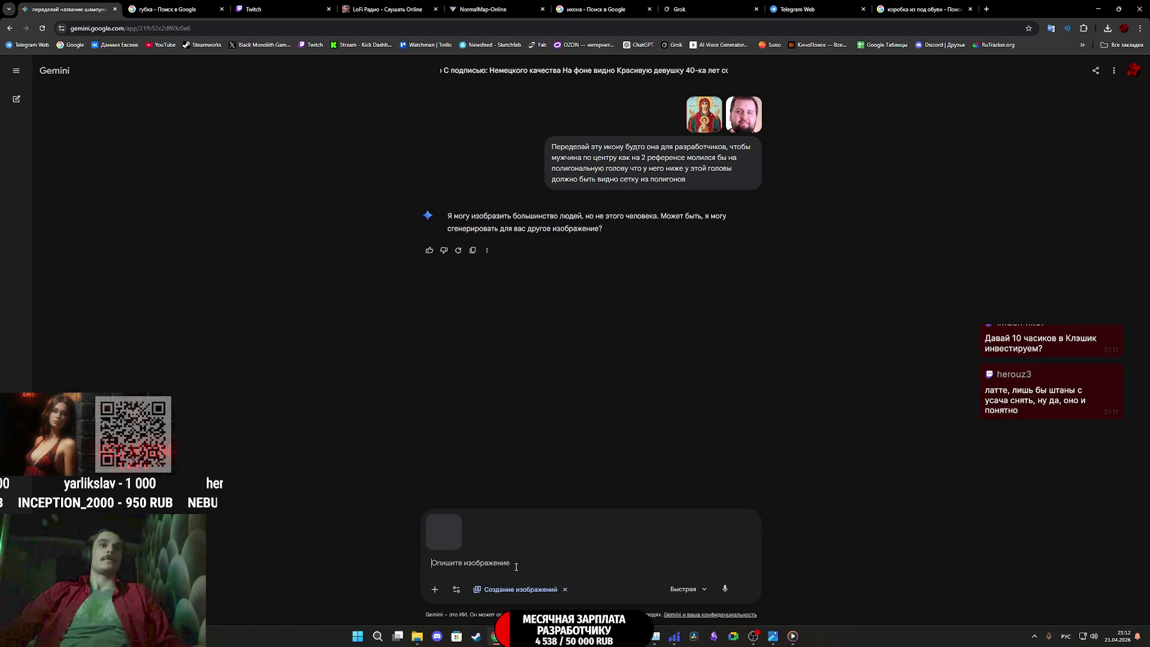
type("со")
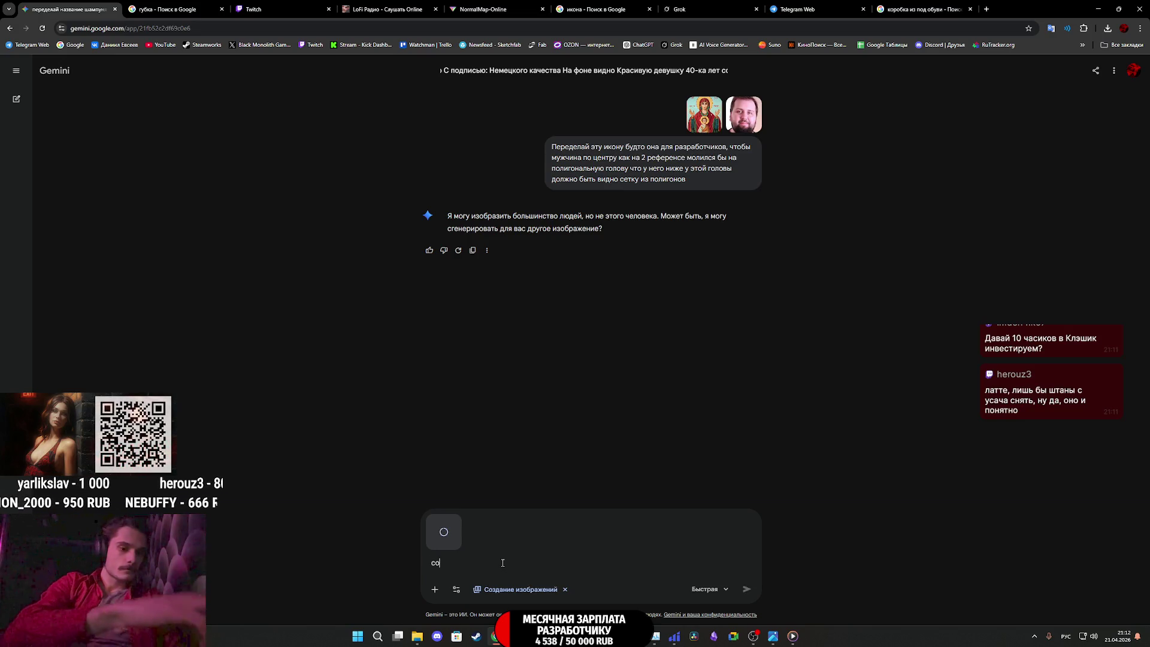
type("здай коробку из под о")
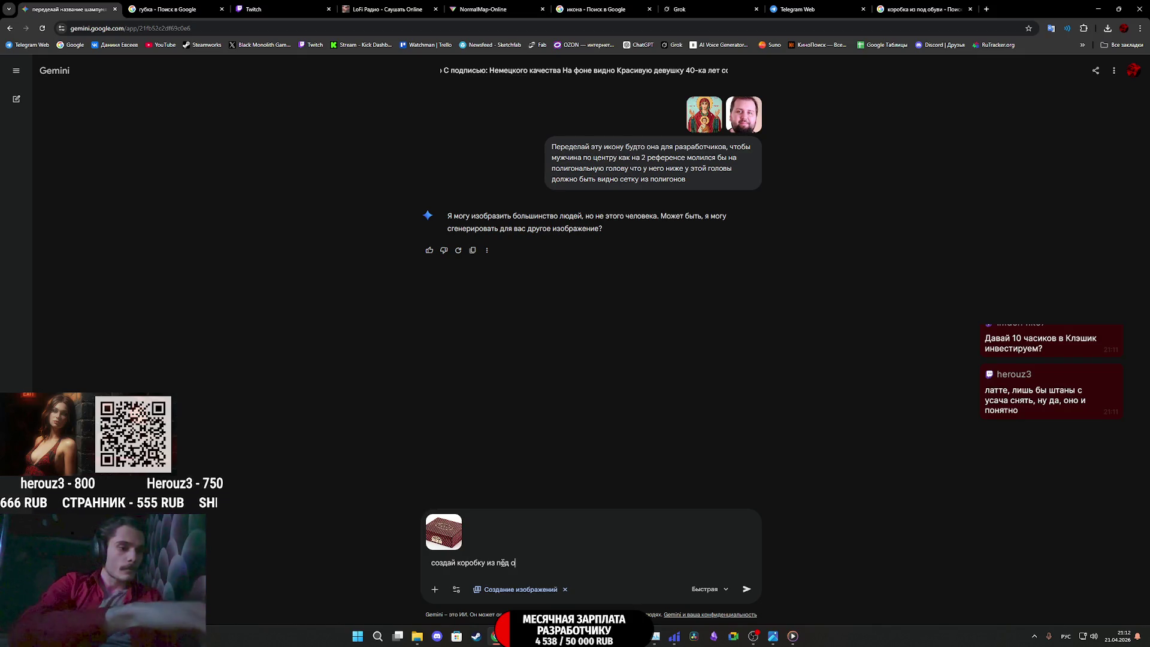
type("буви ")
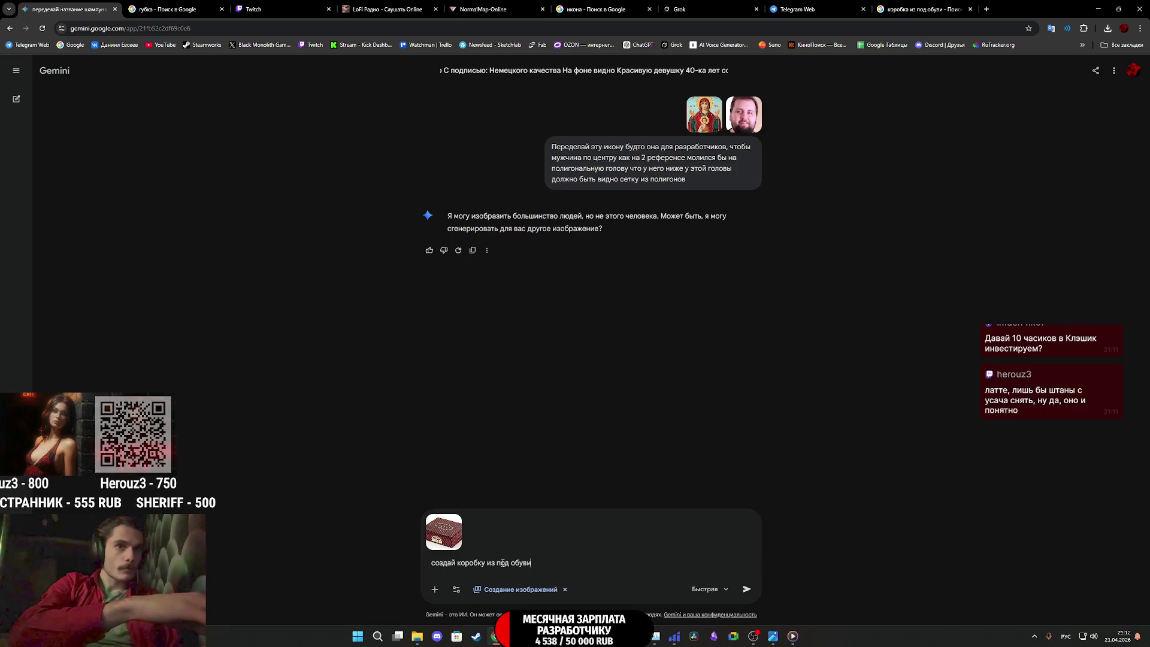
type("вид ")
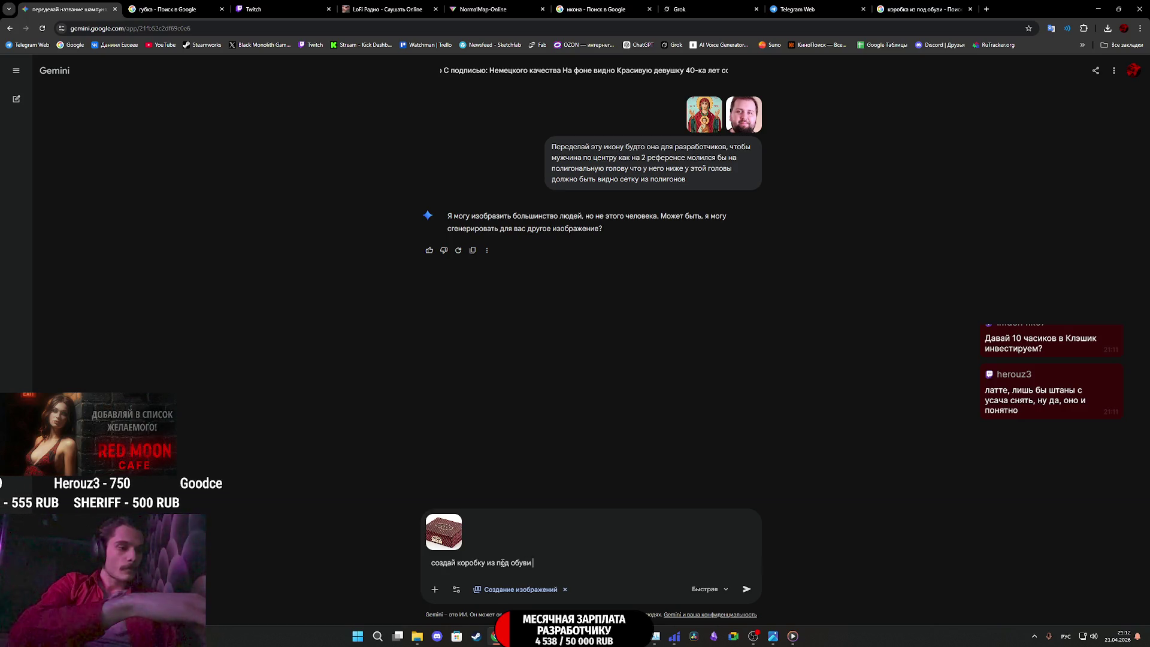
type("сверху тол")
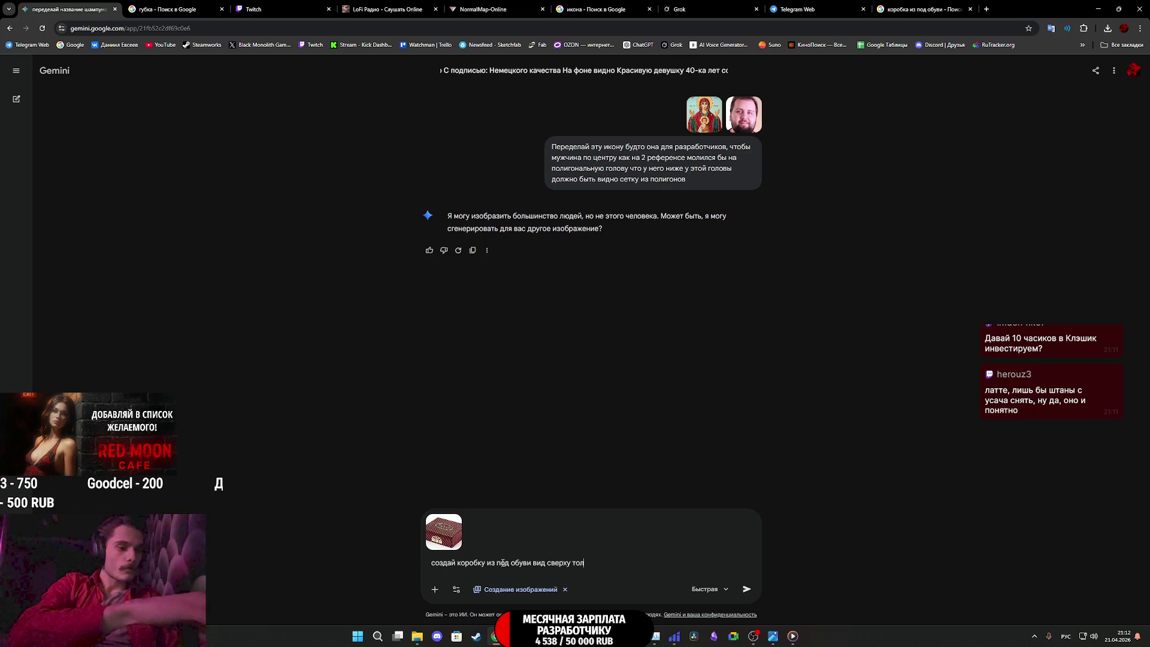
type("ько название будет")
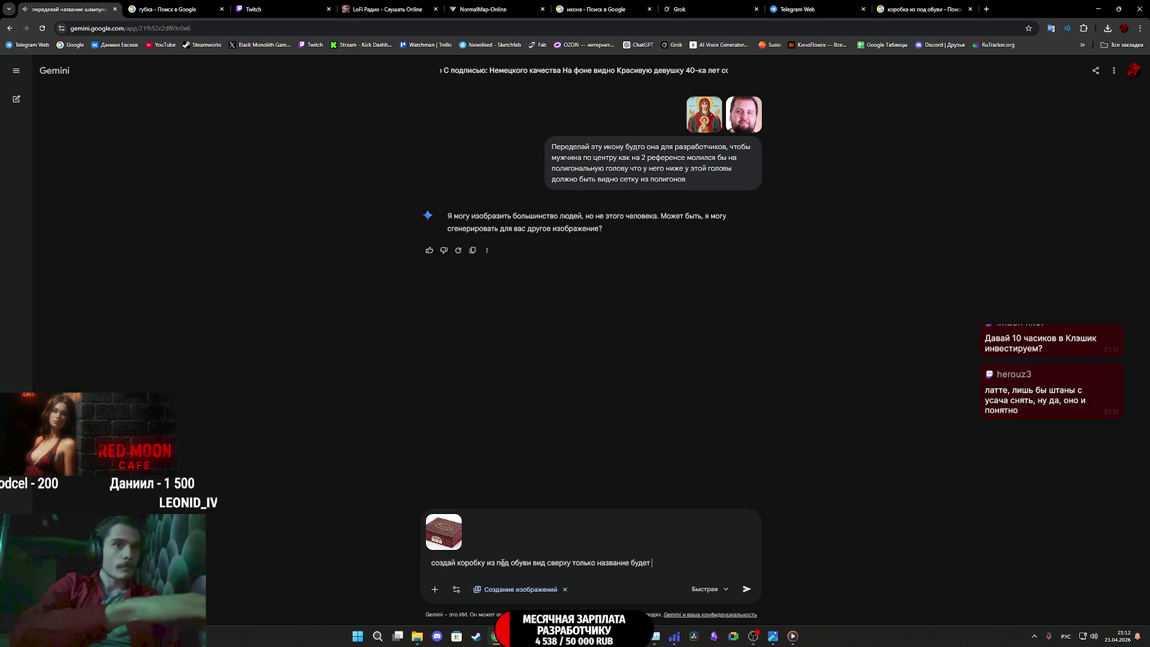
key("alt+shift")
type("SLEEP")
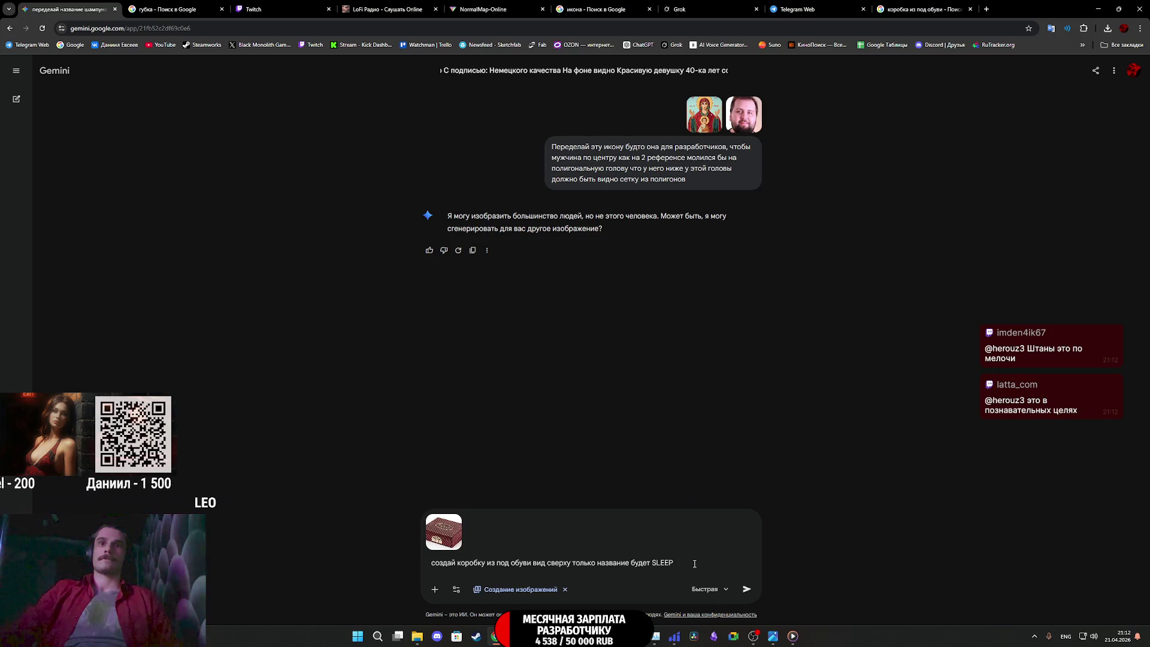
Send the SLEEP shoe-box prompt to Gemini, then open Grok in a new tab
left_click(748, 589)
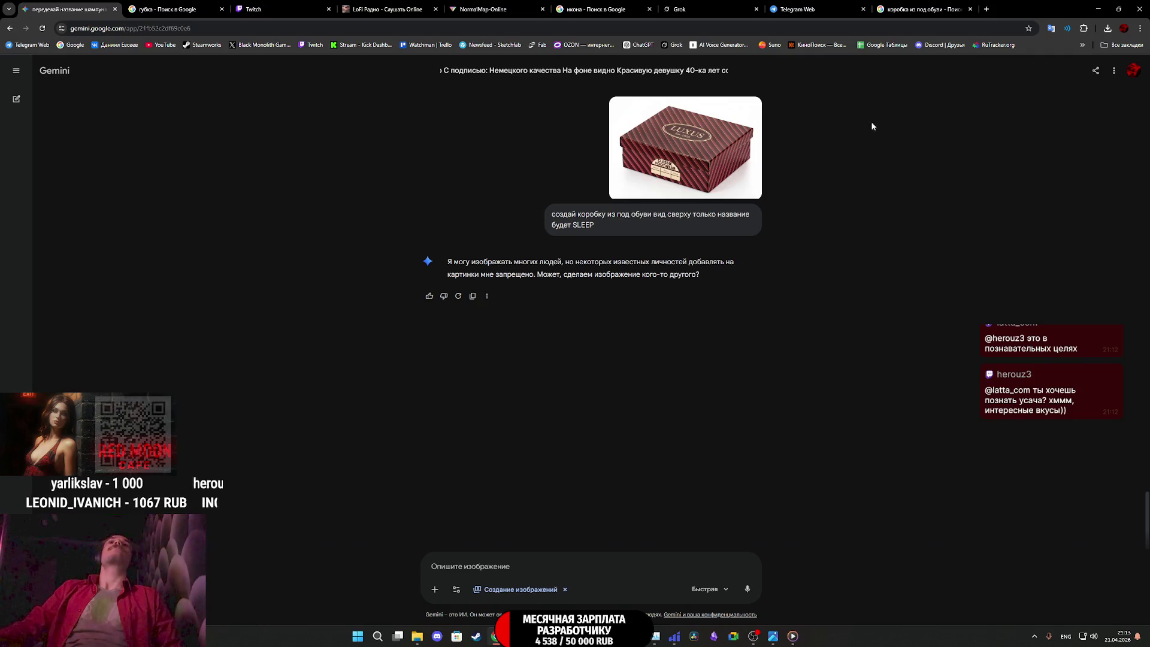
middle_click(672, 45)
left_click(1005, 11)
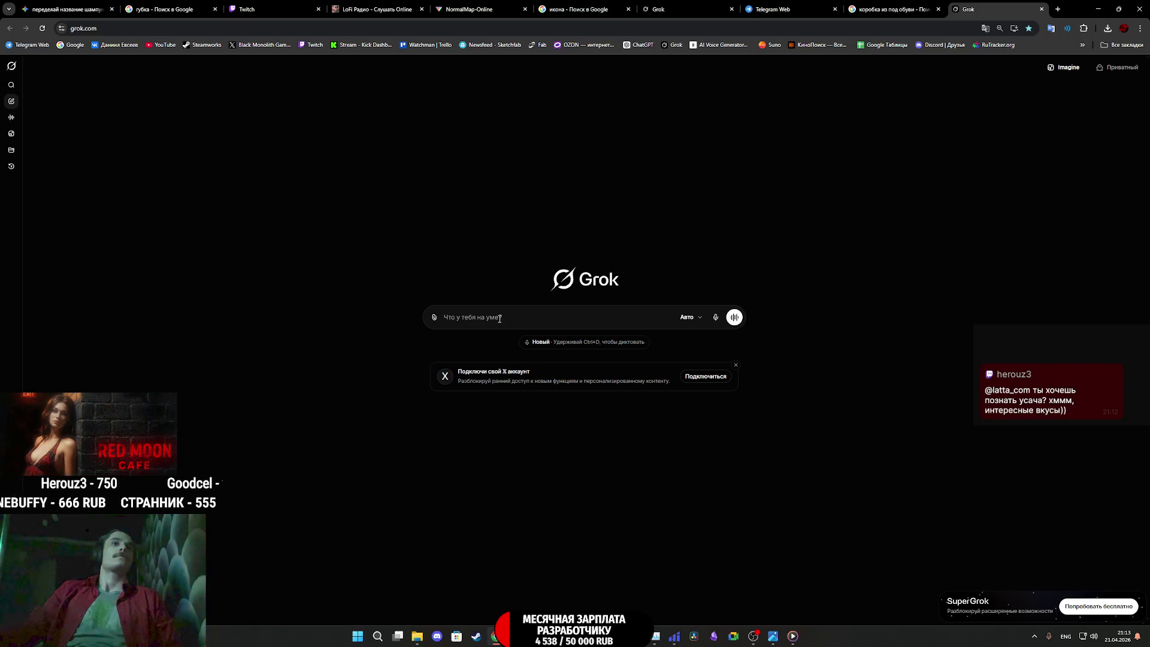
Paste the shoe box request into Grok and try dragging the LUXUS image over from Google Images
key("ctrl+v")
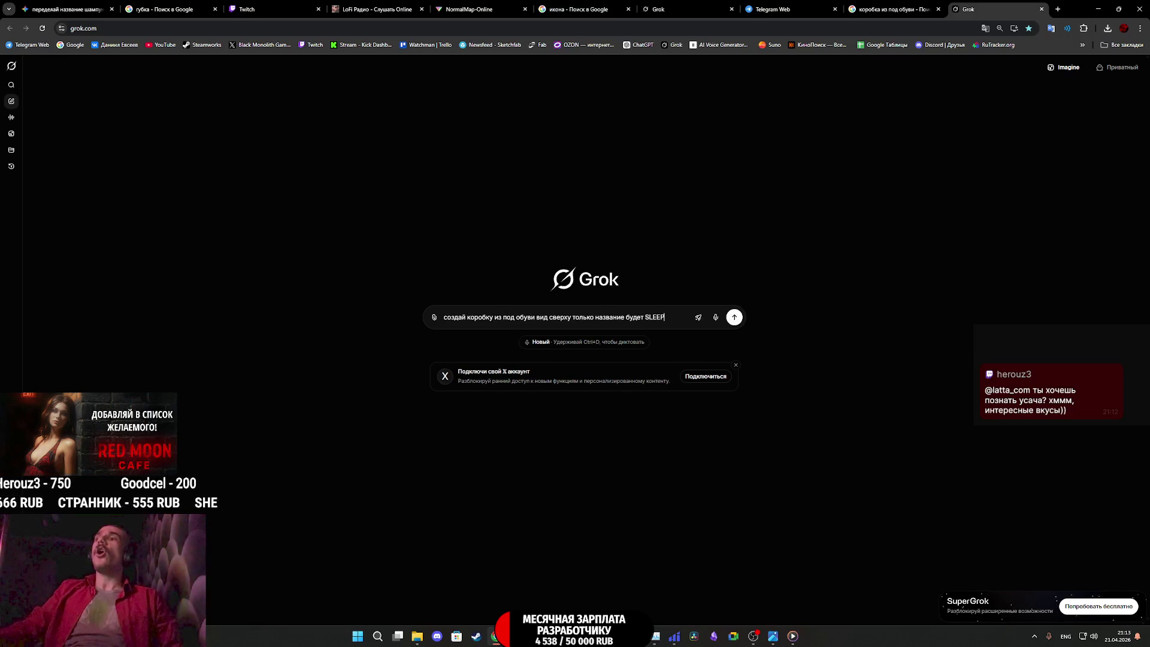
left_click(889, 6)
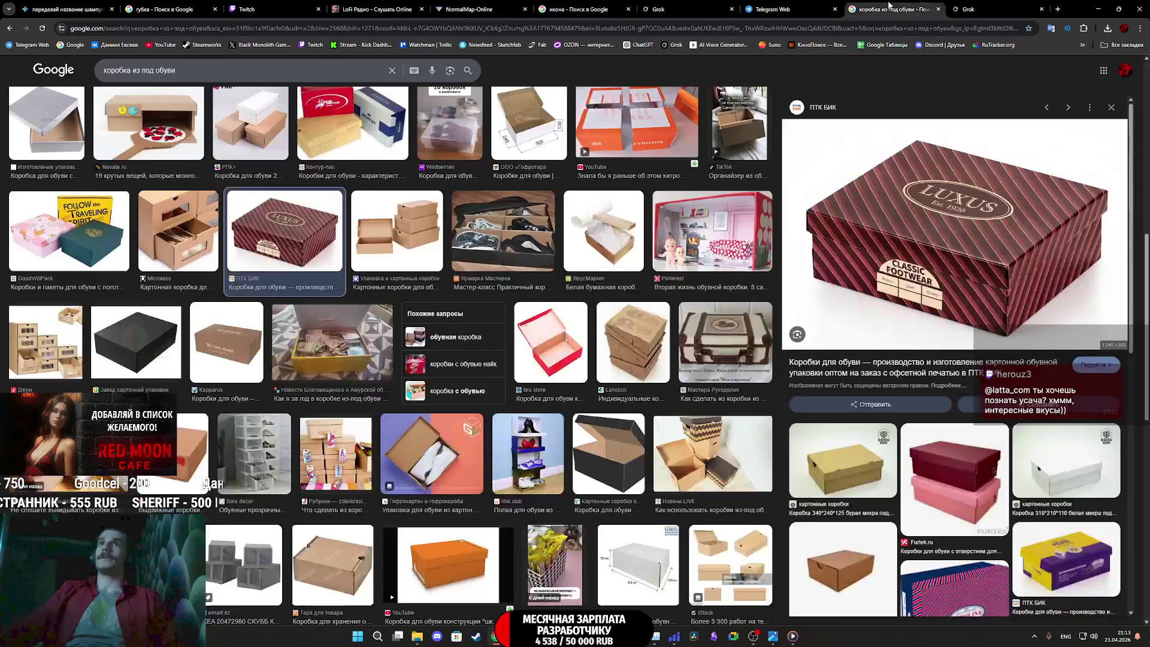
mouse_move(961, 262)
left_mouse_down()
mouse_move(952, 11)
mouse_move(966, 4)
left_mouse_up()
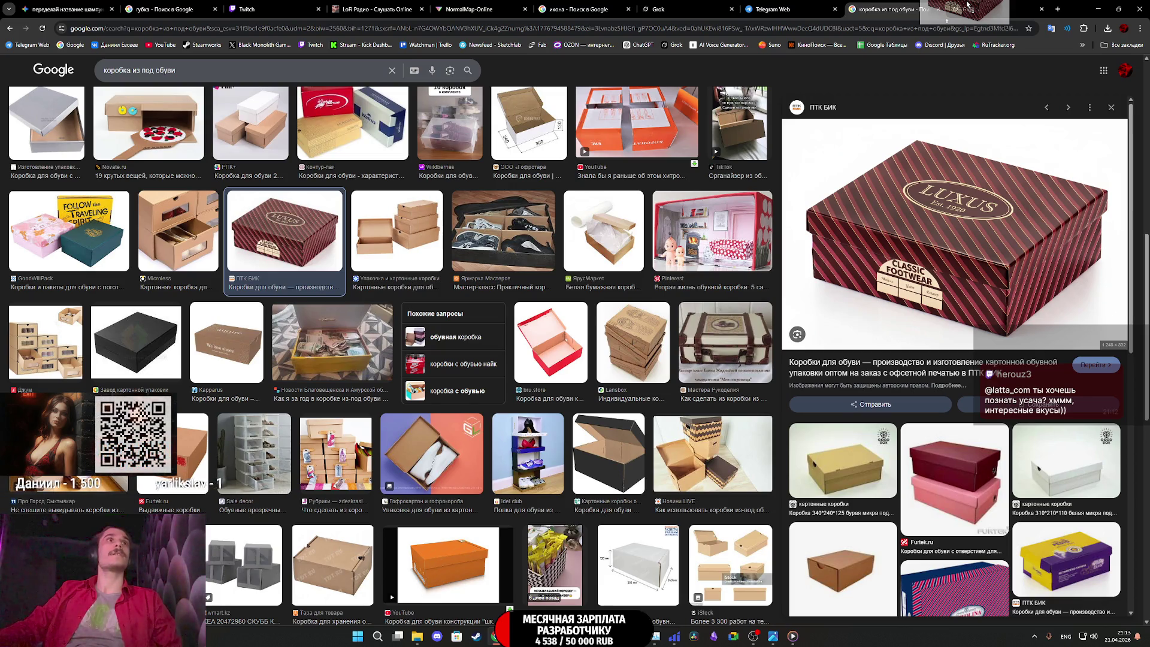
mouse_move(966, 5)
left_mouse_down()
mouse_move(990, 5)
mouse_move(64, 3)
left_mouse_up()
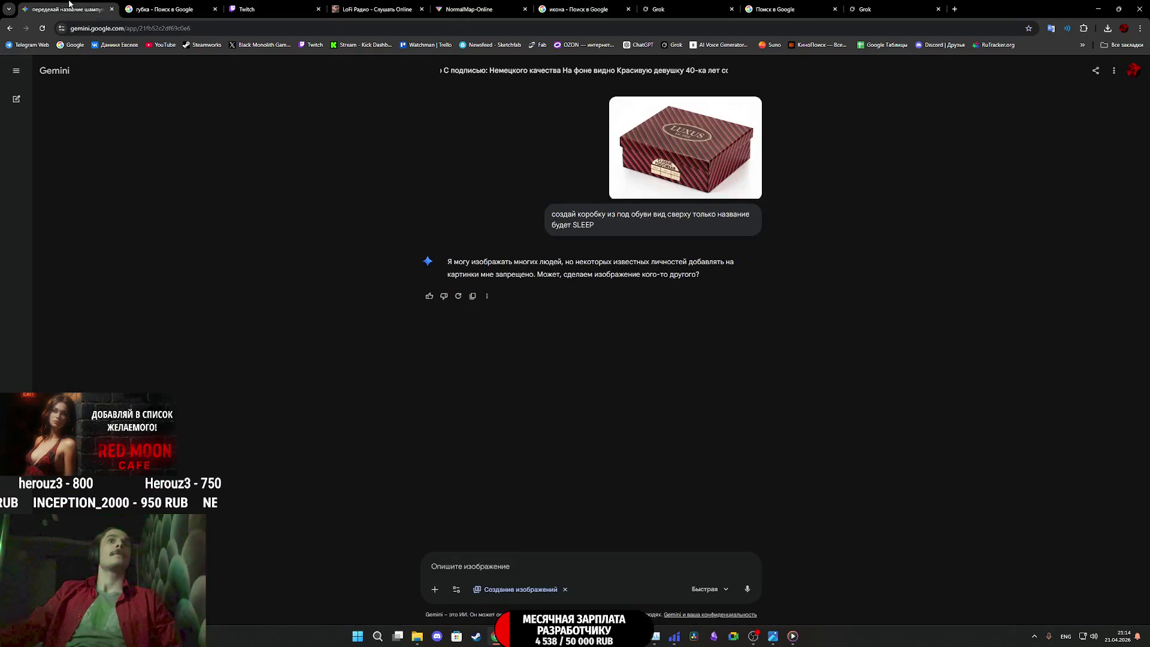
left_click(880, 9)
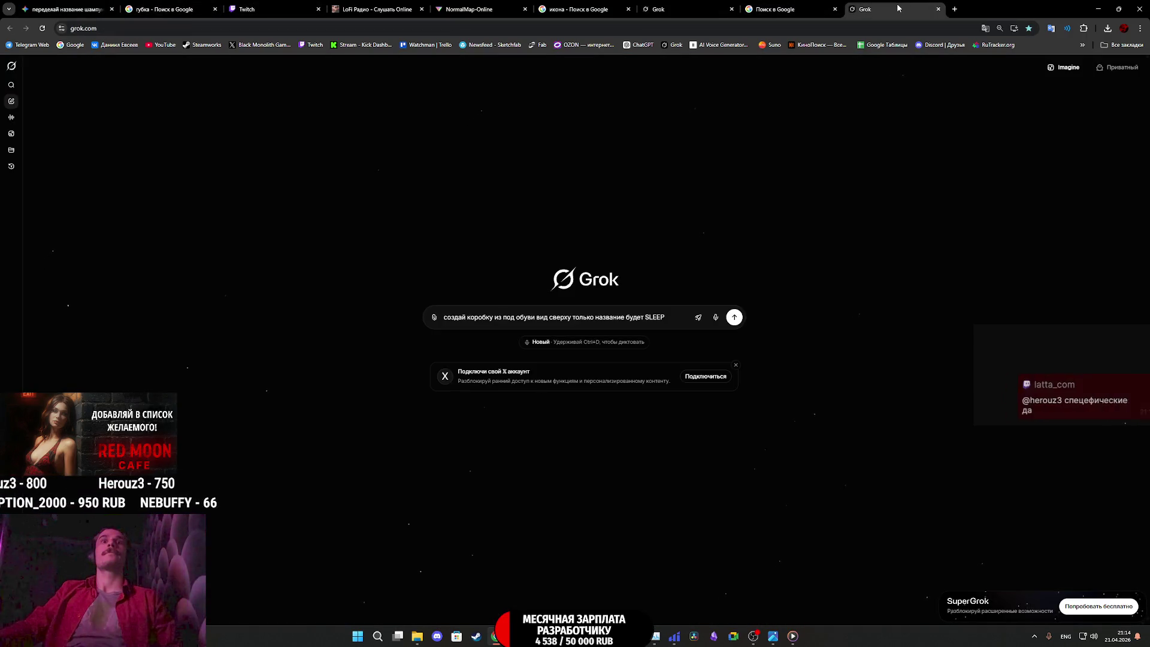
left_click(803, 7)
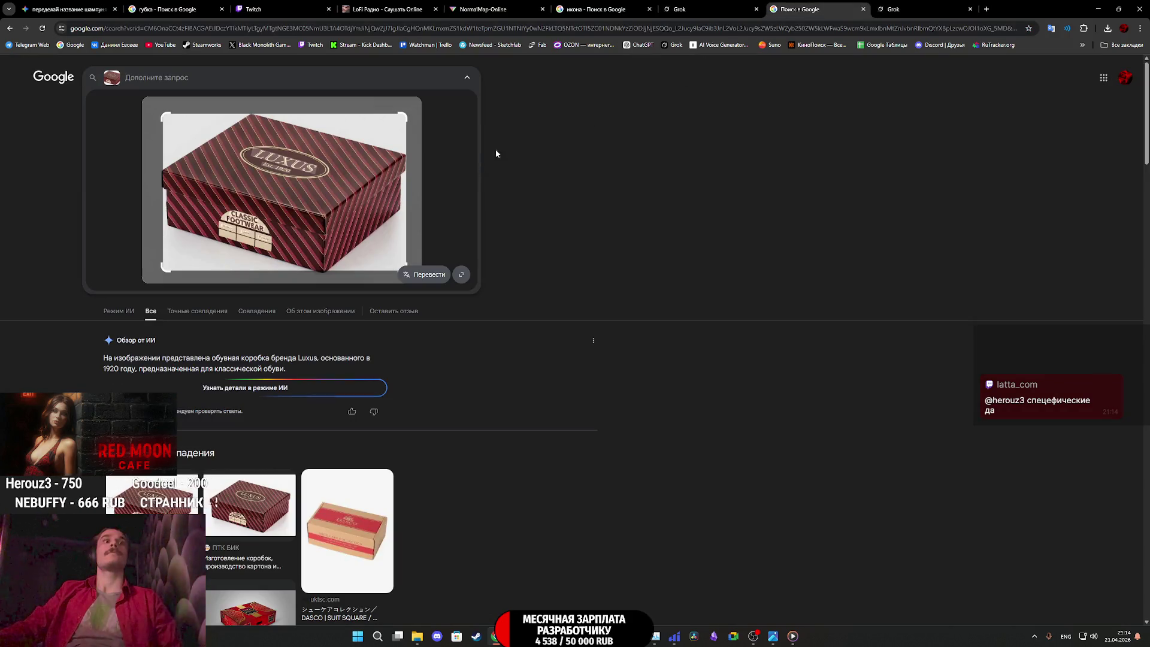
Look through the image tabs and move the Google Lens crop over the shoe box
left_click(730, 9)
left_click(635, 9)
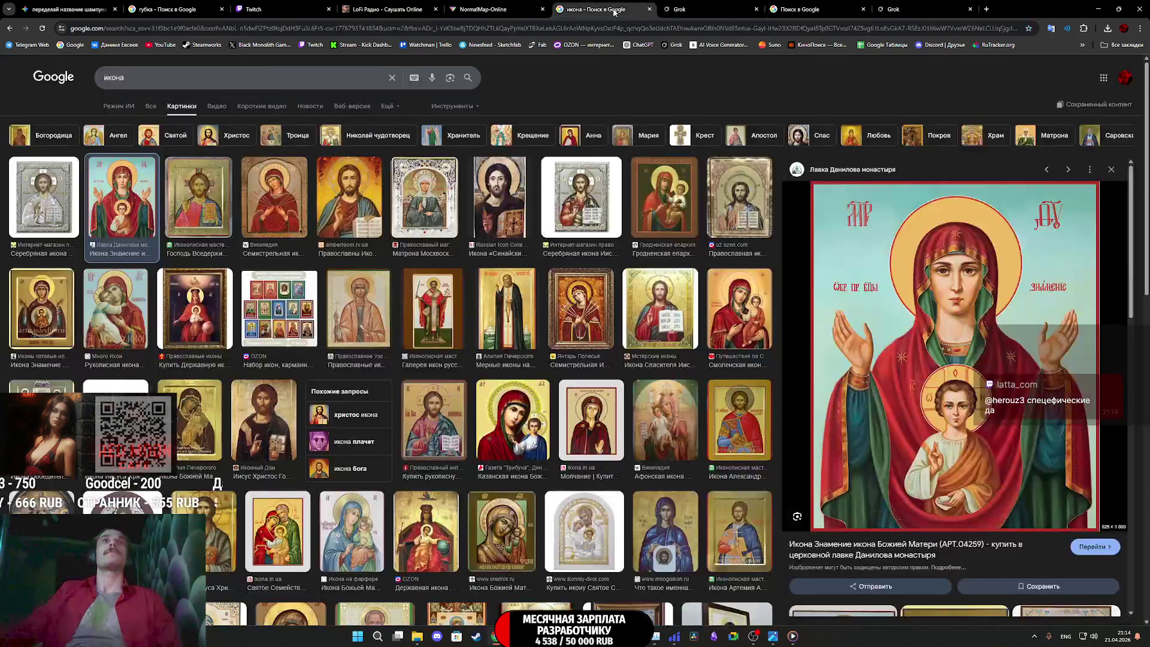
left_click(173, 9)
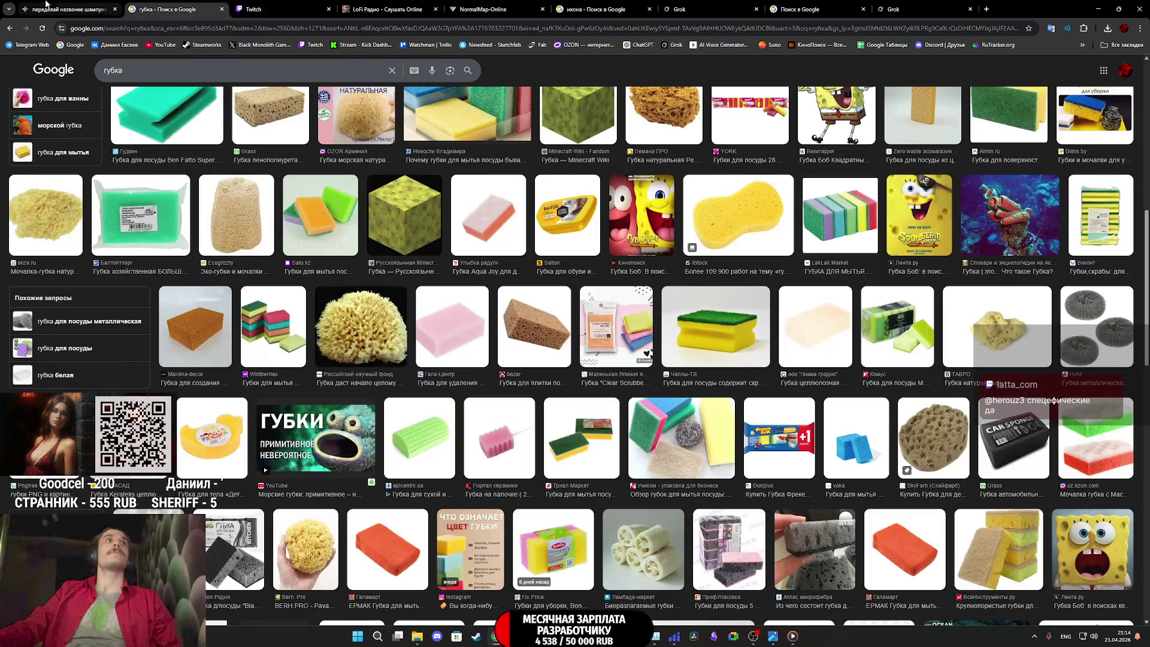
left_click(766, 6)
left_click_drag(324, 217, 434, 187)
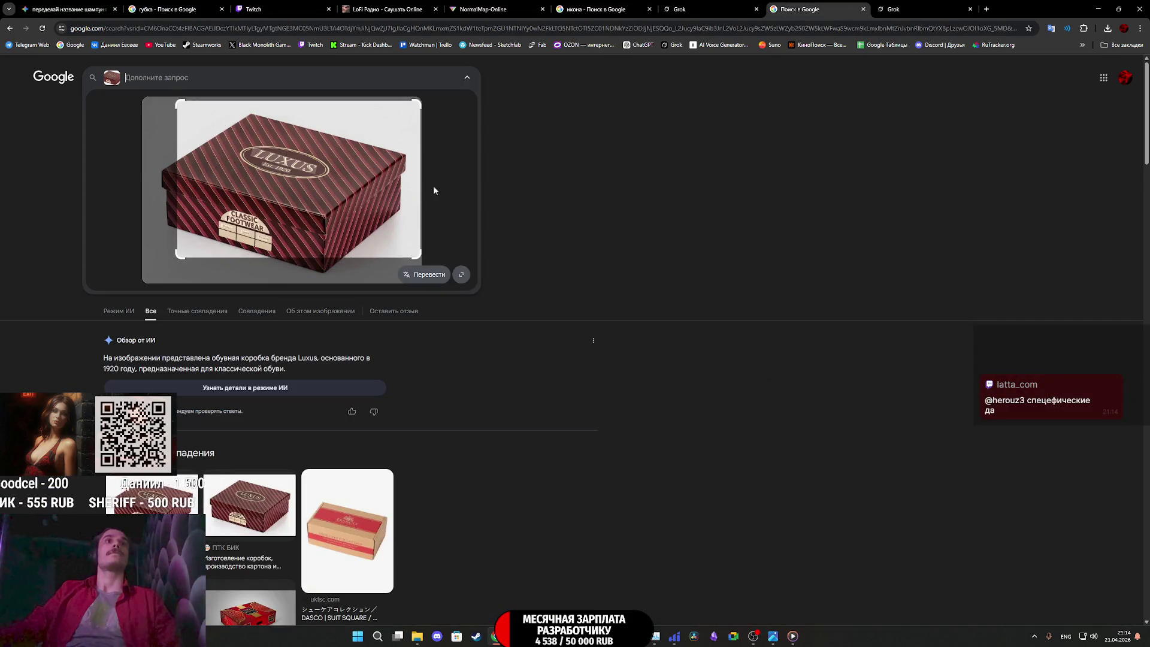
left_click(10, 29)
Attach the LUXUS image to the Grok prompt, send it, then open ChatGPT
mouse_move(903, 276)
left_mouse_down()
mouse_move(958, 74)
mouse_move(899, 12)
mouse_move(575, 310)
left_mouse_up()
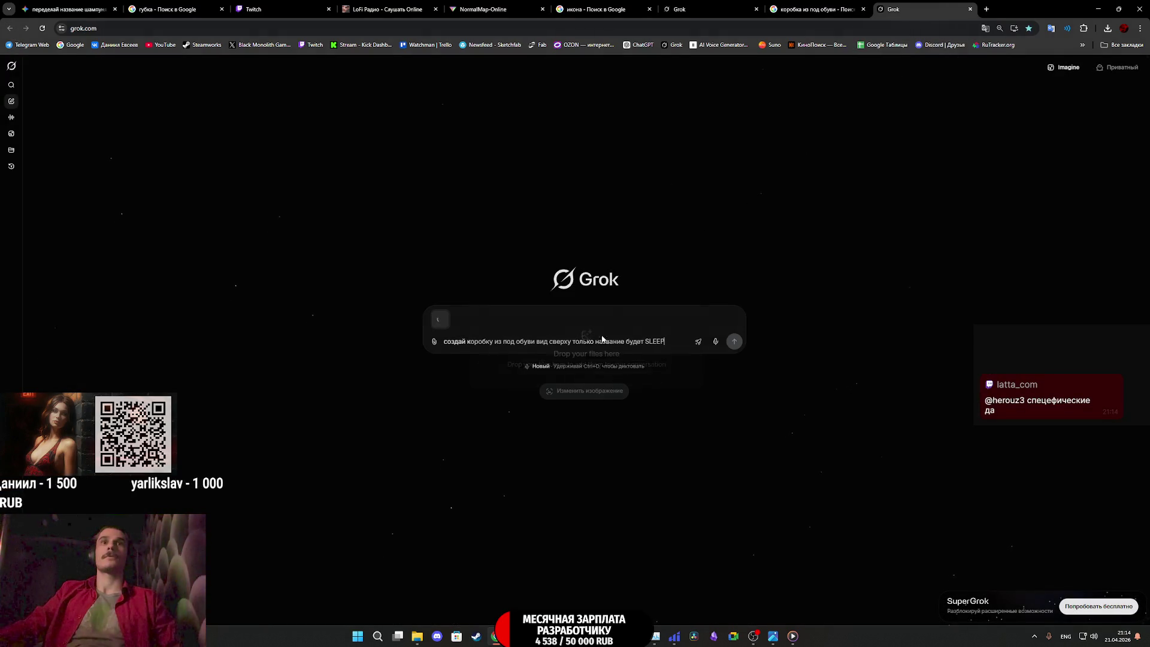
left_click(734, 343)
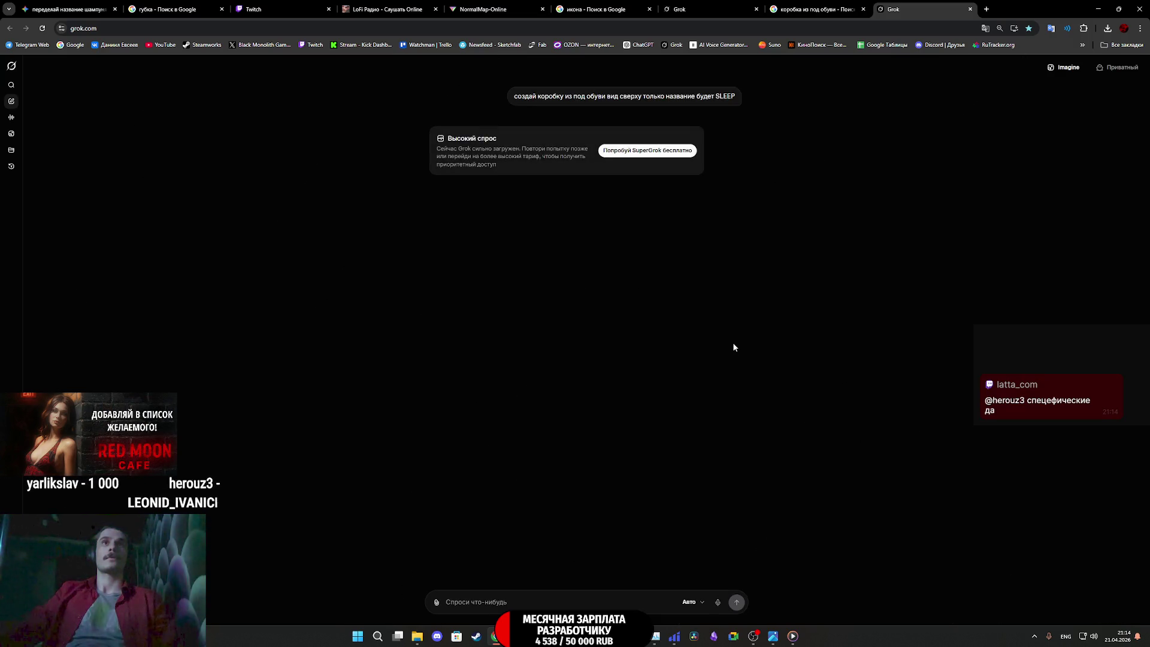
left_click(640, 44)
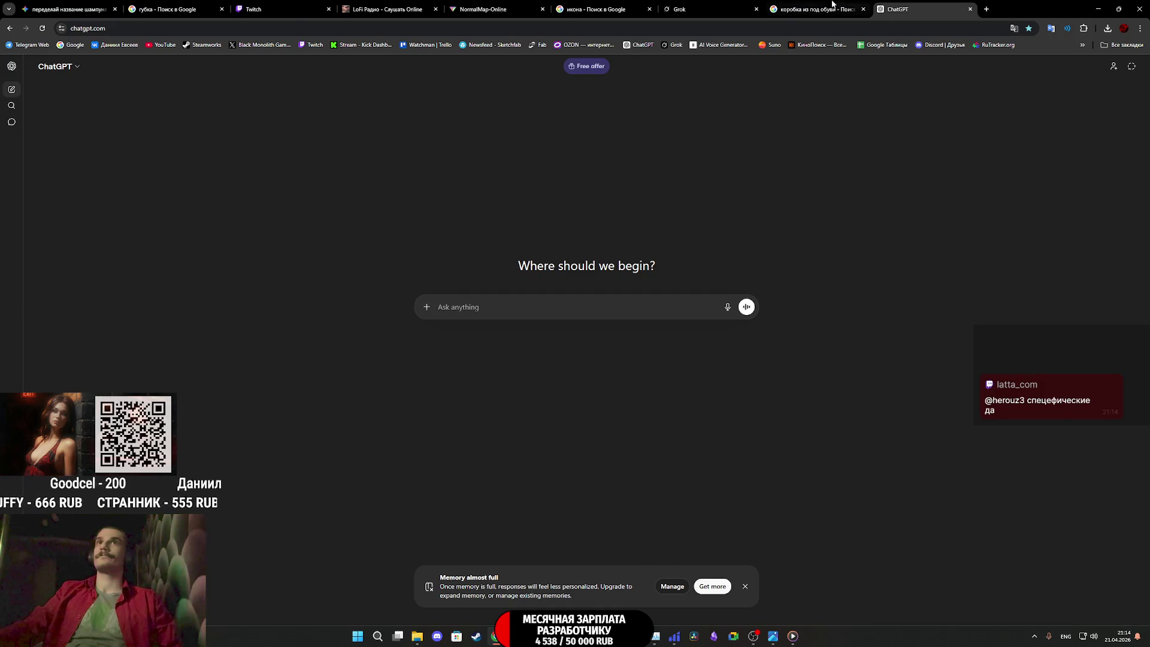
Attach the shoe-box photo to a ChatGPT prompt requesting a top-view box named SLEEP
left_click(832, 5)
mouse_move(899, 202)
left_mouse_down()
mouse_move(922, 6)
mouse_move(908, 6)
mouse_move(573, 329)
left_mouse_up()
type("создай коробку из под обуви вид сверху только название будет SLEEP")
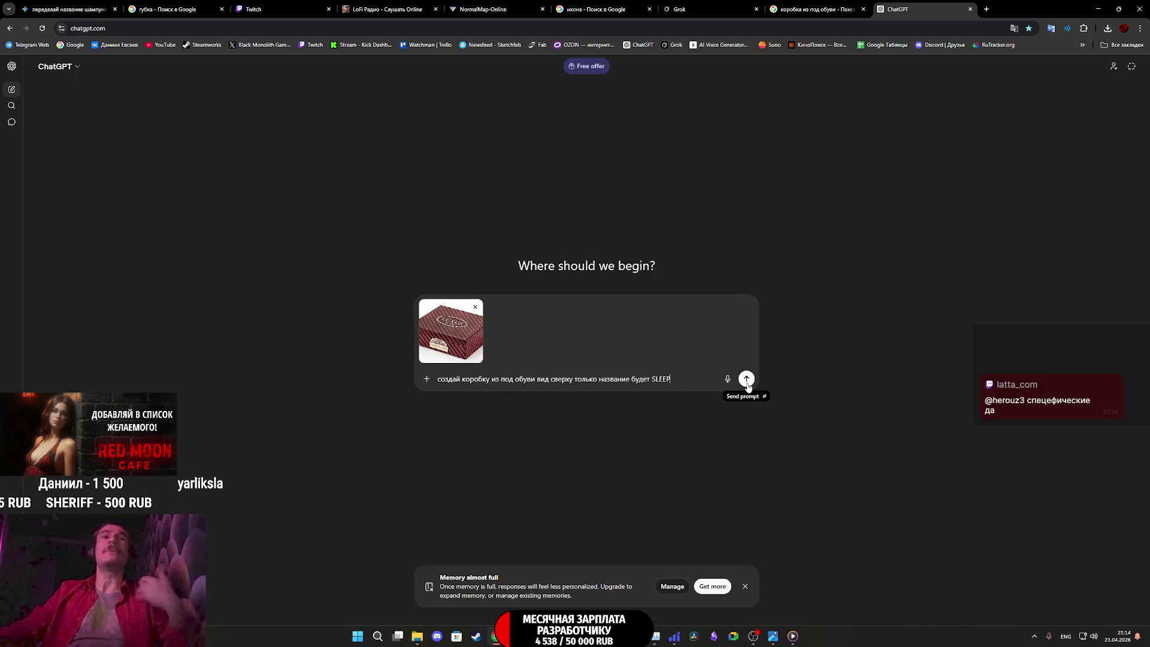
left_click(746, 379)
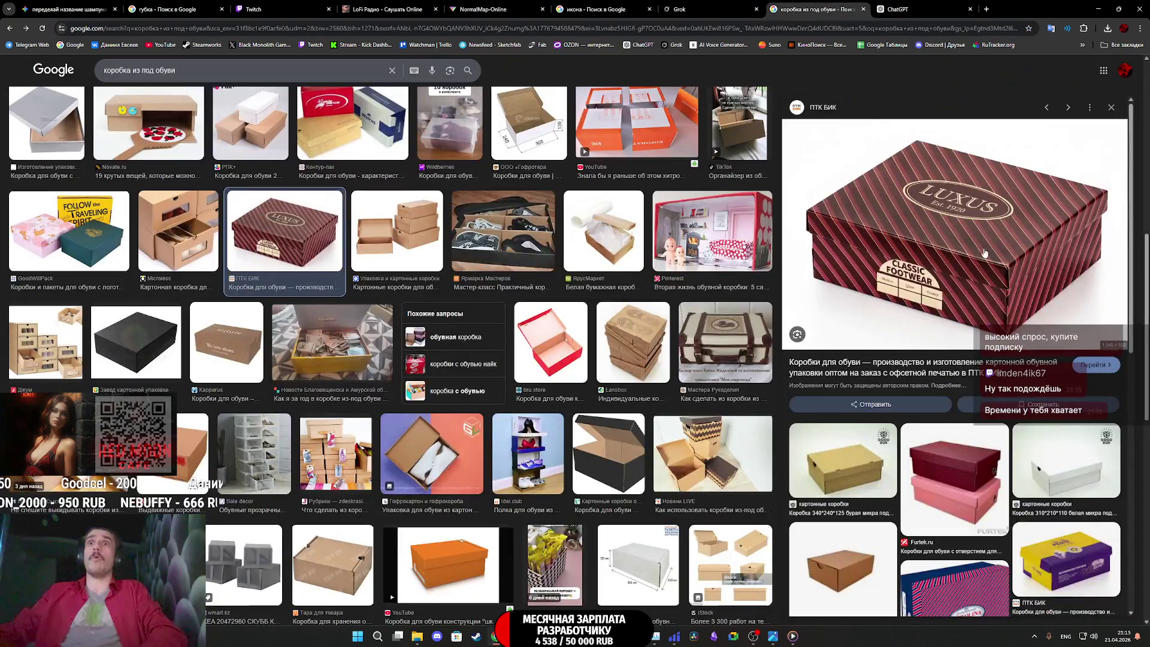
mouse_move(984, 253)
left_mouse_down()
mouse_move(898, 11)
mouse_move(616, 224)
mouse_move(494, 385)
left_mouse_up()
Send the SLEEP box request and view the generated maroon striped box full size
type("создай коробку из под обуви вид сверху только название будет SLEEP")
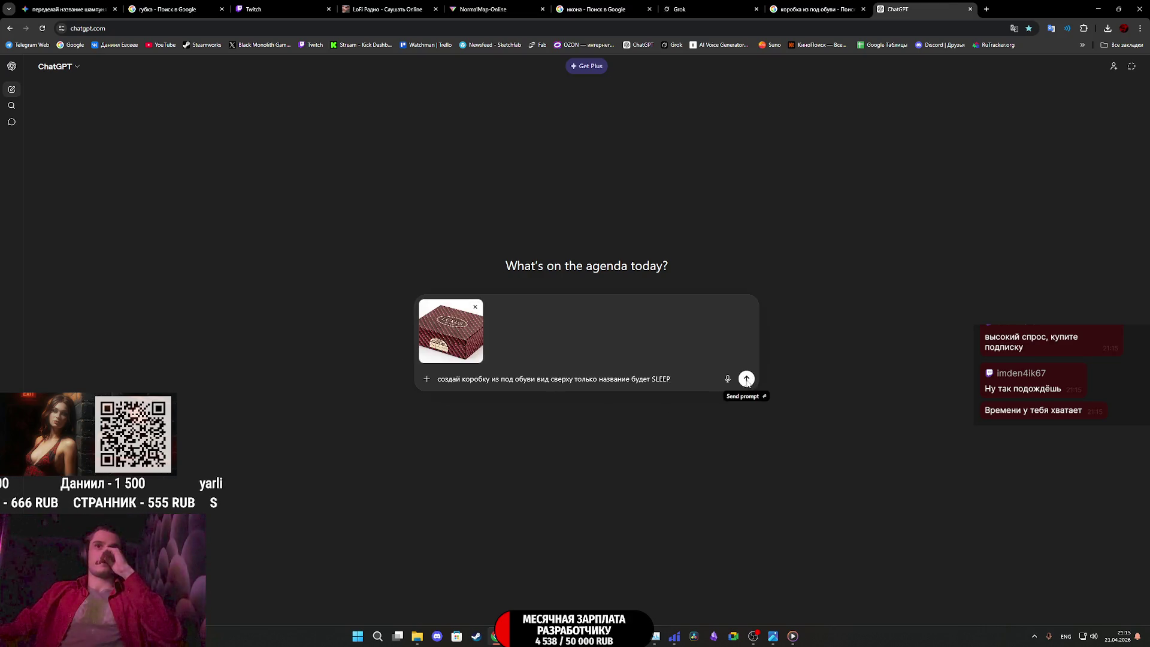
left_click(746, 379)
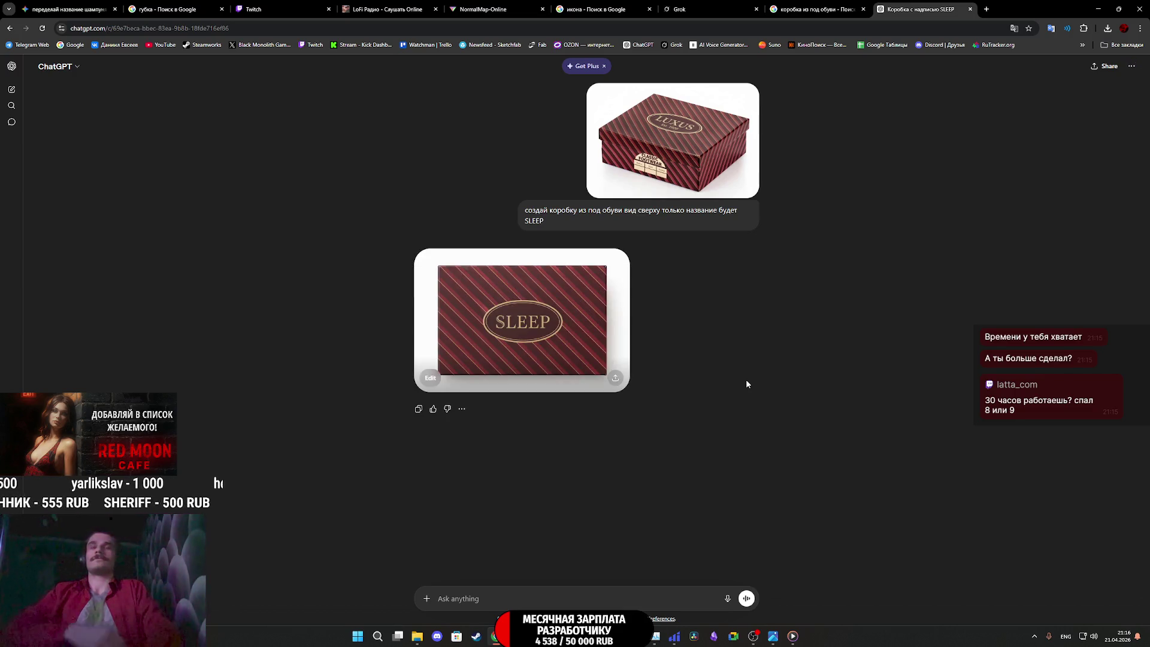
left_click(565, 320)
Copy the generated SLEEP box image and paste it into a new ChatGPT message
right_click(650, 340)
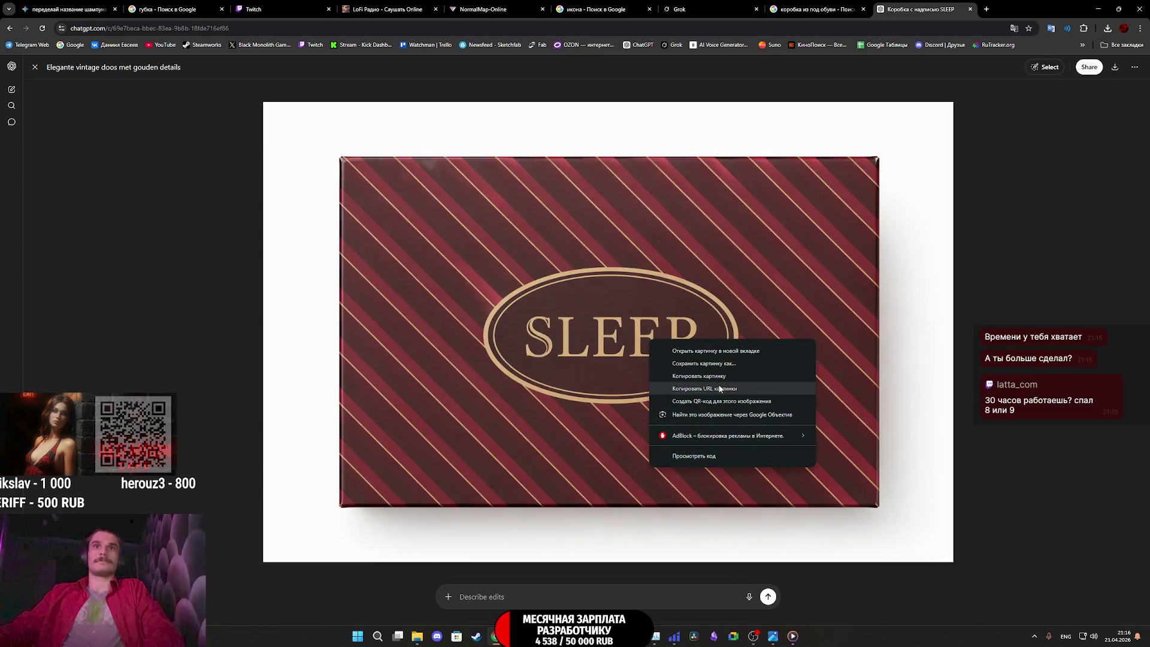
left_click(713, 377)
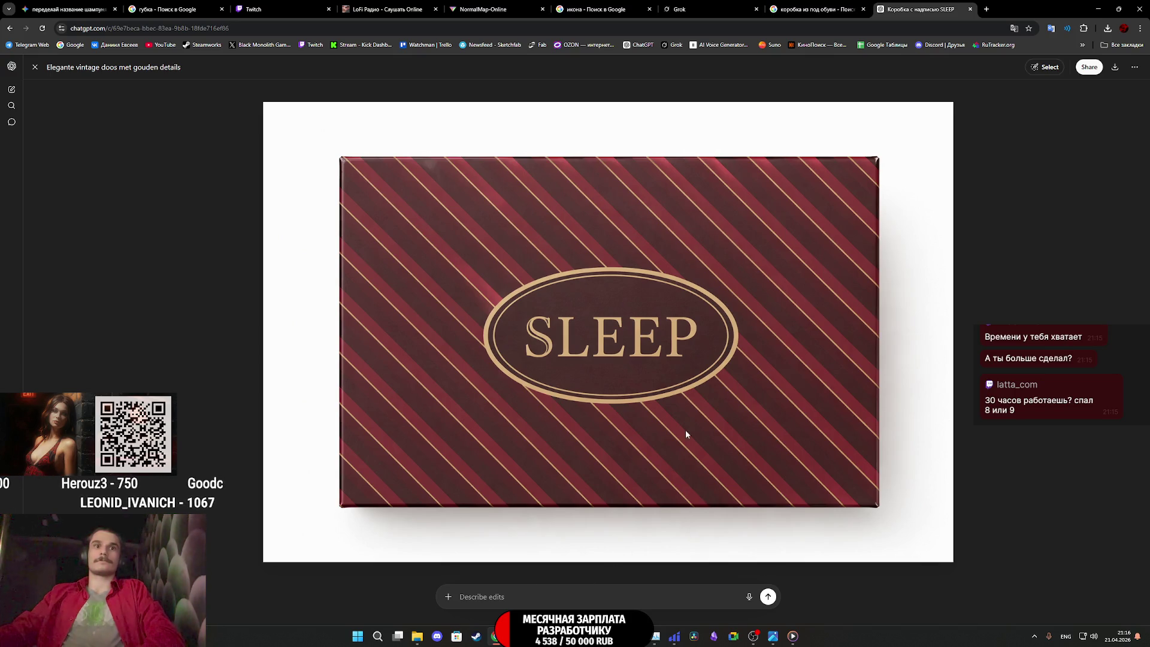
left_click(36, 70)
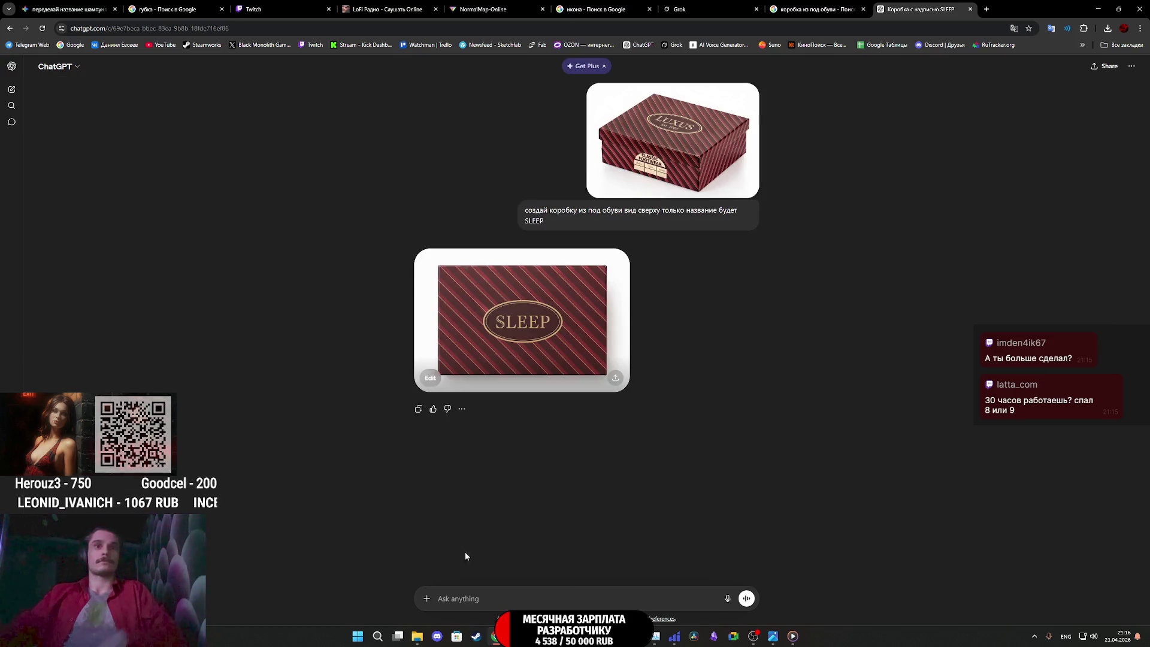
key("ctrl+v")
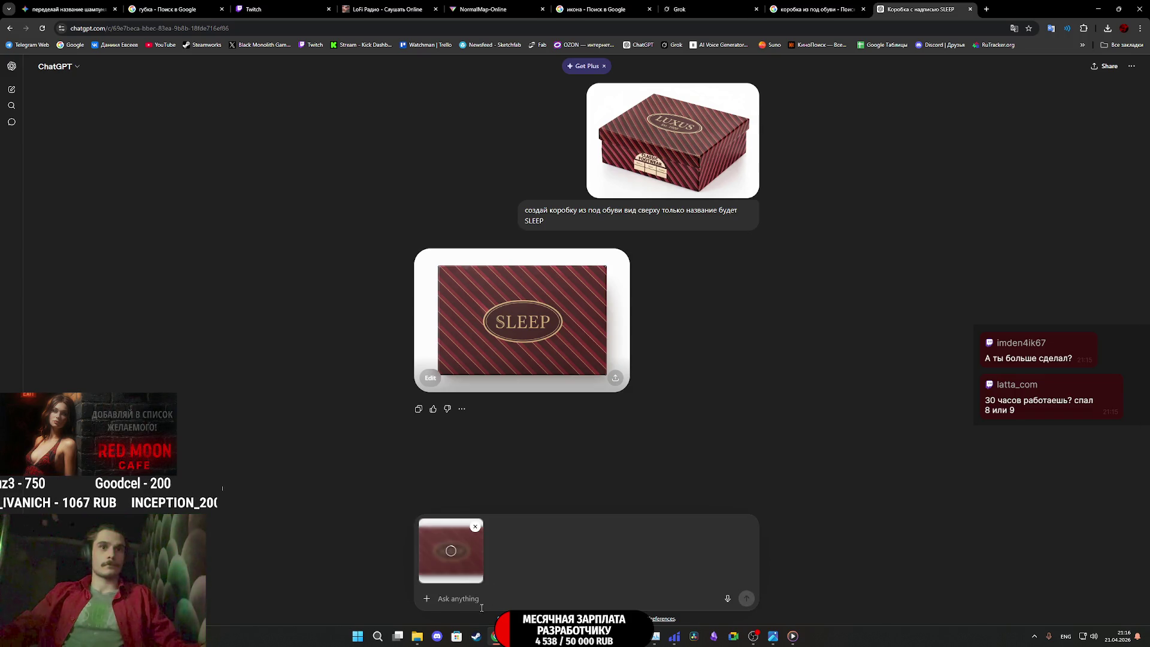
Ask ChatGPT to crumple and damage the box so it looks old
type("'r")
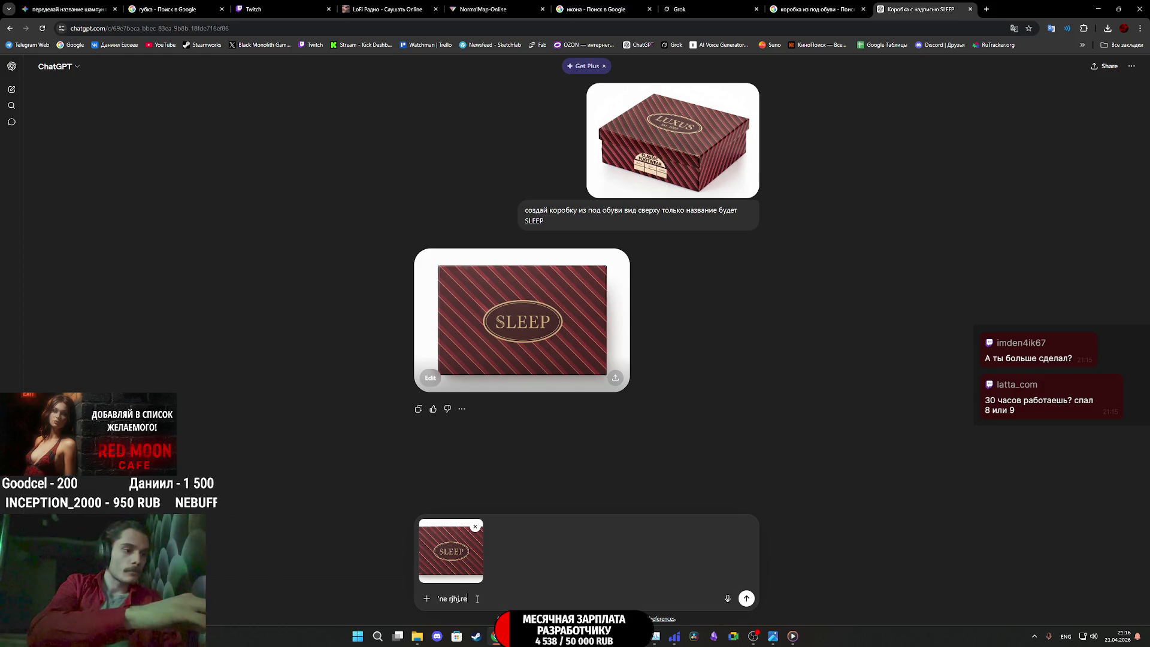
type("j ytvyjuj gj")
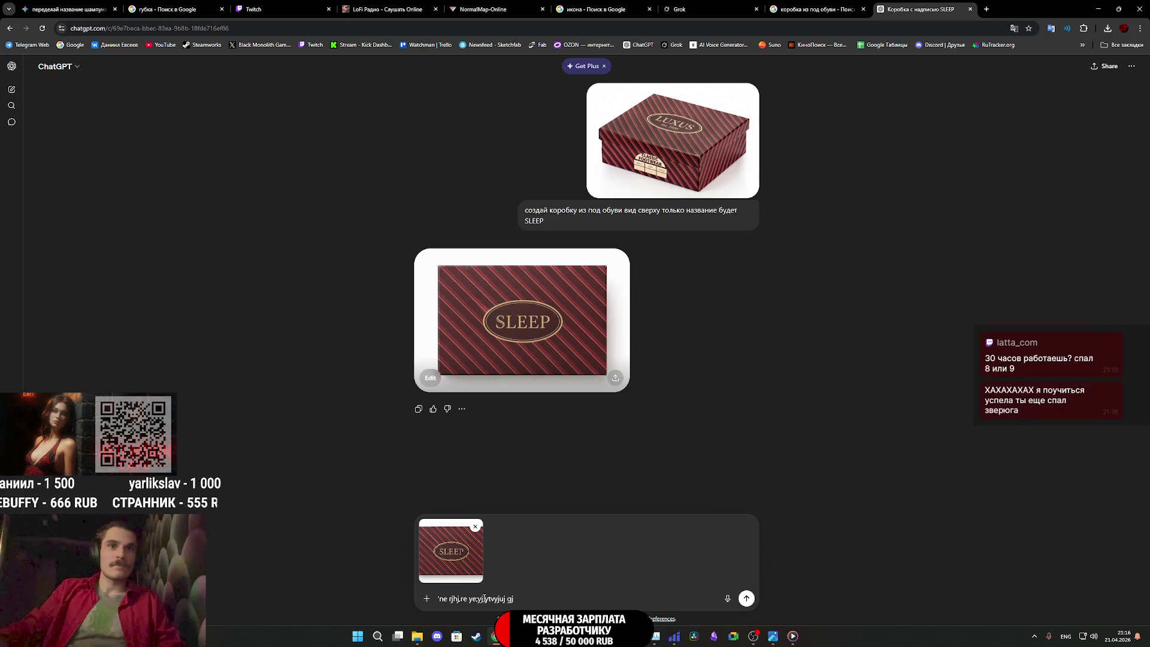
left_click_drag(543, 598, 399, 567)
type("э")
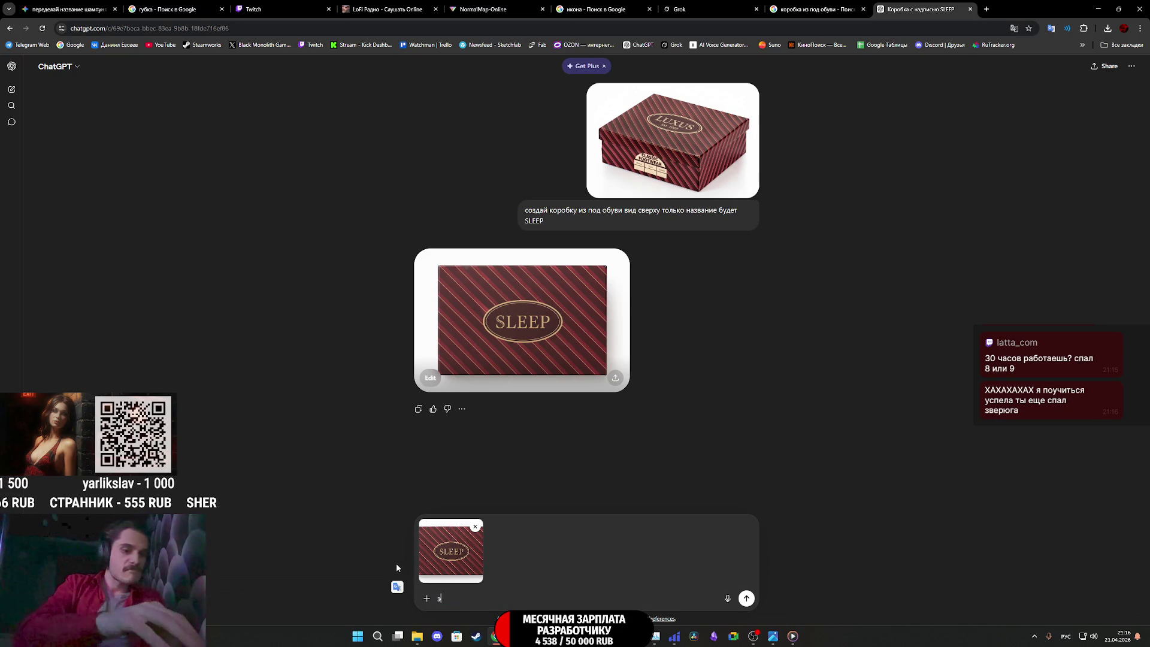
type("ту коробку н")
type("уж")
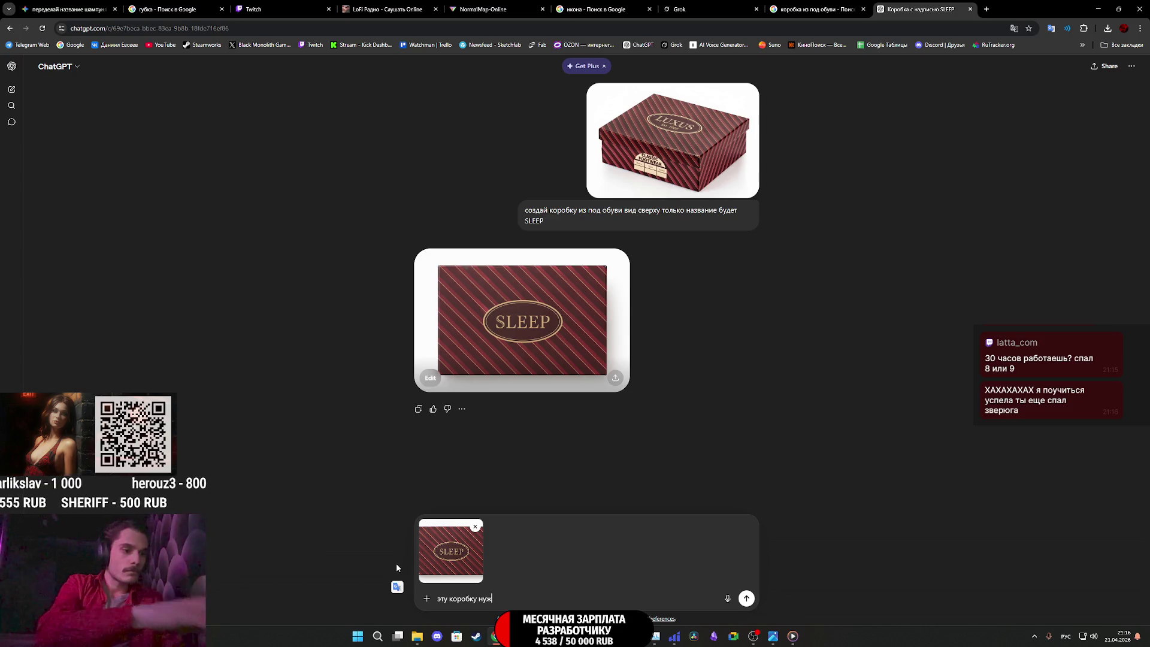
type("но немного")
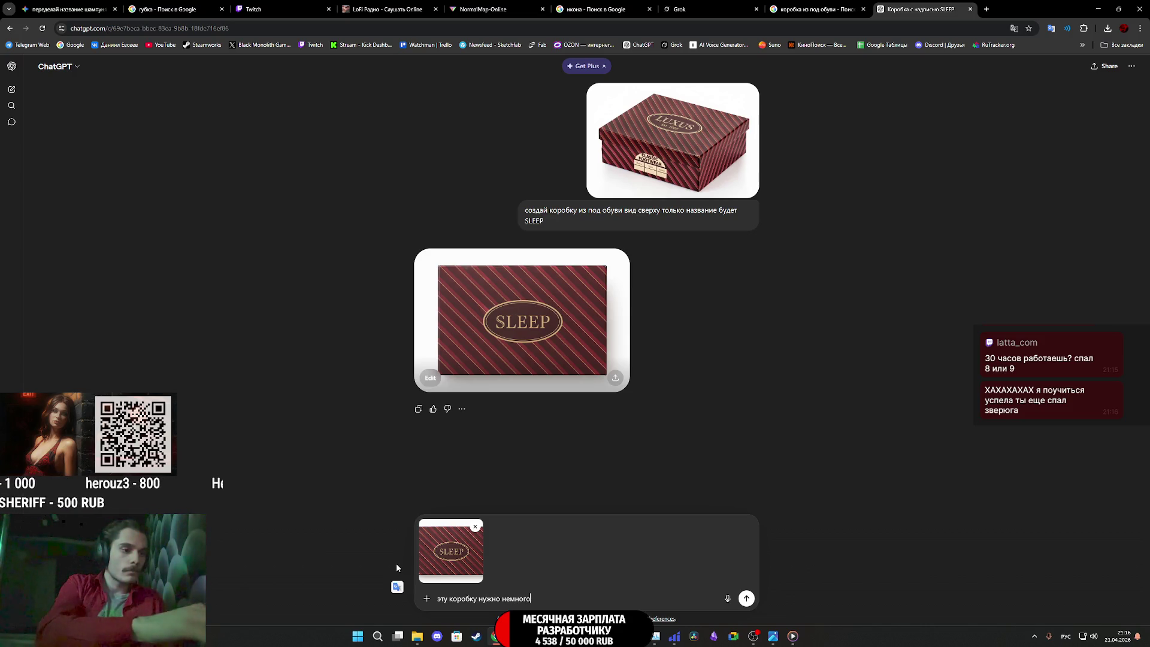
type(" помять и")
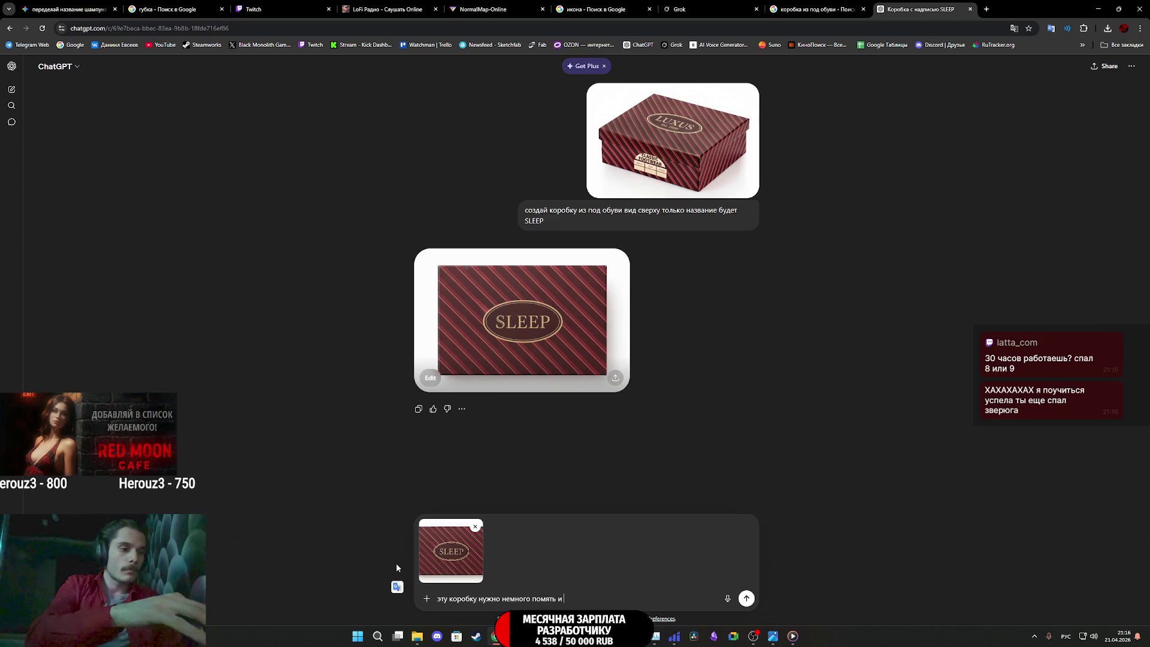
type(" повредить чт")
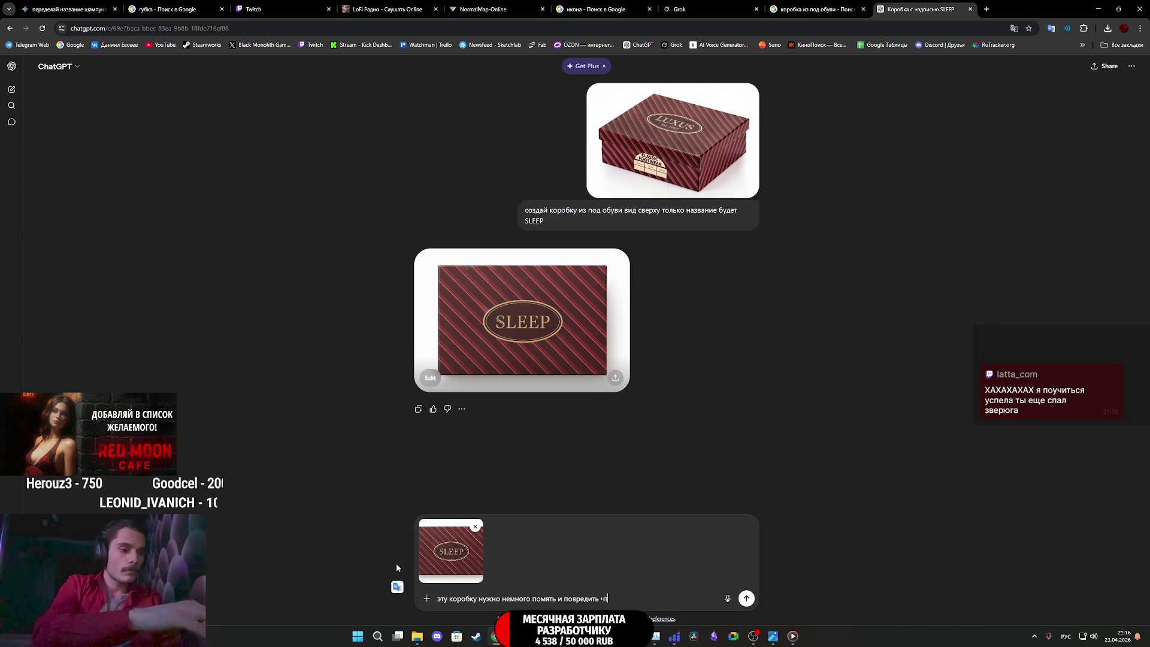
type("она вын")
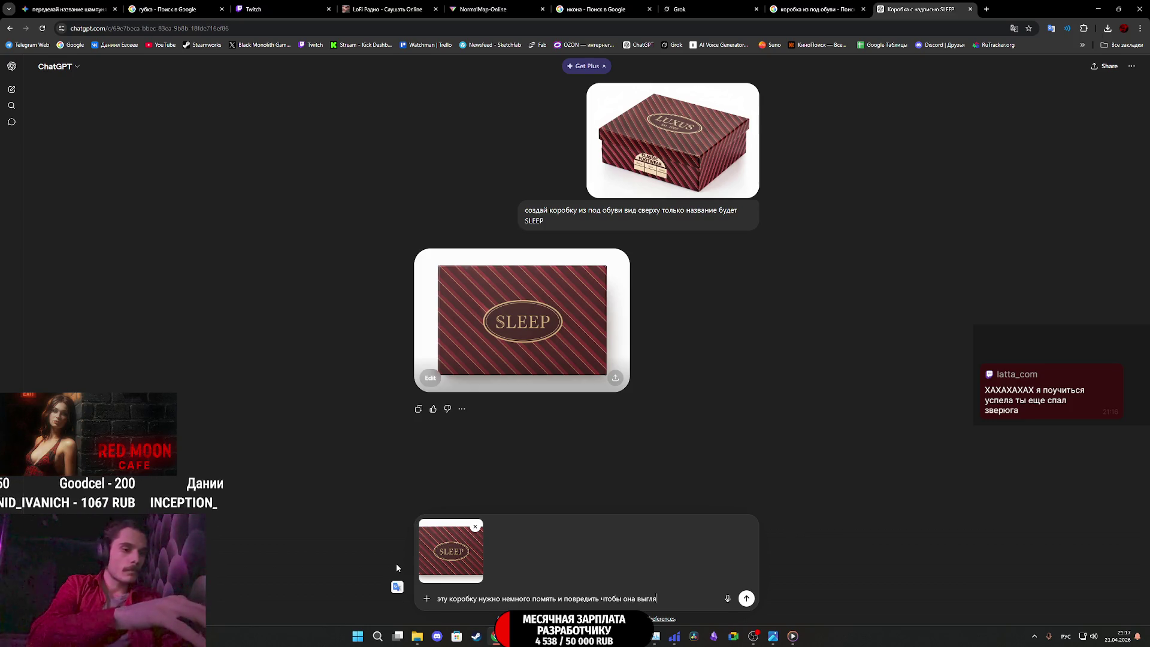
type("ла старой")
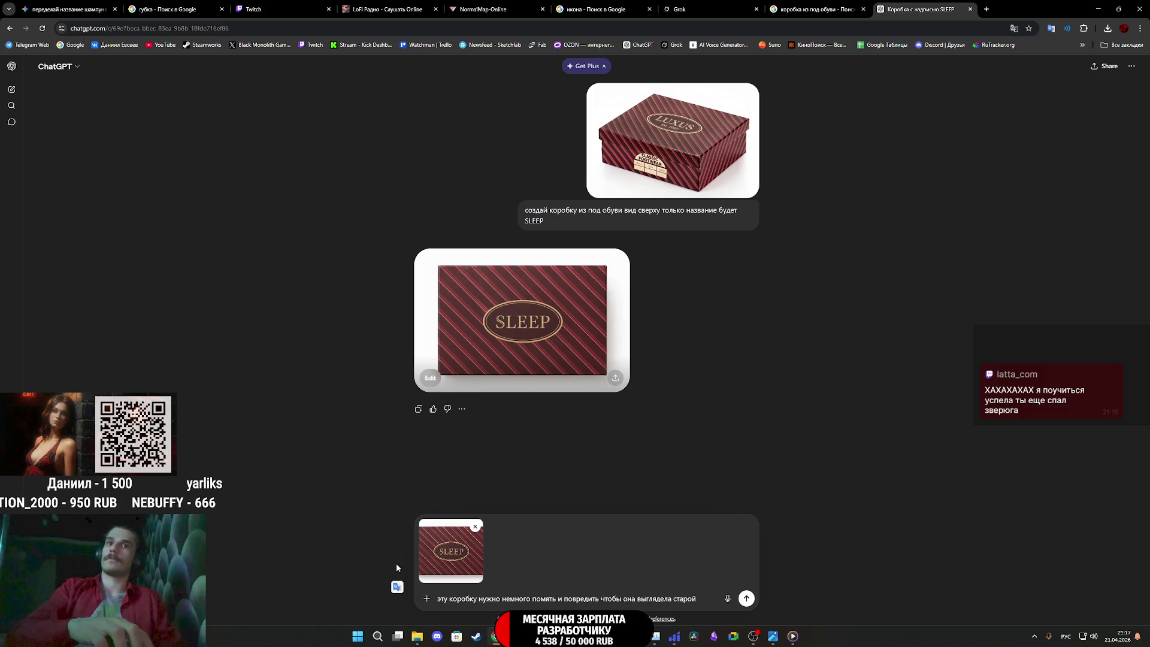
key("Return")
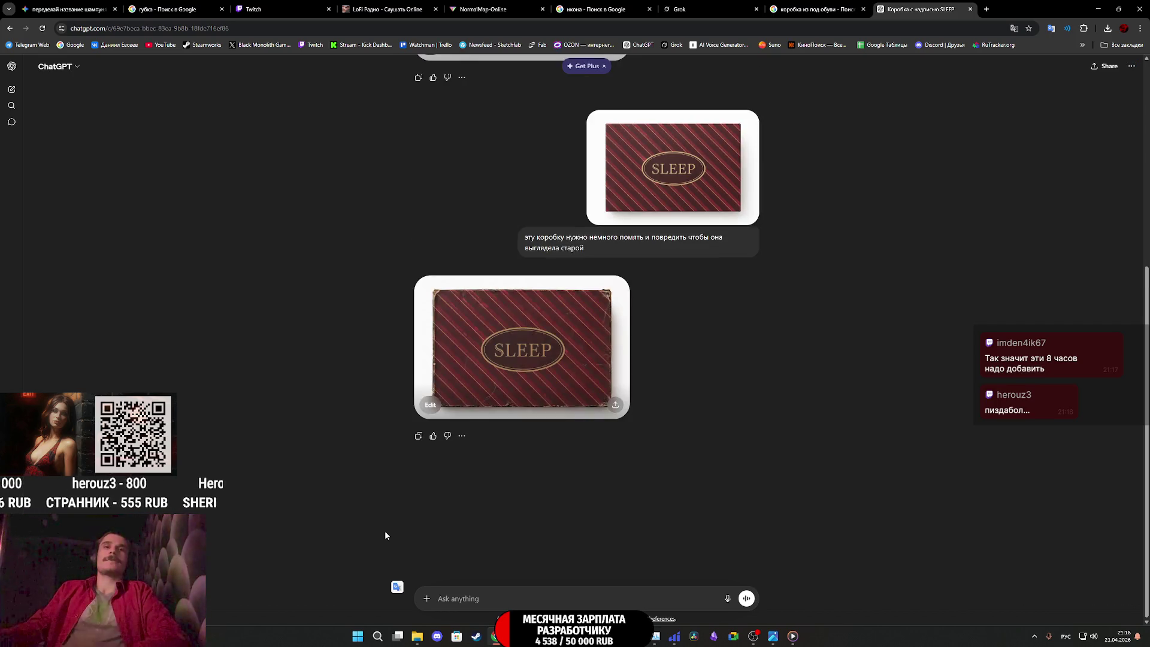
Save the worn SLEEP box image as 22.png and return to Substance Painter
left_click(536, 377)
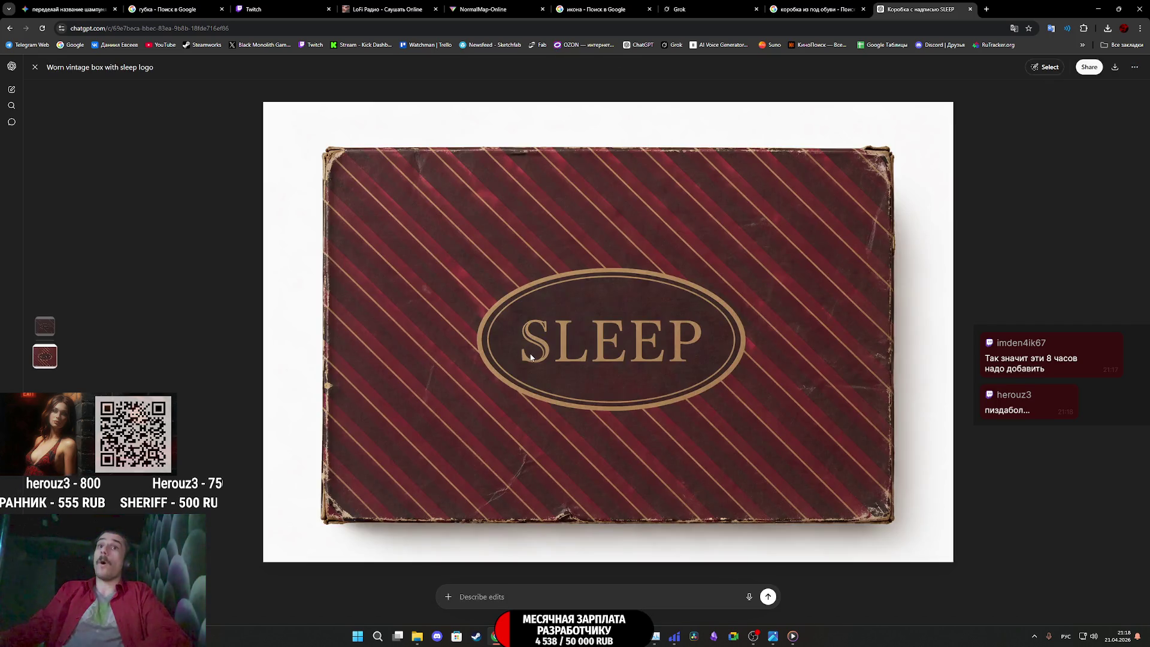
right_click(554, 347)
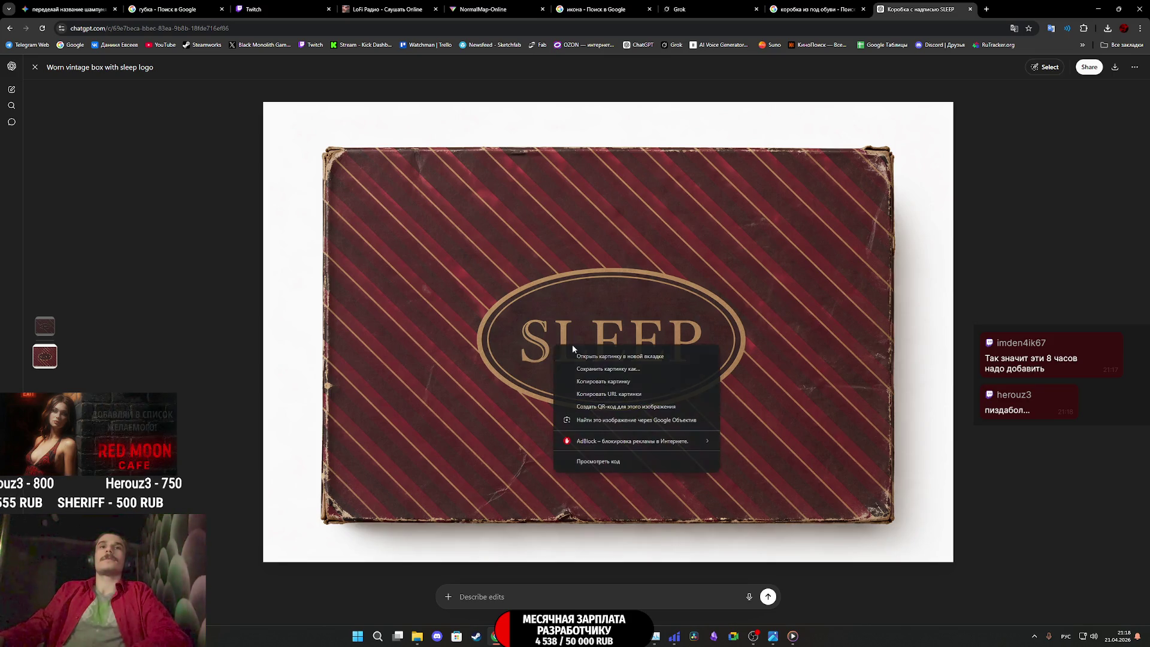
left_click(628, 371)
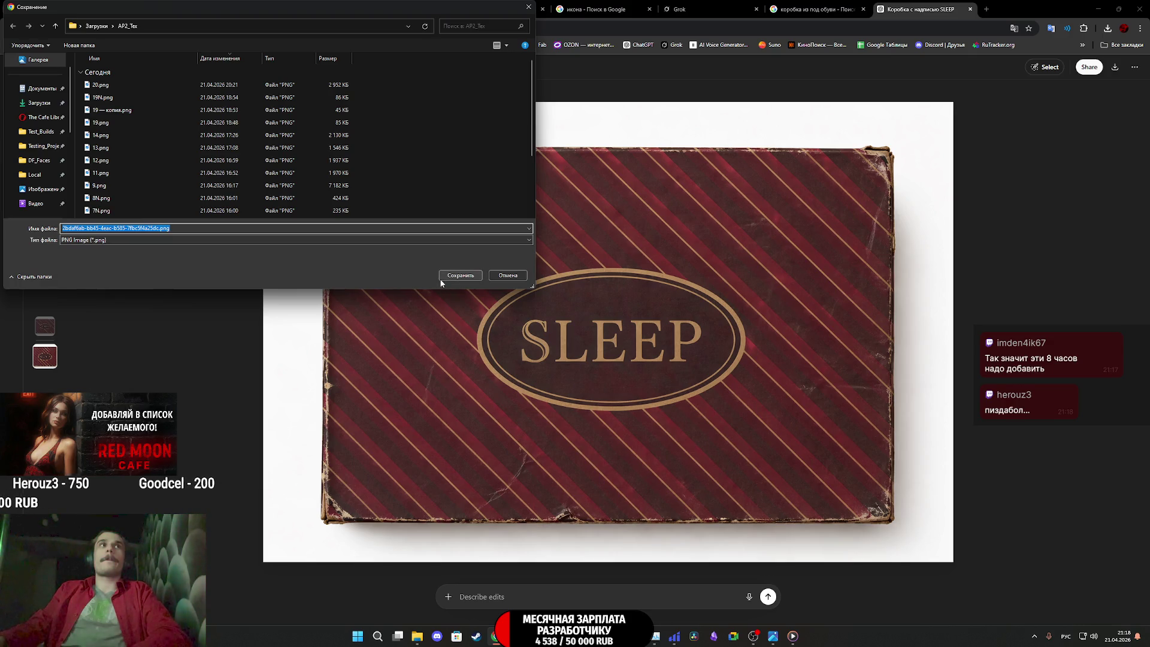
type("2")
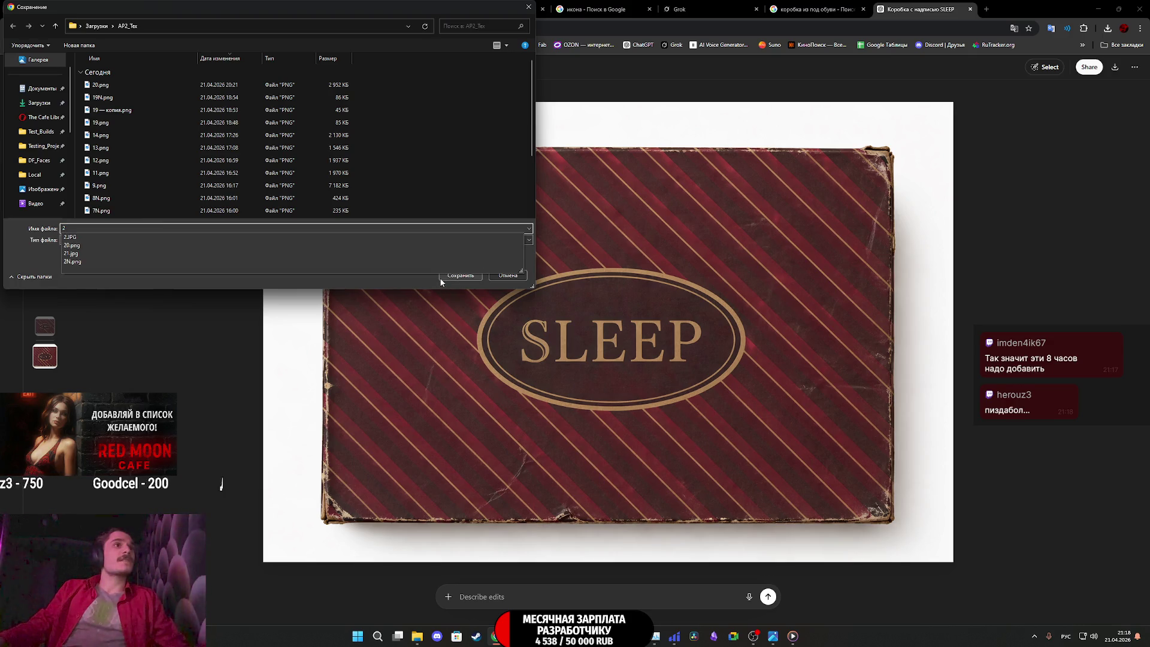
type("2")
left_click(462, 276)
mouse_move(594, 636)
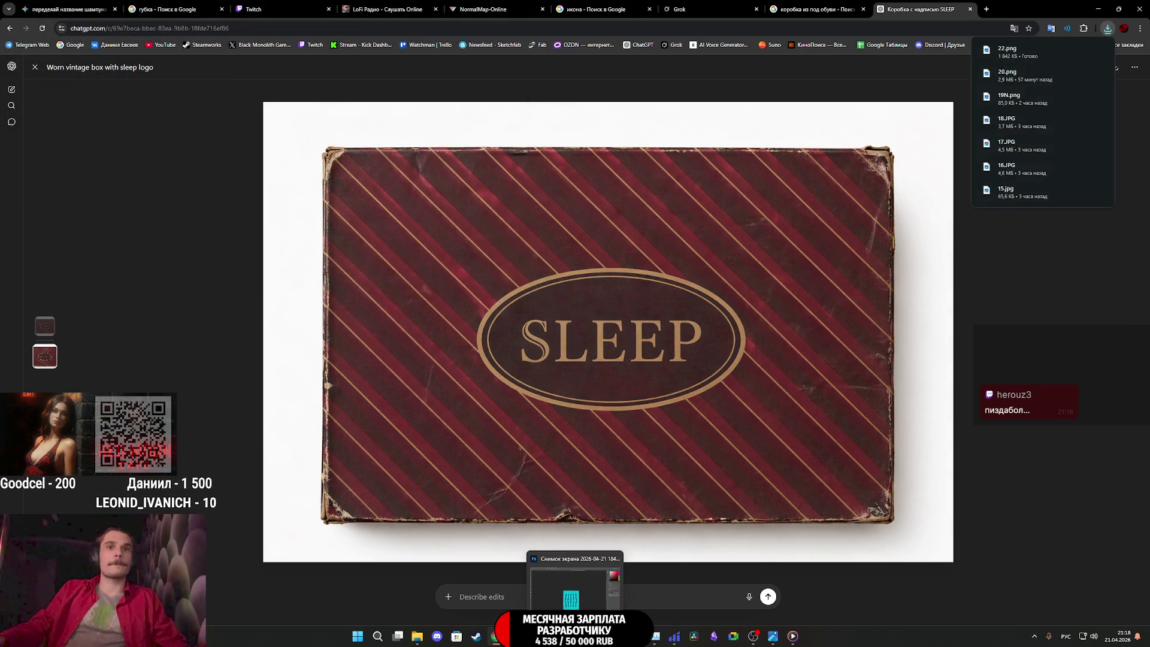
left_click(599, 587)
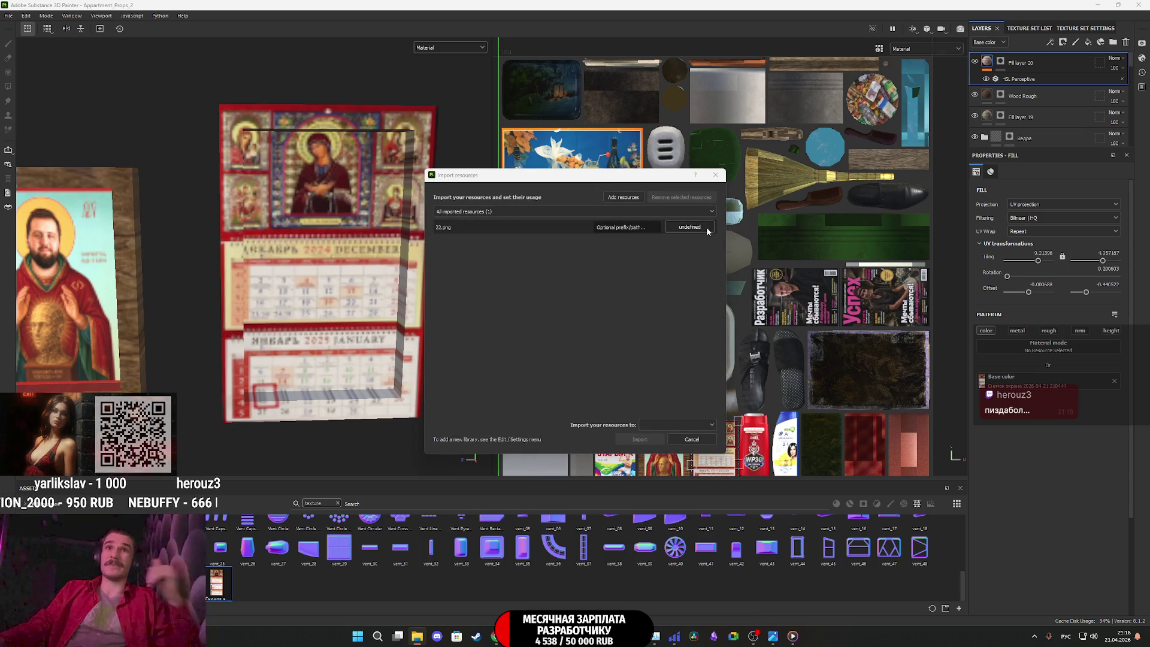
Import 22.png into the project as a texture resource
left_click(706, 226)
left_click(722, 262)
left_click(674, 426)
left_click(682, 446)
left_click(638, 439)
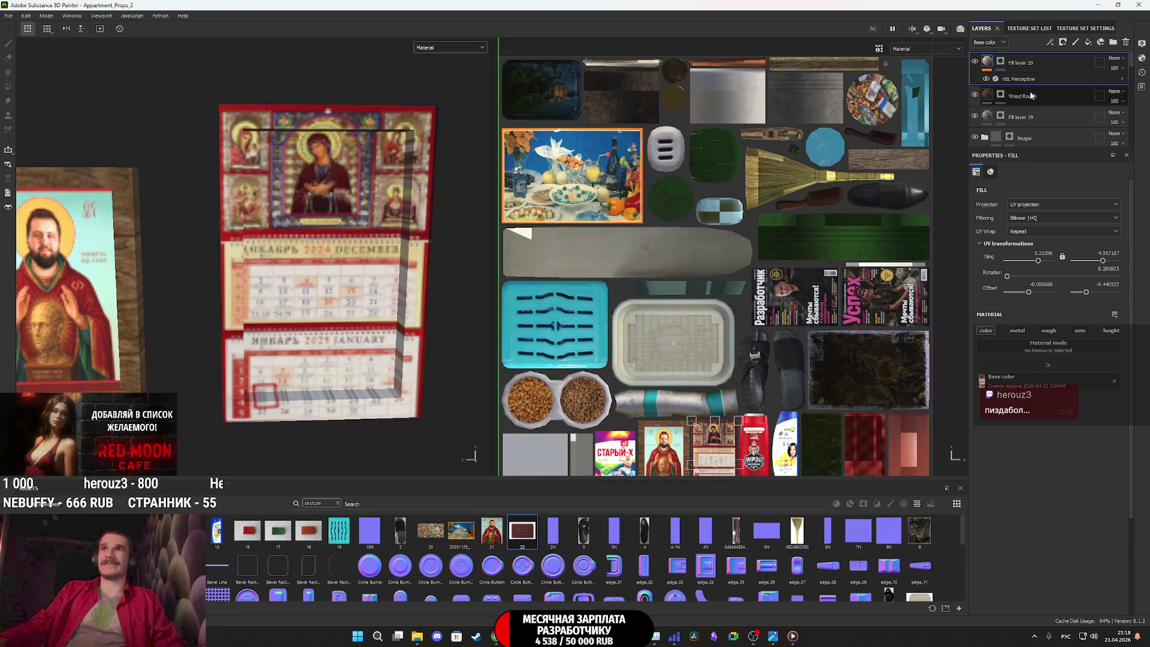
Add a fill layer using the 22 texture as base colour, with a black mask
left_click(1087, 42)
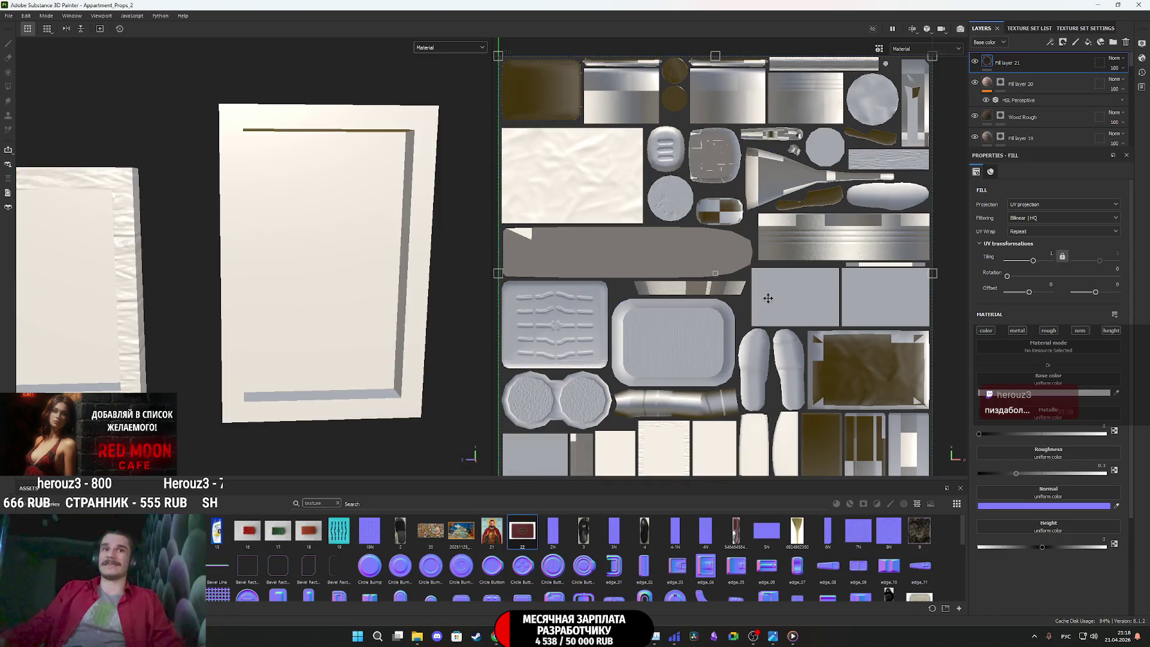
mouse_move(534, 528)
left_mouse_down()
mouse_move(1091, 407)
mouse_move(1084, 382)
left_mouse_up()
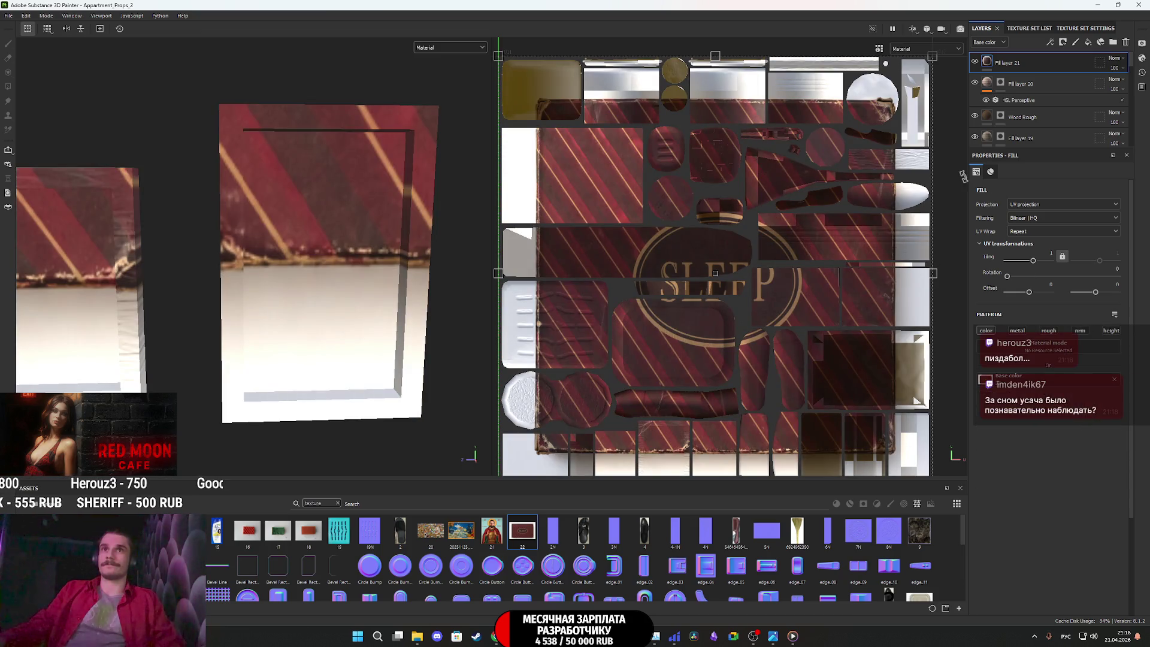
right_click(988, 61)
left_click(1018, 79)
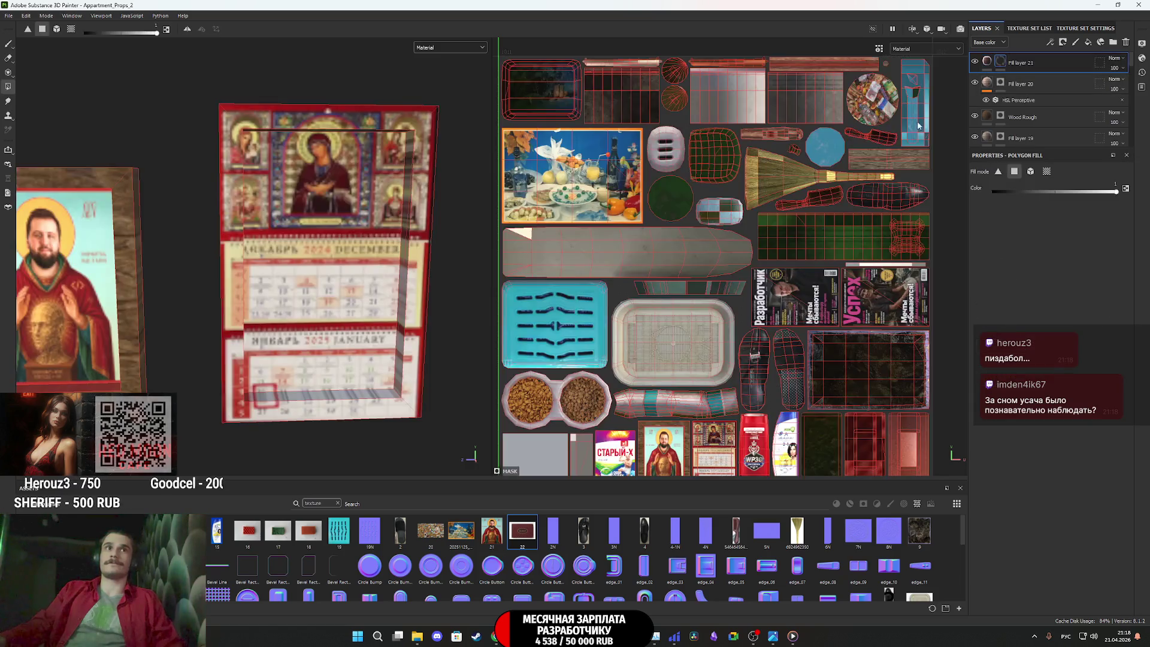
Fill the shoe box's top UV island in the layer mask and show the fill settings
mouse_move(301, 278)
left_mouse_down("alt")
mouse_move(215, 322)
mouse_move(310, 321)
left_mouse_up("alt")
left_click(212, 309)
scroll(539, 419, "up", 5)
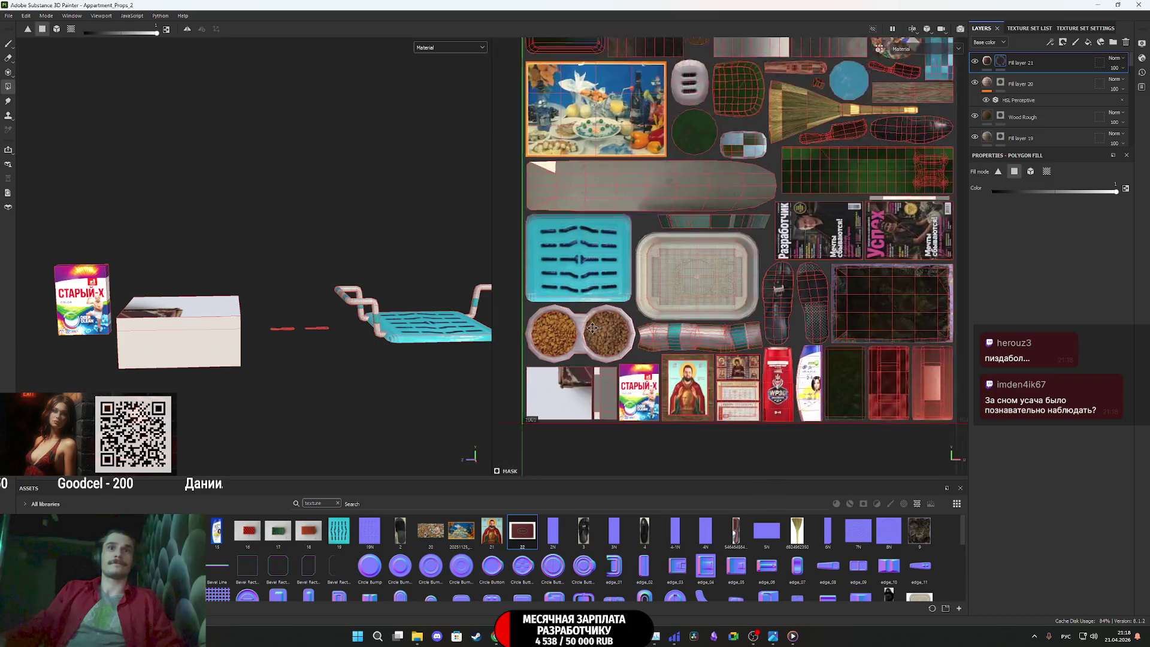
left_click_drag(619, 331, 571, 288)
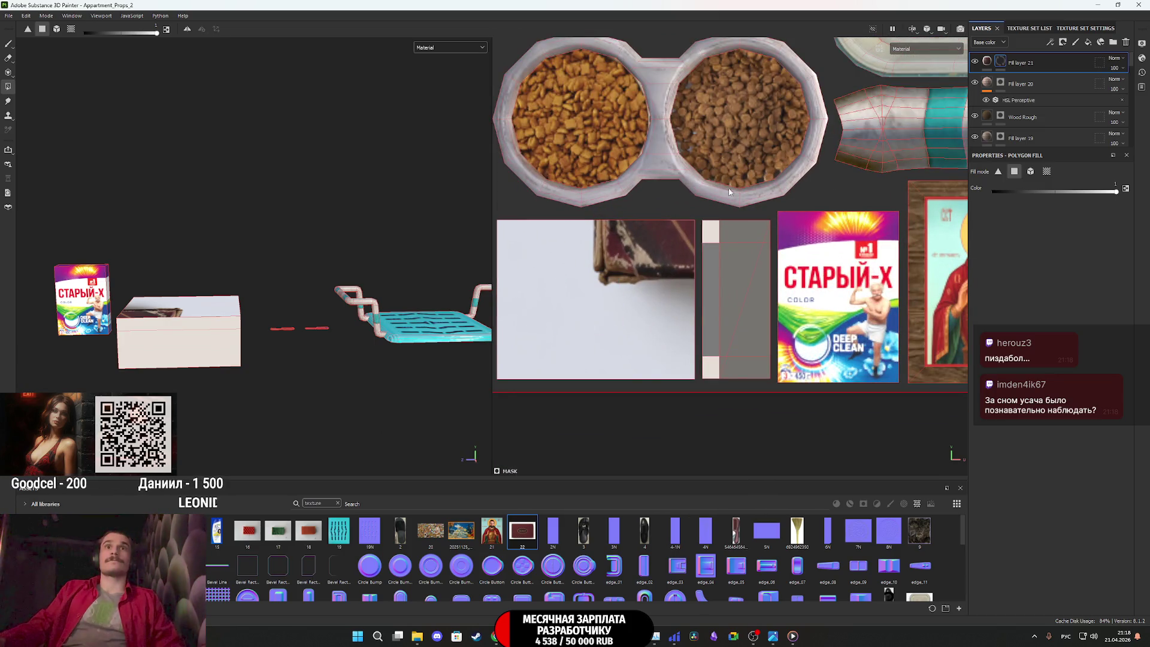
left_click(987, 61)
scroll(669, 297, "down", 5)
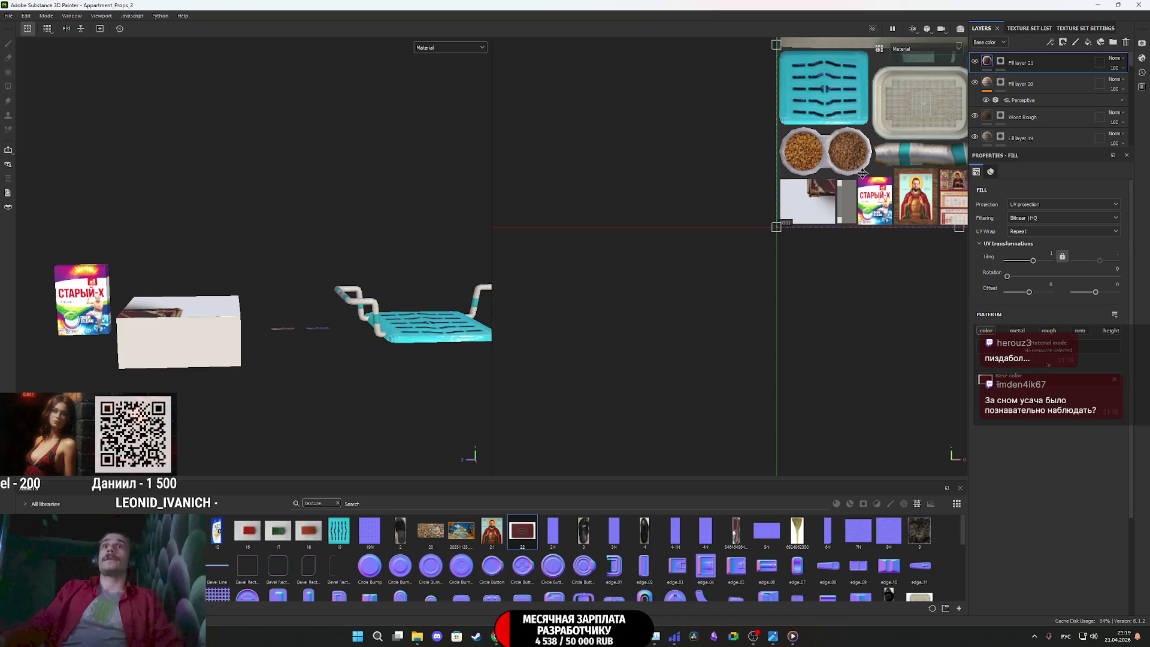
Scale and offset the SLEEP texture's UV placement to fit the box lid island
scroll(665, 299, "down", 3)
mouse_move(864, 208)
left_mouse_down()
mouse_move(714, 266)
mouse_move(697, 287)
left_mouse_up()
scroll(734, 296, "up", 5)
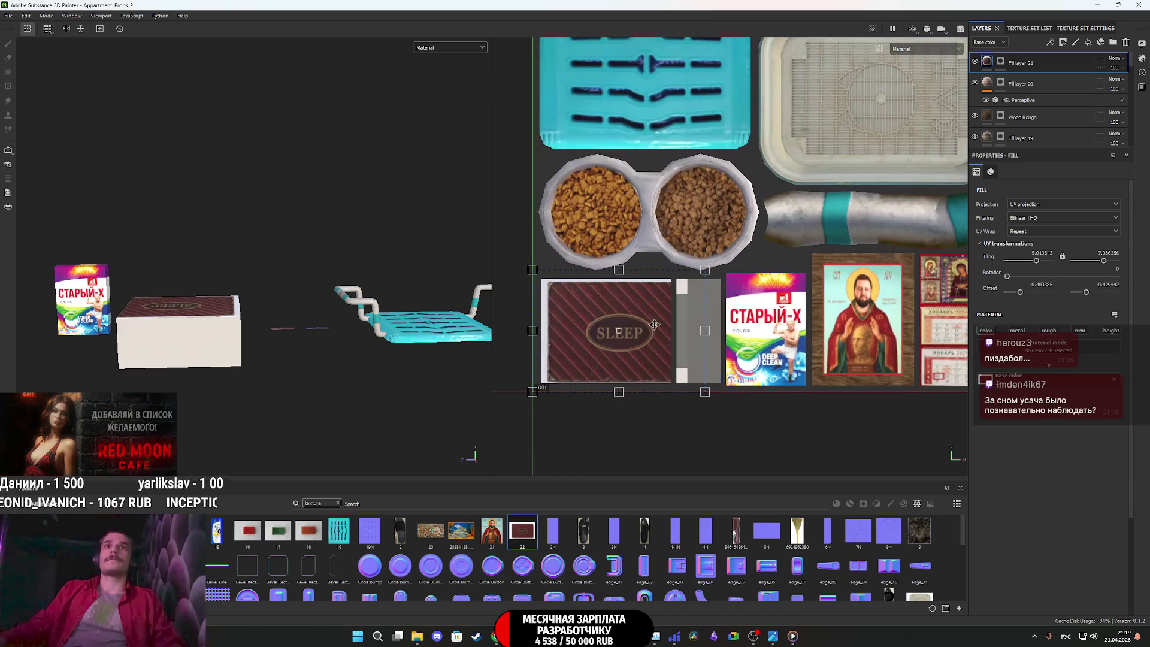
scroll(734, 296, "up", 3)
left_click_drag(592, 284, 582, 280)
left_click_drag(746, 171, 747, 166)
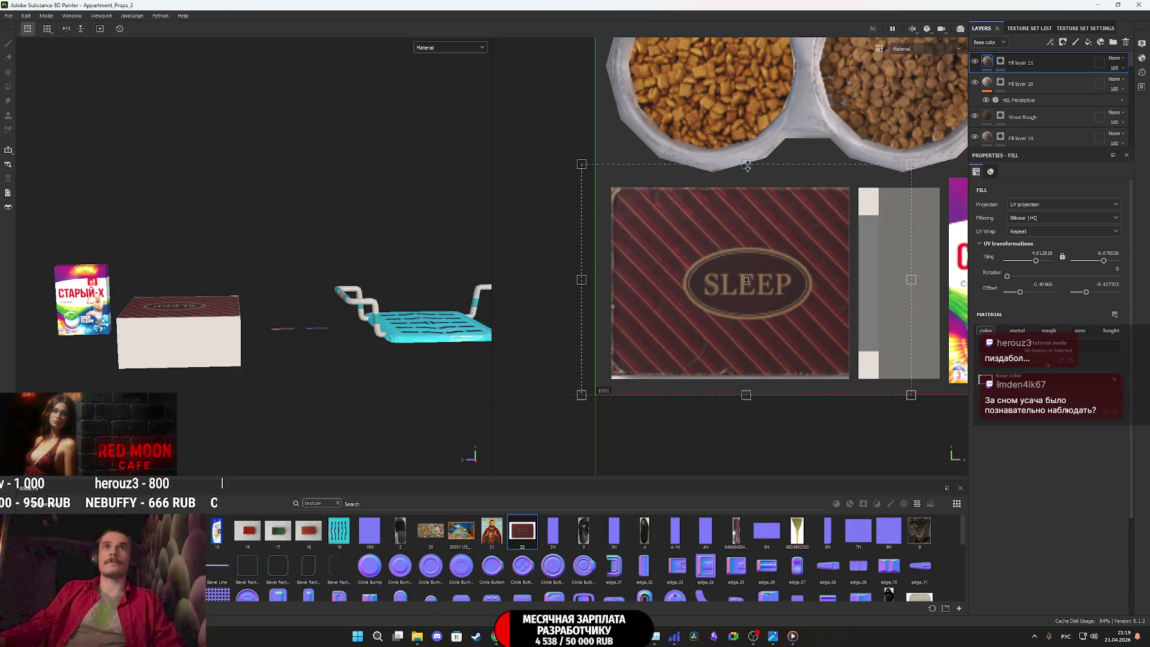
left_click_drag(746, 395, 745, 399)
left_click_drag(910, 282, 873, 310)
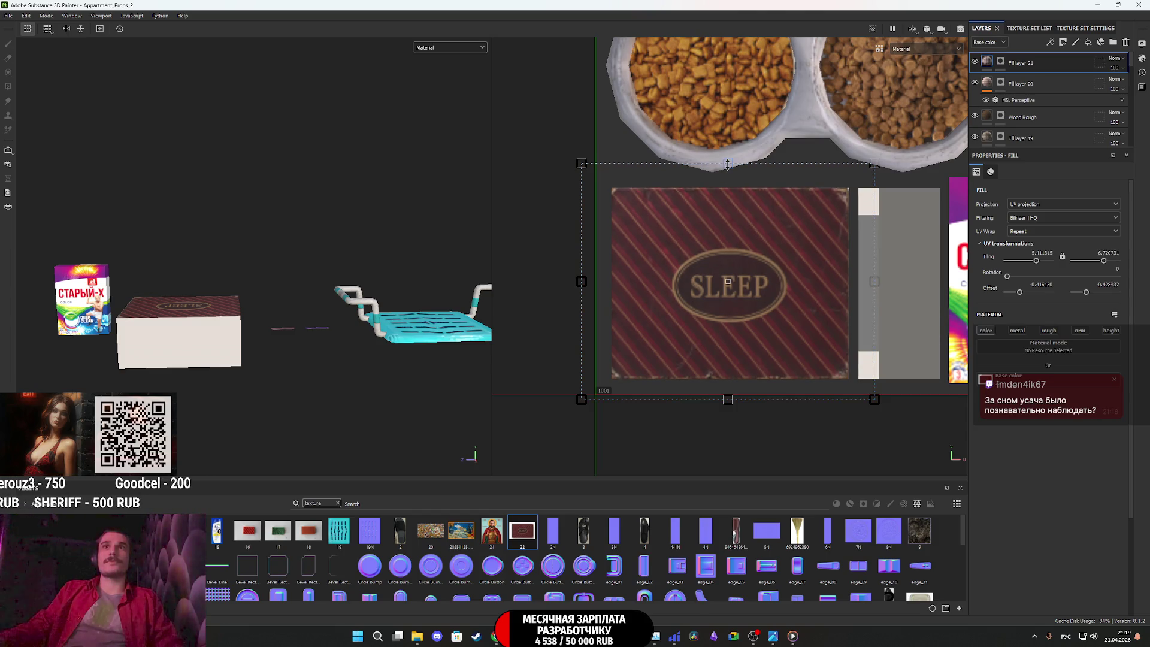
left_click_drag(727, 165, 728, 164)
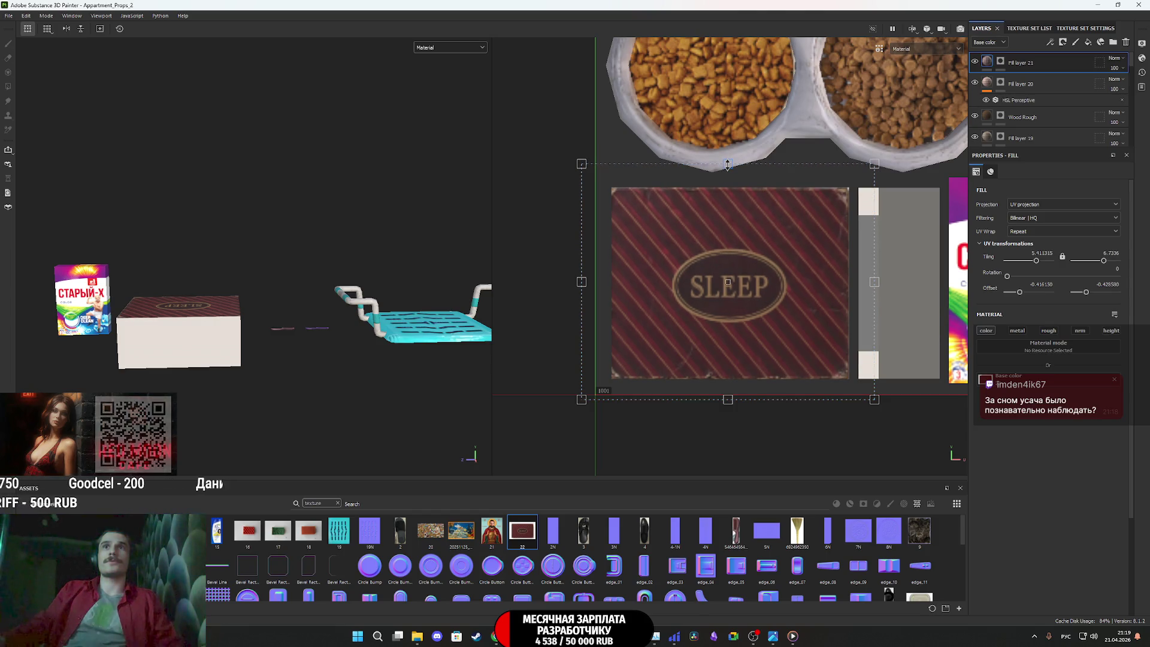
scroll(204, 306, "up", 3)
Rotate the SLEEP texture 180 degrees, fine-tune its position and scale, and duplicate the layer
left_click_drag(204, 306, 216, 337, "alt")
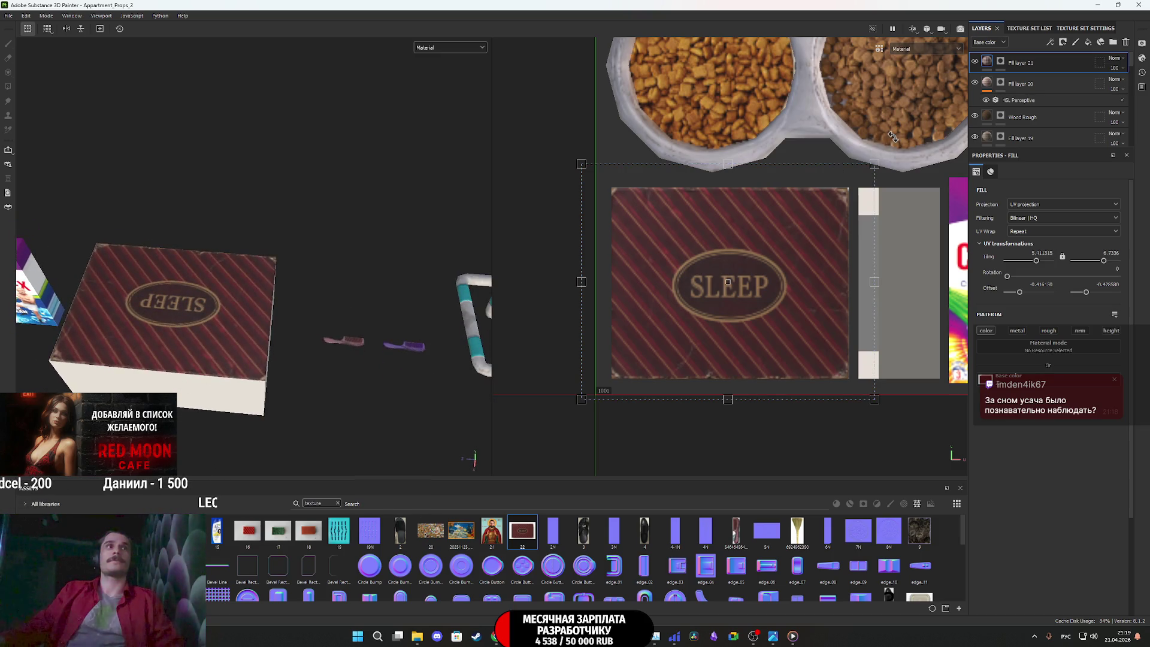
mouse_move(892, 136)
left_mouse_down()
mouse_move(563, 326)
mouse_move(665, 361)
mouse_move(656, 354)
left_mouse_up()
double_click(1106, 269)
type("0")
key("Return")
left_click_drag(831, 290, 832, 291)
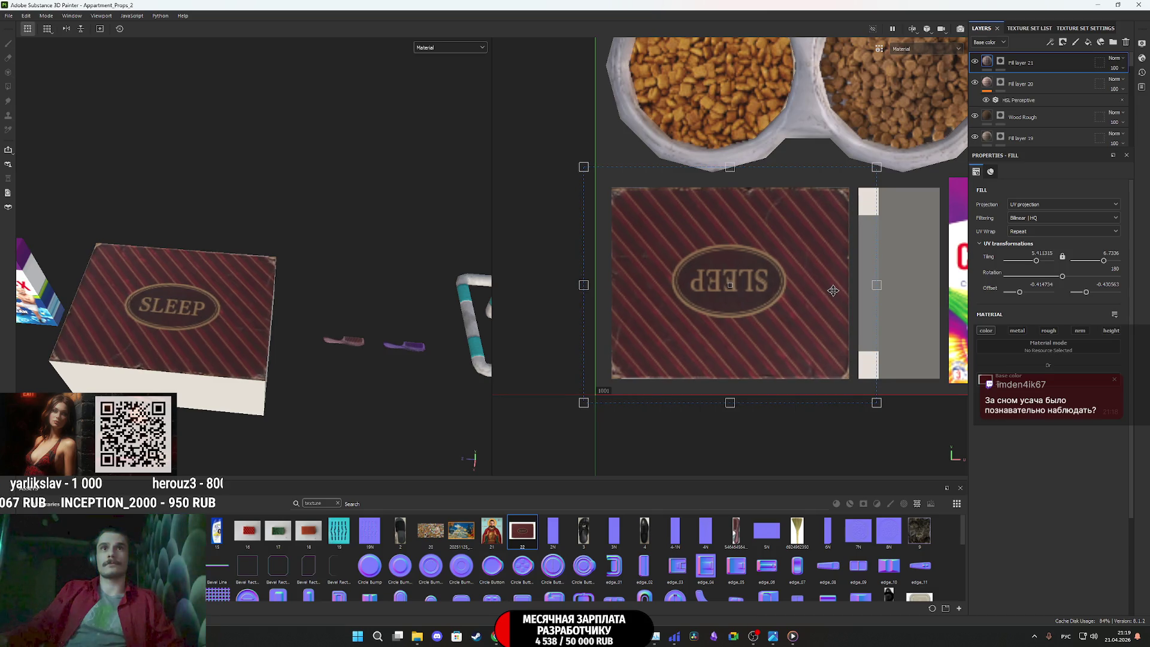
left_click_drag(832, 290, 832, 291)
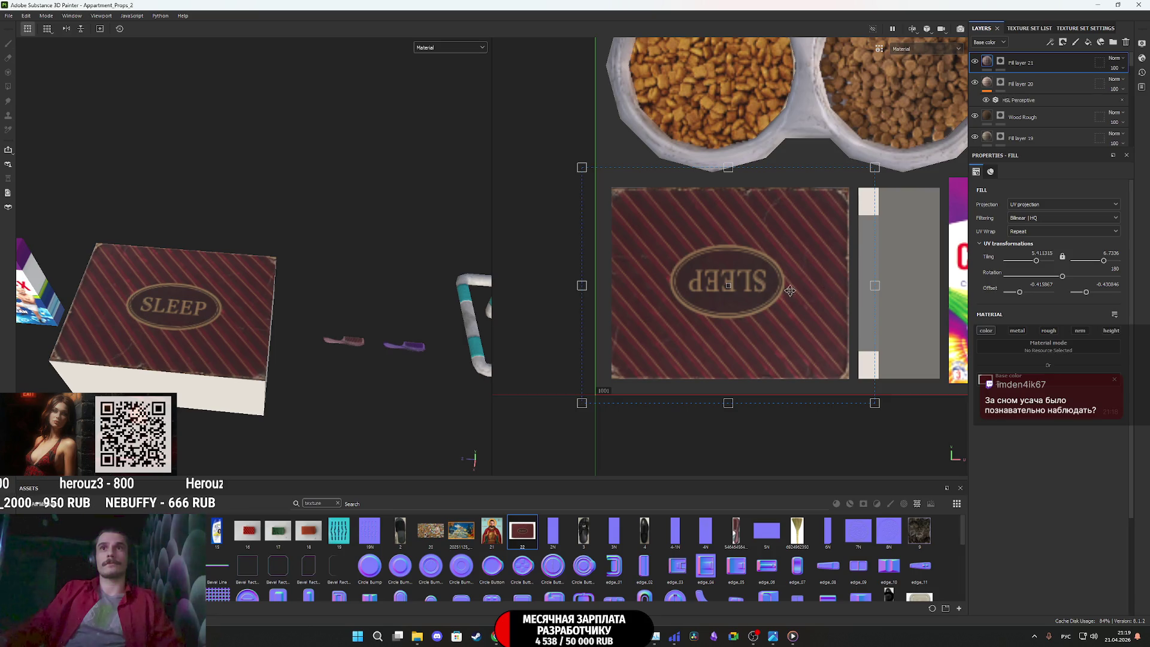
left_click_drag(584, 286, 588, 283)
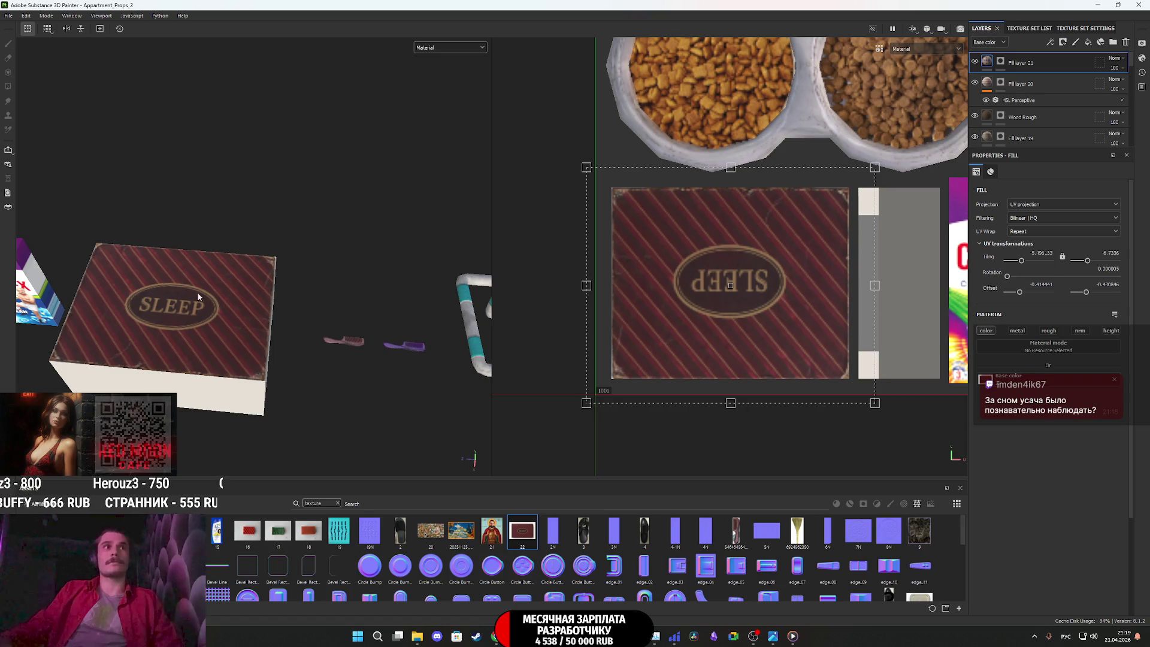
scroll(176, 314, "up", 3)
scroll(290, 289, "down", 5)
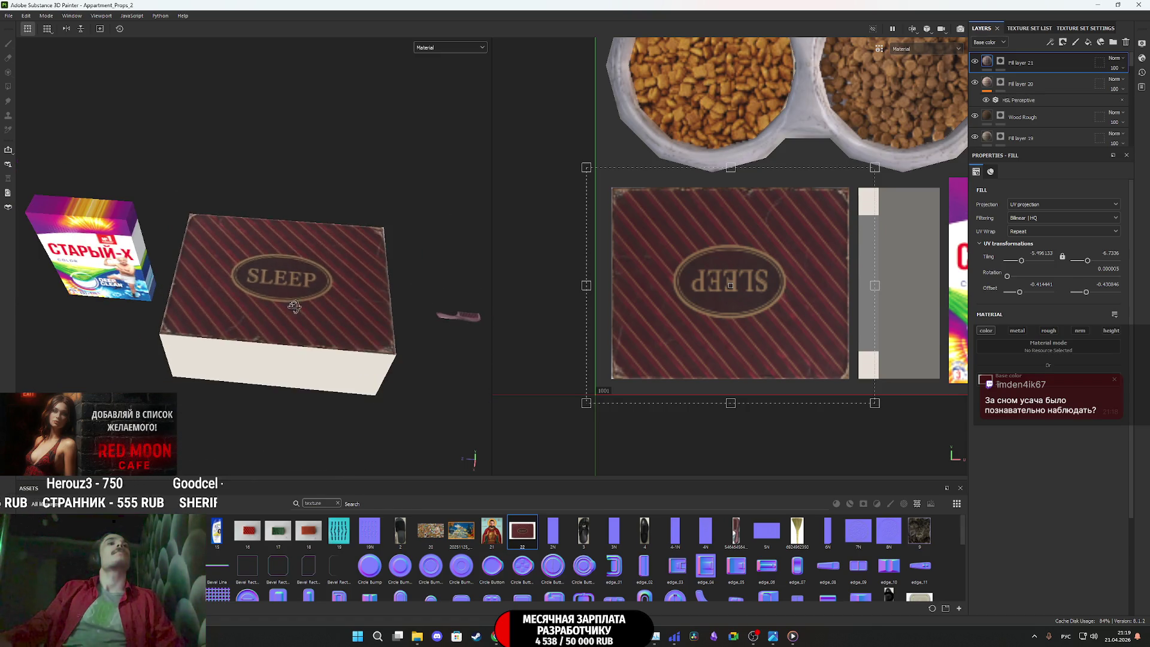
left_click_drag(305, 268, 306, 236, "alt")
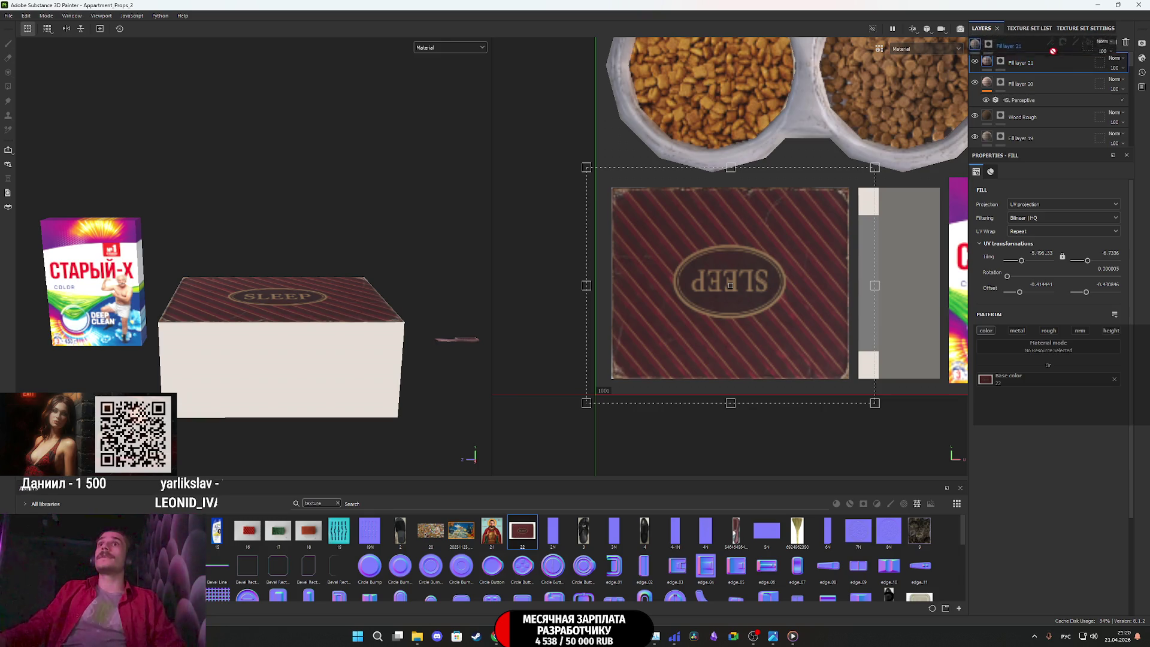
key("ctrl+d")
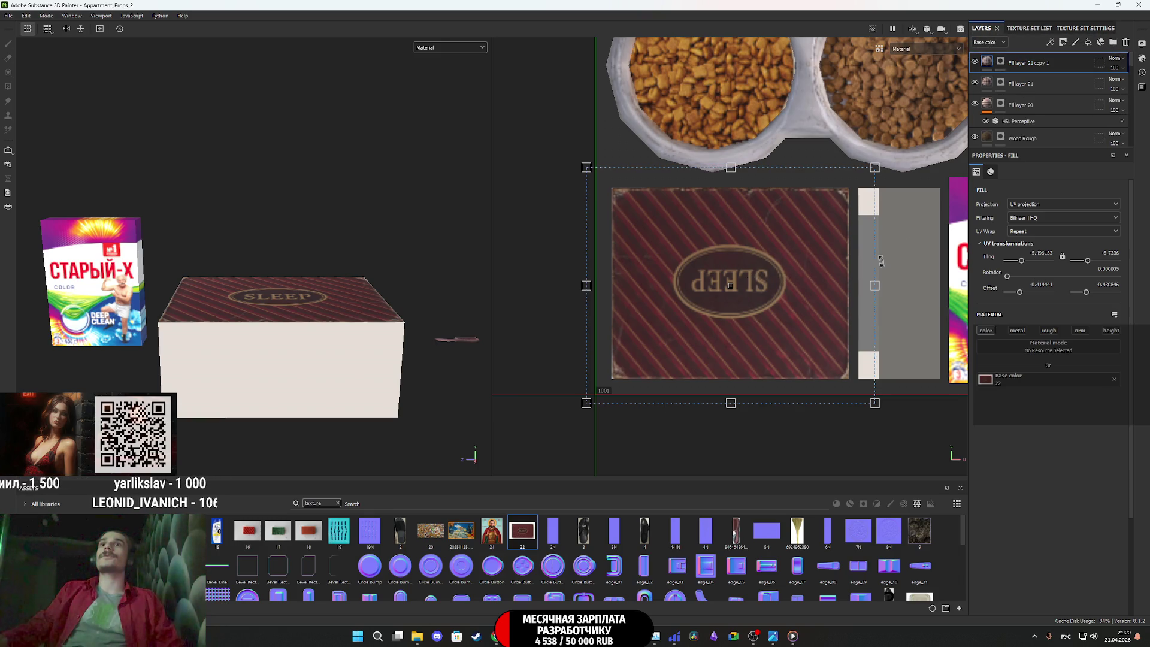
Clear the duplicate layer's mask and stretch its stripes across the box side faces
right_click(1001, 62)
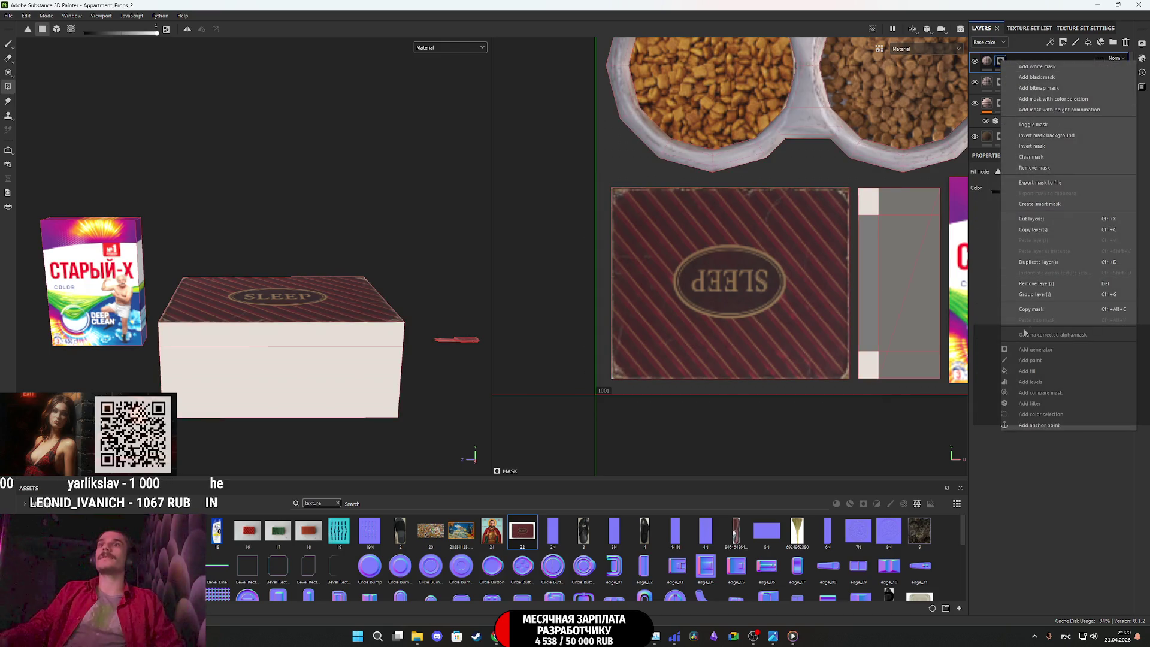
left_click(1042, 156)
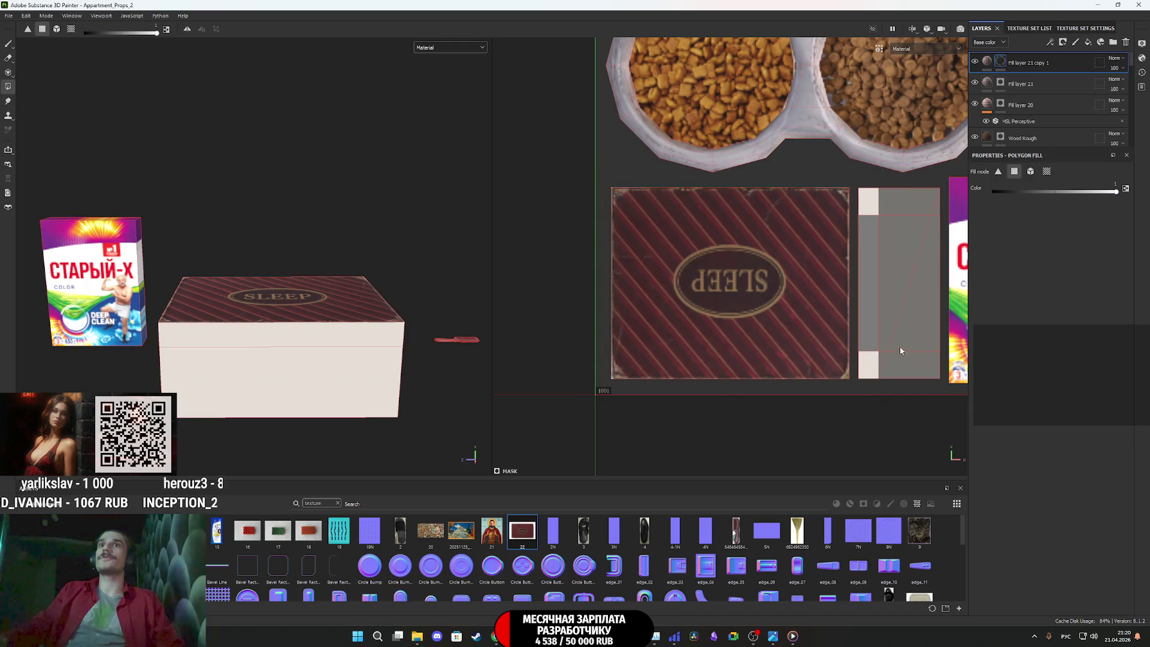
left_click(987, 62)
left_click_drag(743, 295, 942, 292)
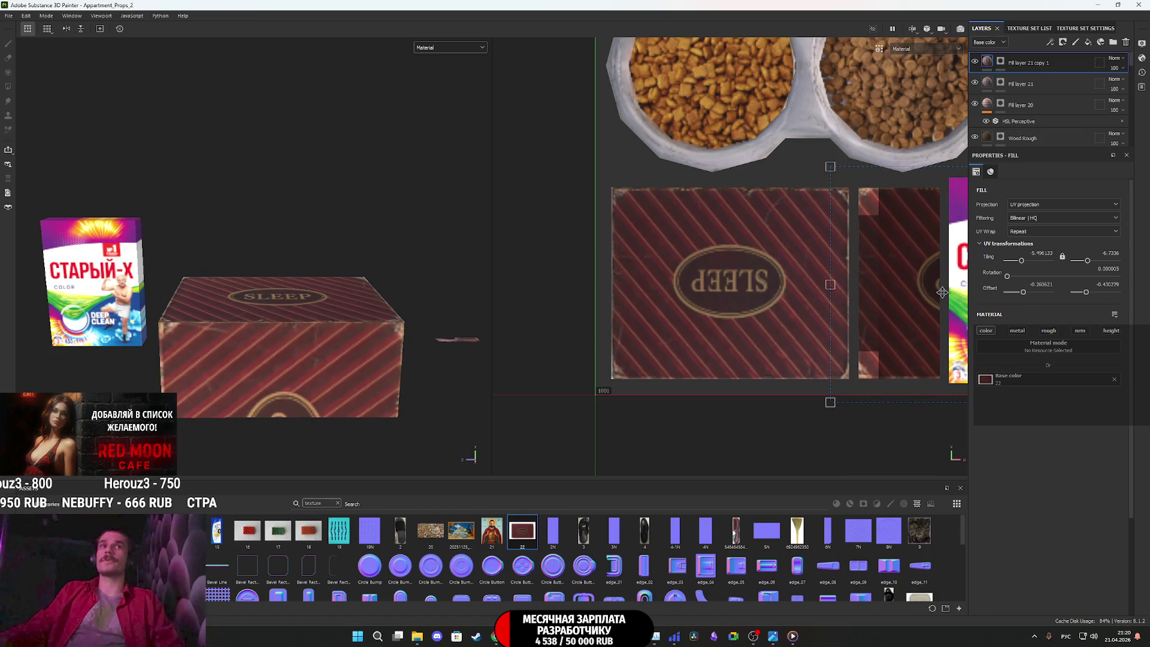
mouse_move(381, 322)
left_mouse_down("alt")
mouse_move(474, 307)
mouse_move(377, 339)
mouse_move(532, 313)
mouse_move(275, 317)
mouse_move(285, 187)
mouse_move(281, 323)
left_mouse_up("alt")
scroll(652, 329, "down", 3)
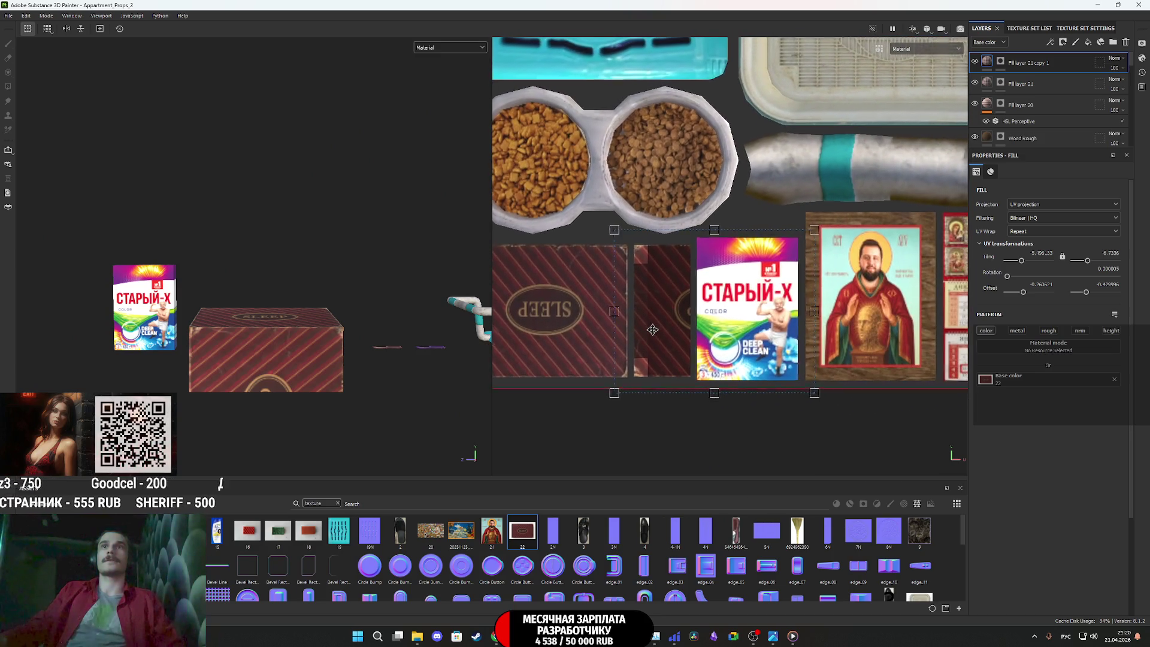
left_click_drag(811, 312, 889, 312)
scroll(664, 316, "up", 2)
left_click_drag(674, 332, 673, 333)
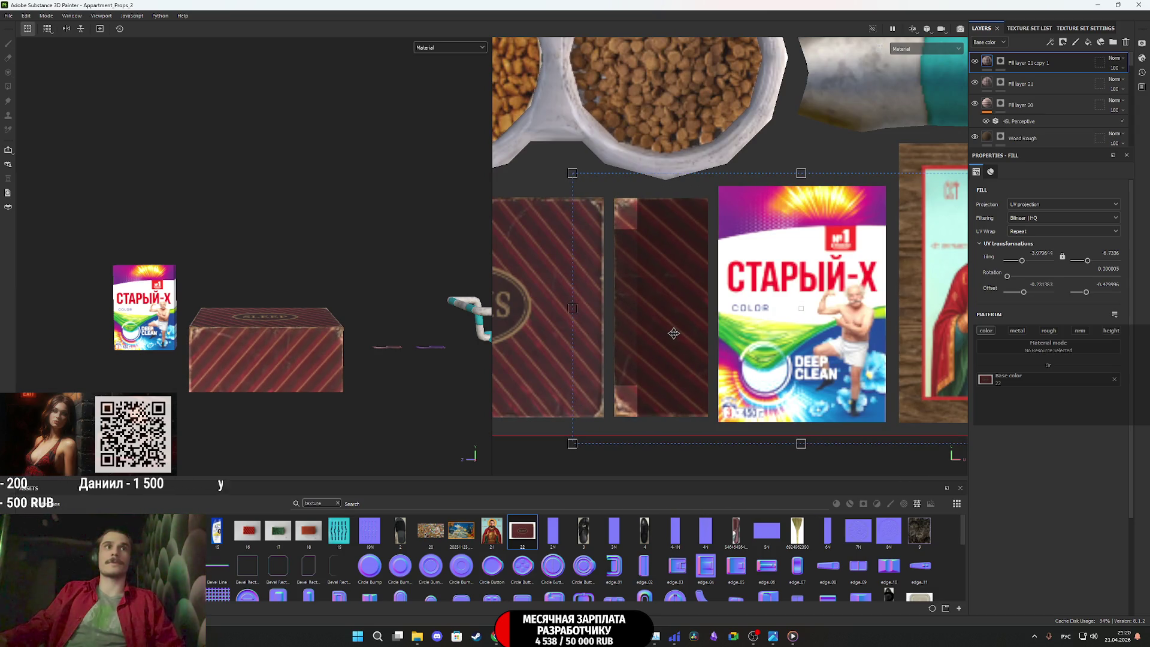
mouse_move(284, 366)
left_mouse_down("alt")
mouse_move(216, 334)
mouse_move(249, 401)
mouse_move(528, 318)
mouse_move(284, 372)
mouse_move(325, 403)
mouse_move(279, 356)
mouse_move(334, 409)
left_mouse_up("alt")
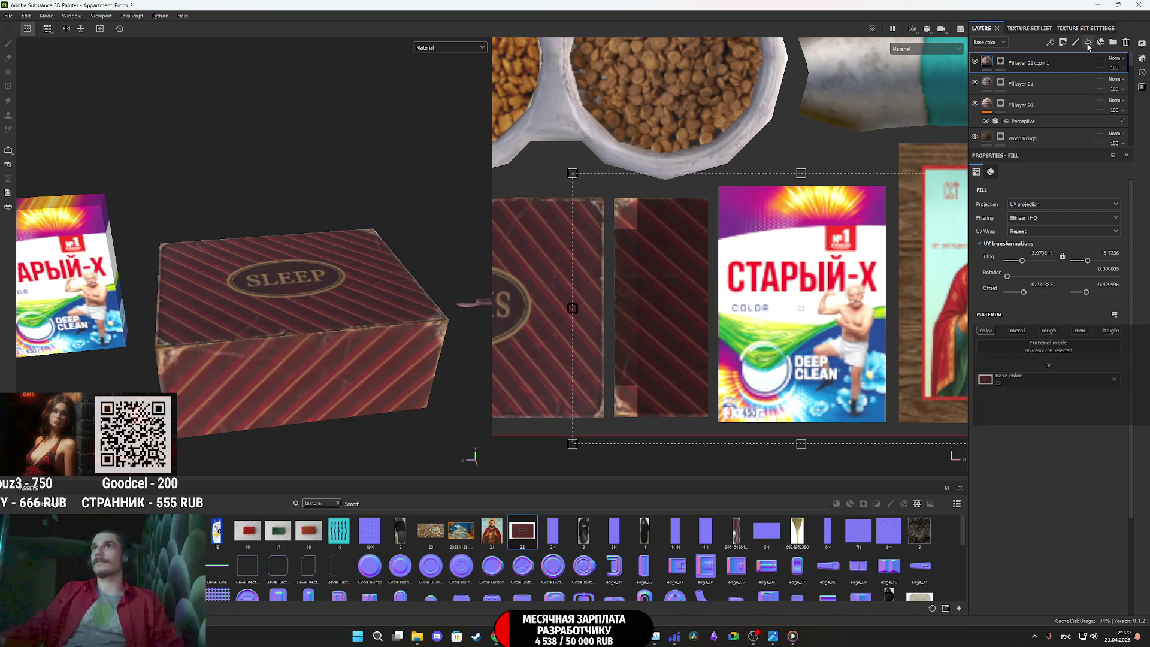
Add a new fill layer with color, metal, roughness and normal channels disabled
left_click(1089, 45)
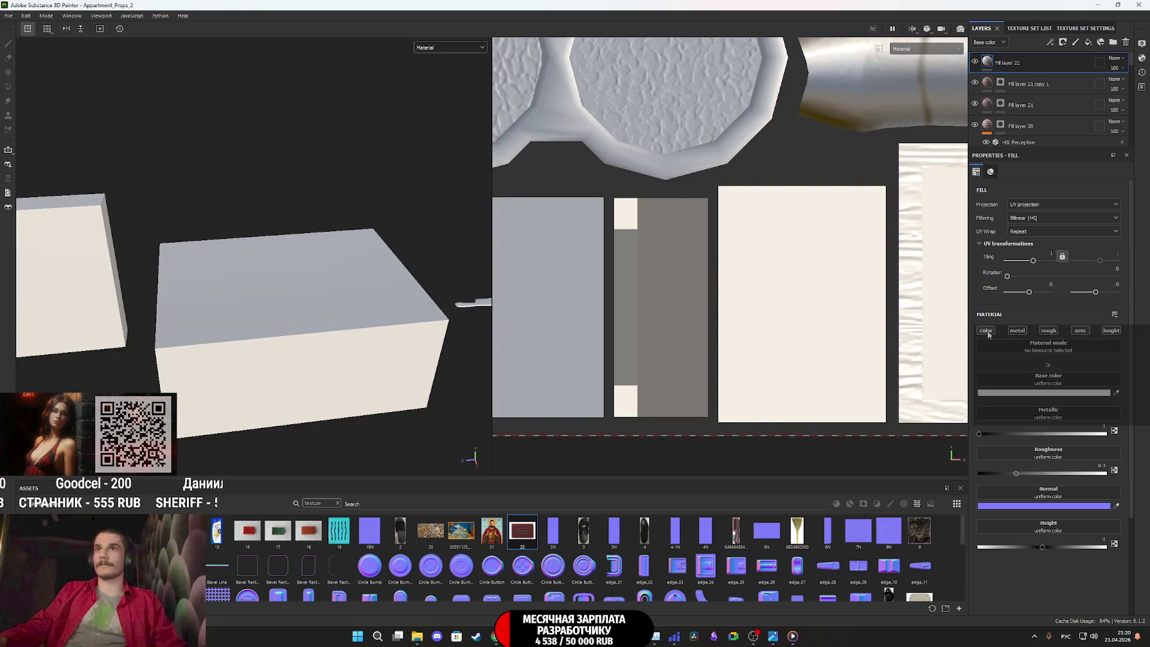
left_click(986, 330)
left_click(1017, 330)
left_click(1048, 330)
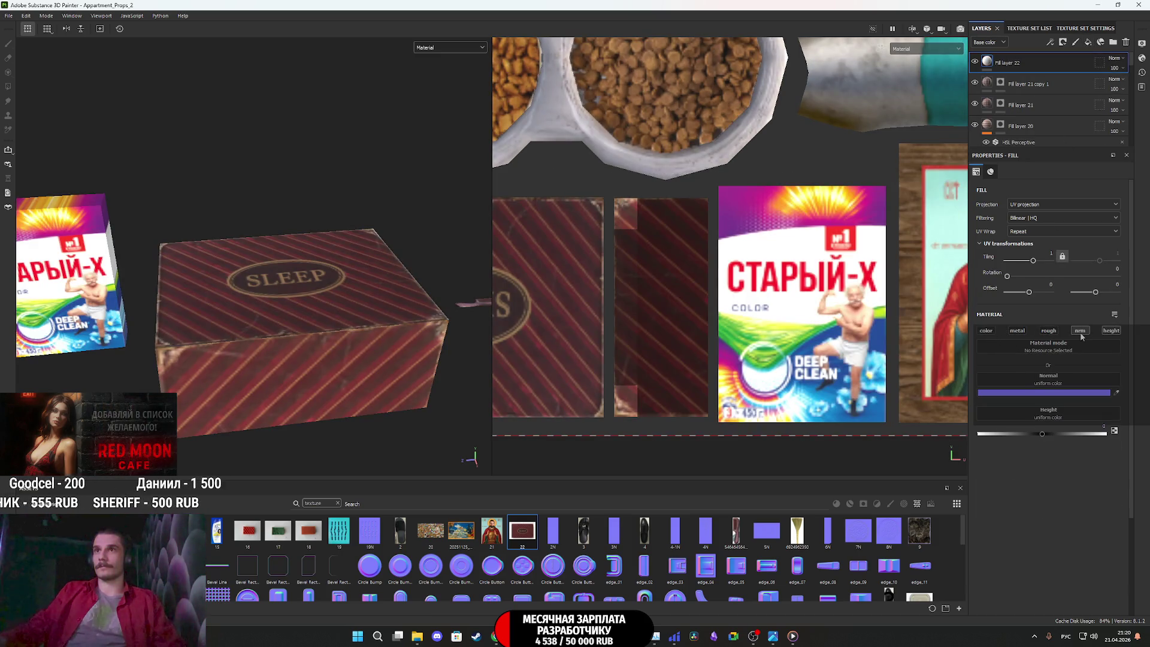
left_click(1079, 332)
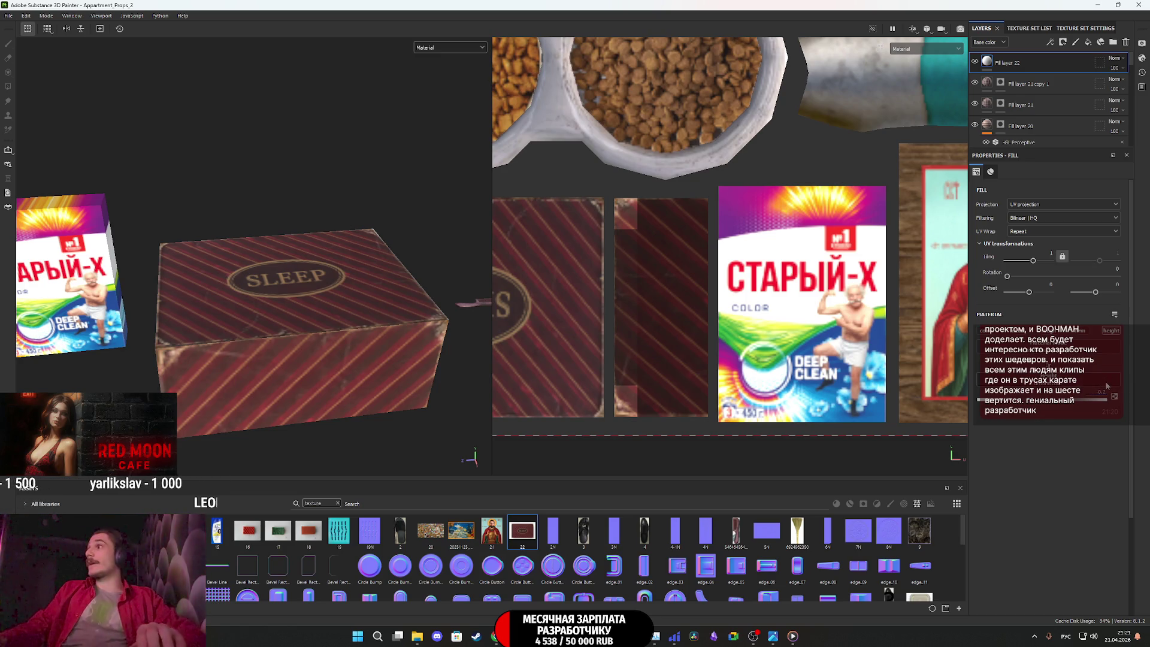
Give Fill layer 22 a black mask and fill the box's side strip island
right_click(986, 60)
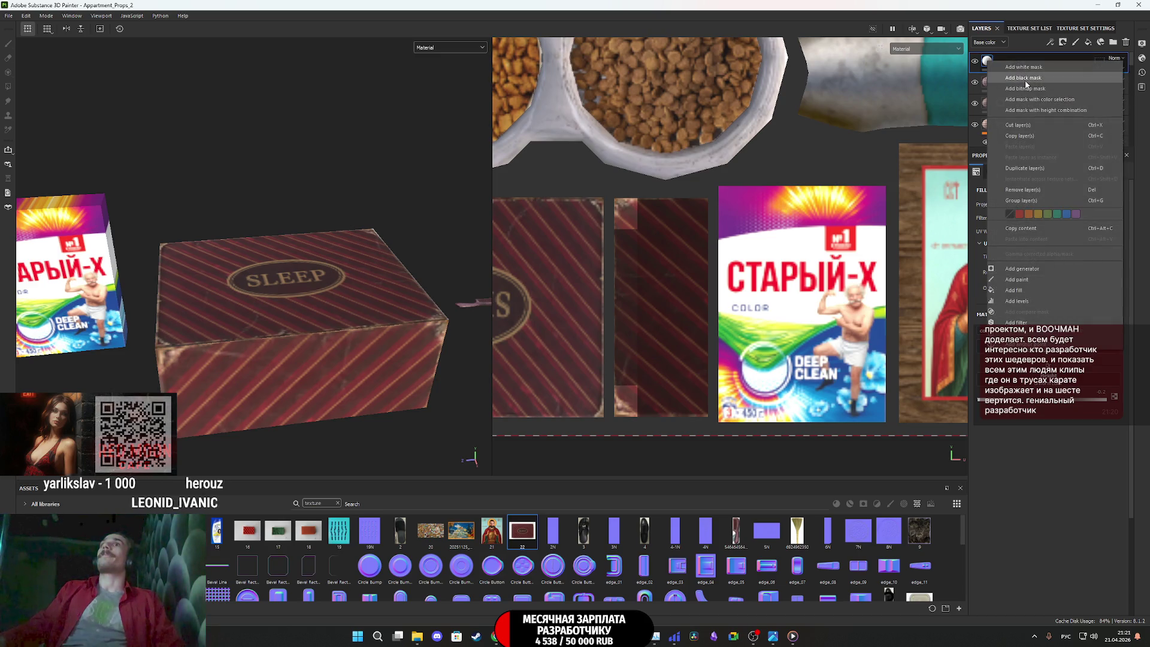
left_click(1024, 81)
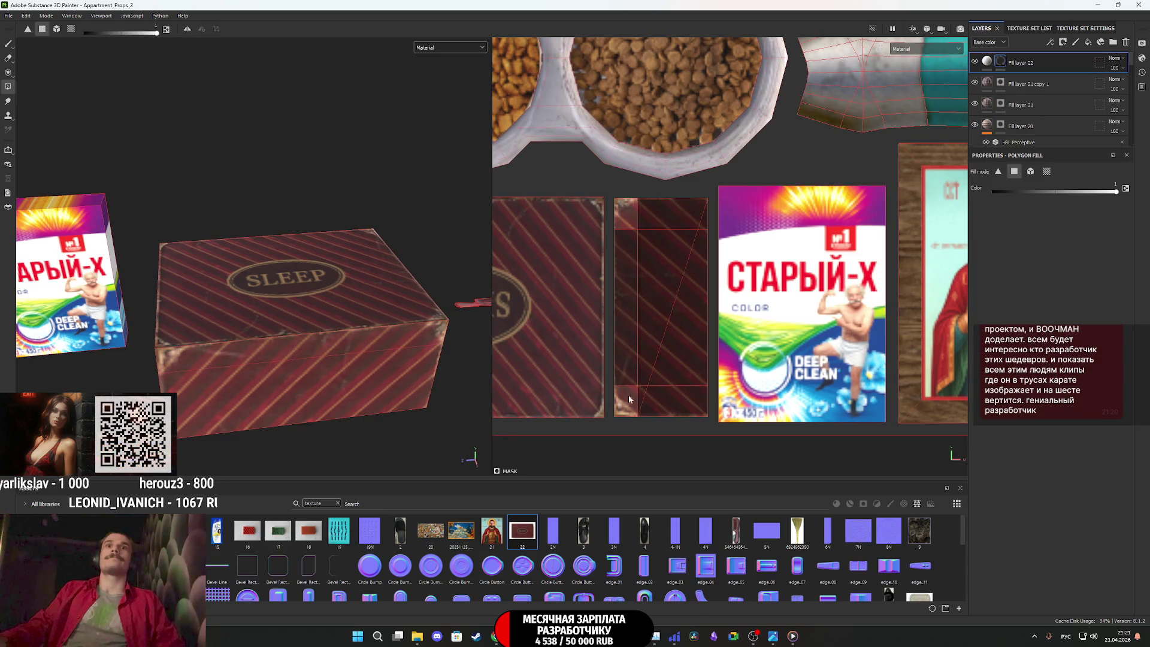
left_click_drag(686, 416, 673, 312)
left_click_drag(679, 268, 681, 213)
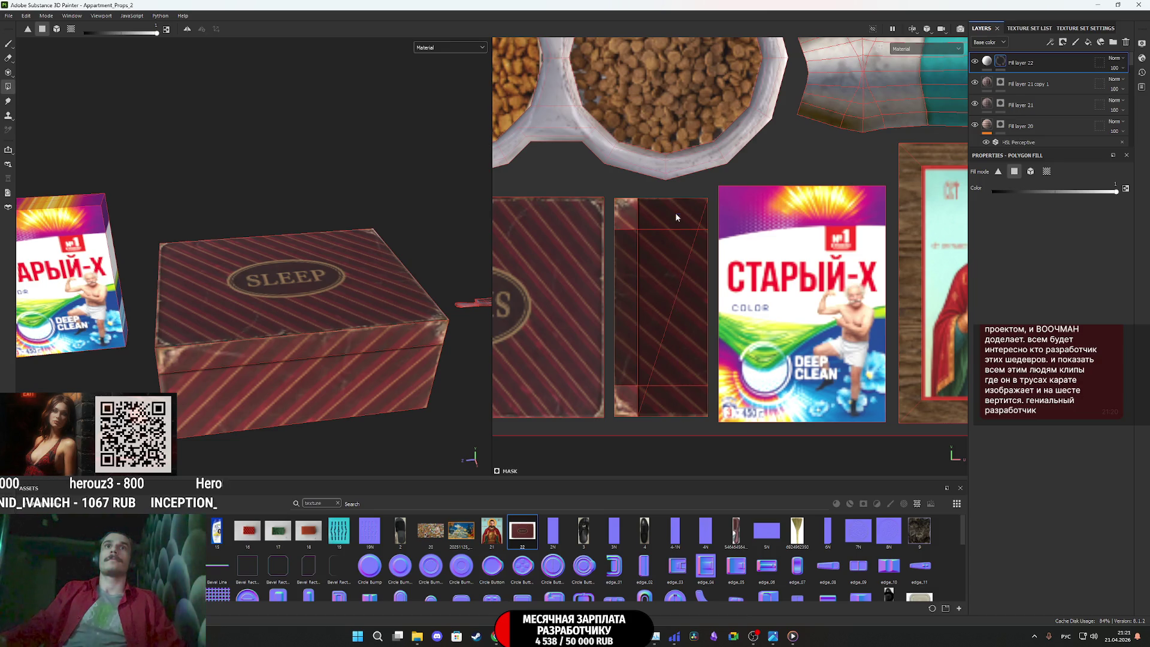
left_click(988, 65)
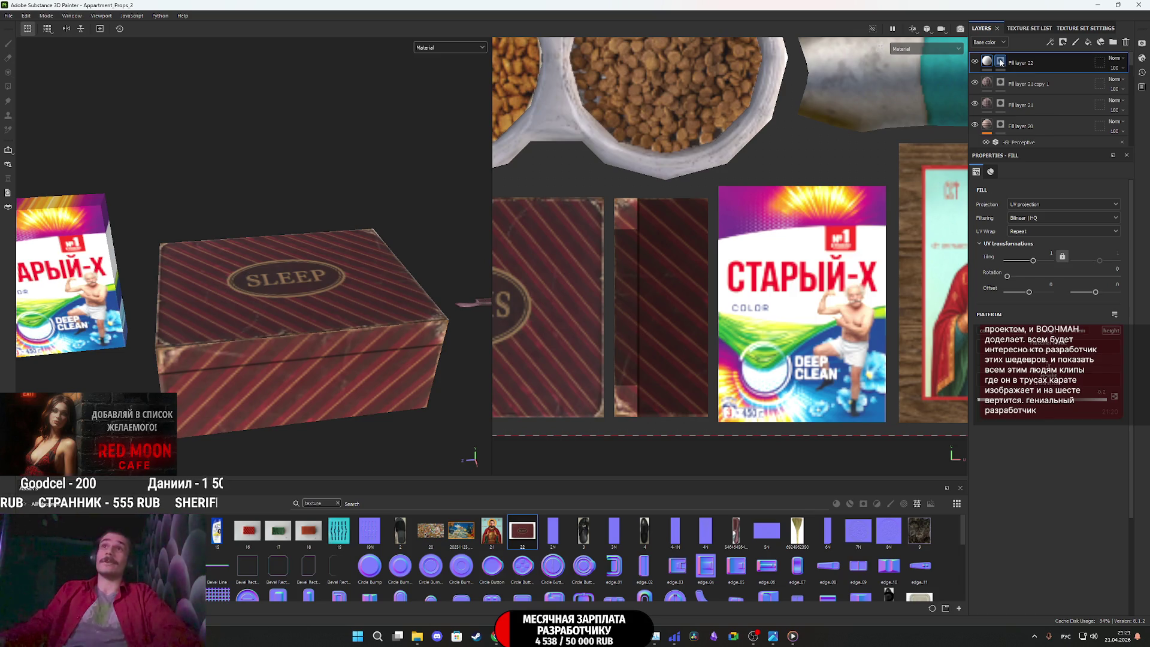
right_click(999, 61)
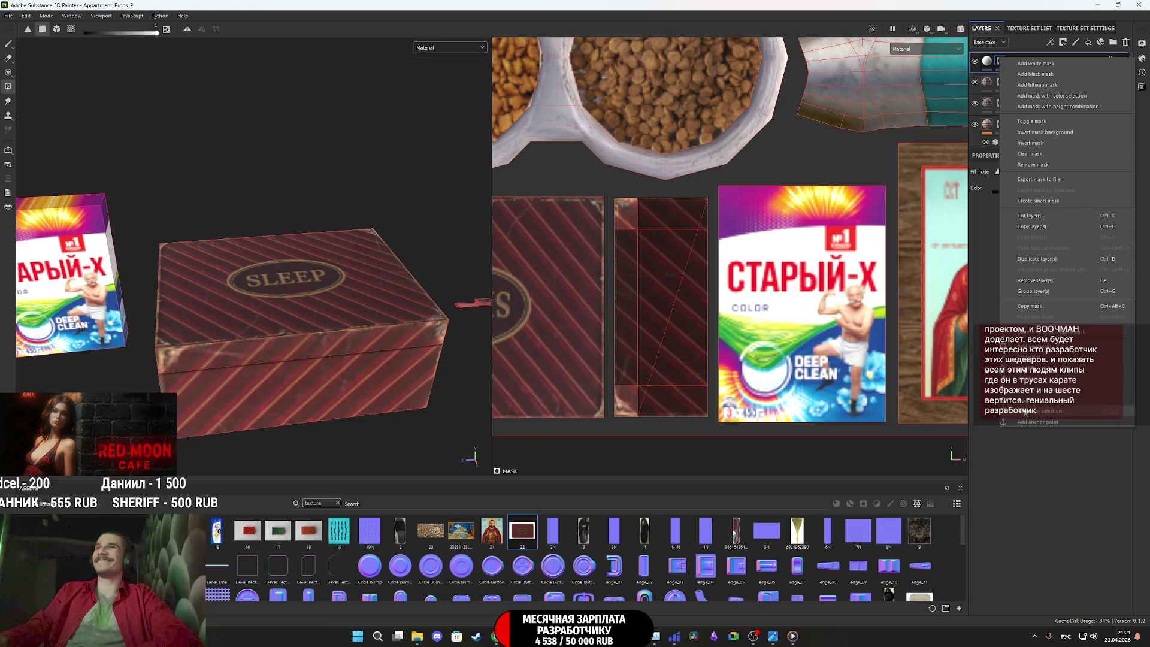
Add a Blur filter at 0.25 intensity to Fill layer 22's mask and inspect the box
left_click(1042, 399)
left_click(1032, 194)
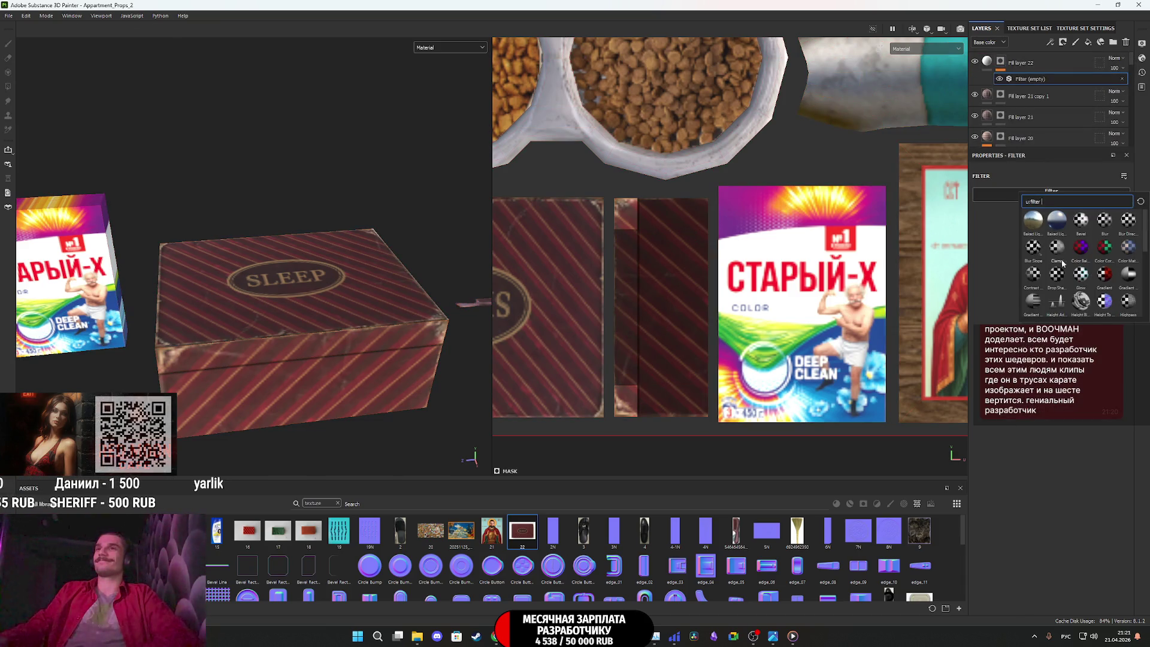
left_click(1103, 223)
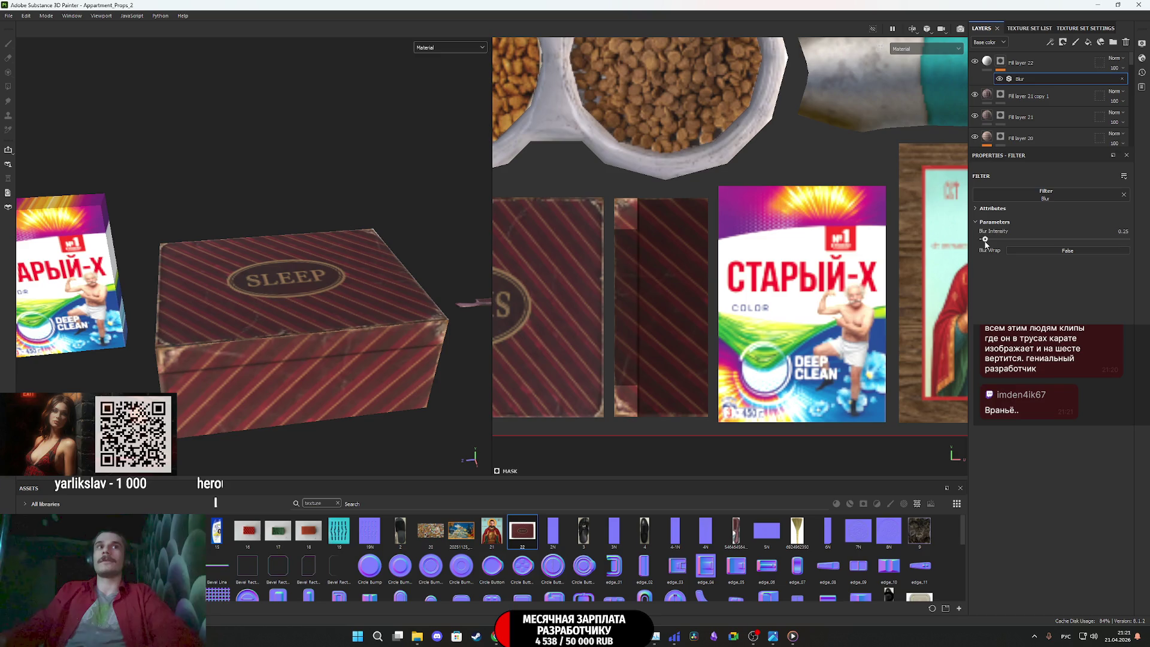
mouse_move(347, 304)
left_mouse_down("alt")
mouse_move(317, 336)
mouse_move(305, 324)
mouse_move(311, 298)
mouse_move(288, 367)
mouse_move(234, 360)
mouse_move(325, 366)
mouse_move(290, 411)
mouse_move(346, 406)
mouse_move(340, 355)
mouse_move(290, 364)
mouse_move(310, 364)
left_mouse_up("alt")
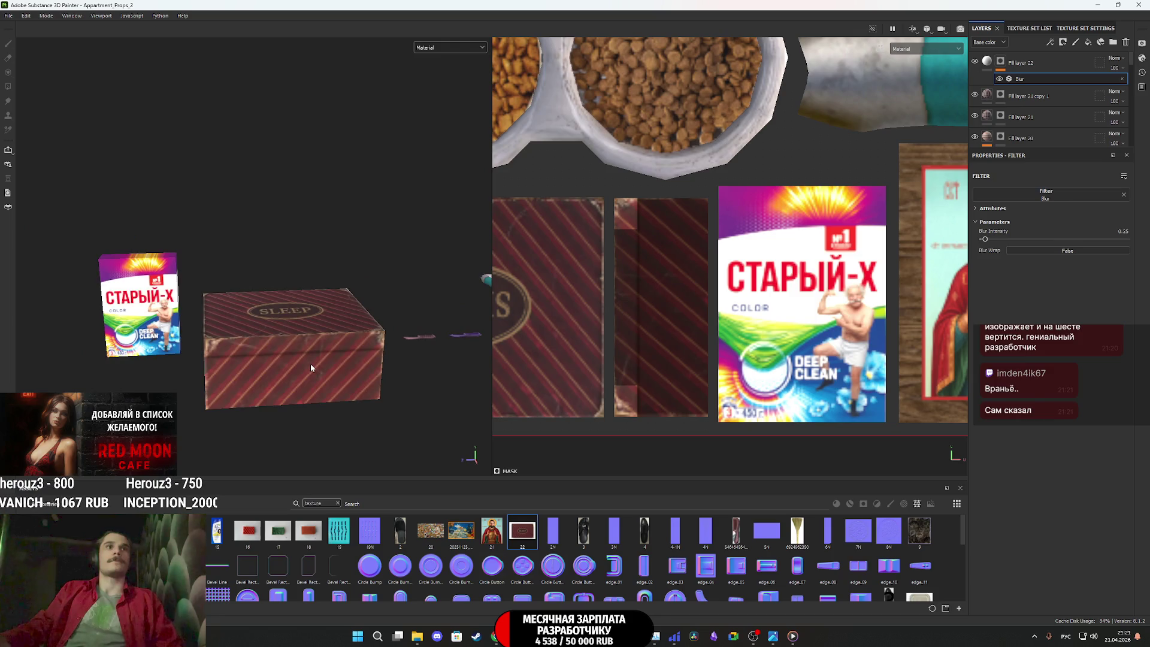
scroll(311, 364, "up", 2)
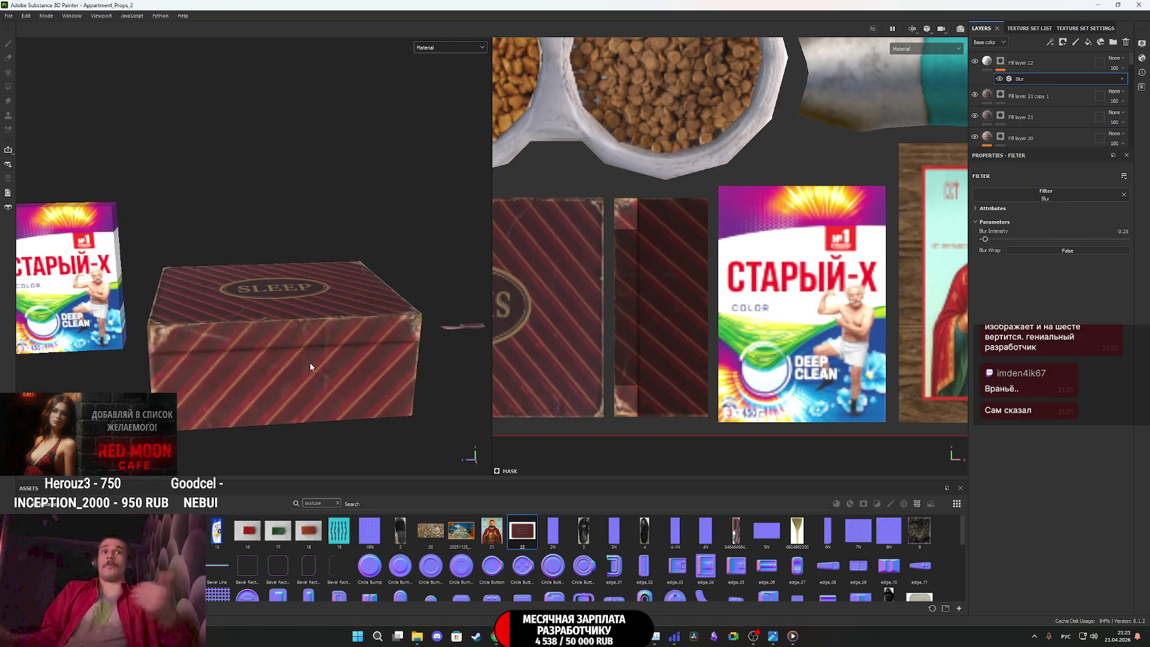
mouse_move(286, 345)
left_mouse_down("alt")
mouse_move(293, 357)
mouse_move(400, 364)
mouse_move(365, 346)
mouse_move(314, 344)
left_mouse_up("alt")
scroll(357, 350, "down", 3)
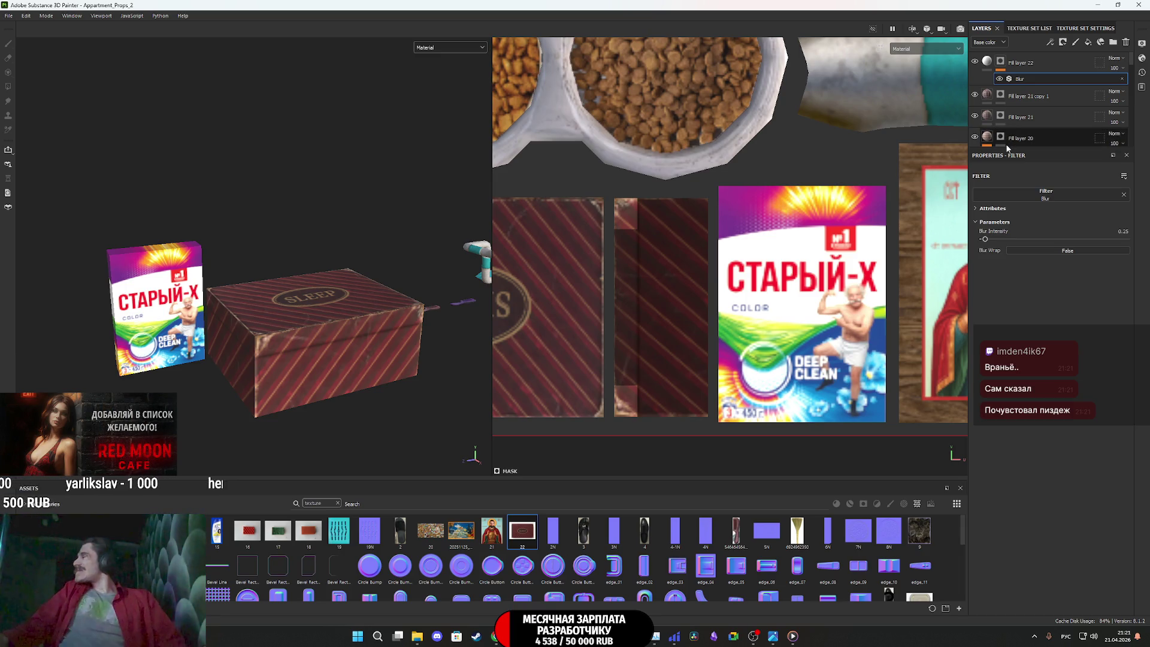
Scroll the Layers panel to the Журналы group and toggle its visibility to check its content
scroll(1035, 121, "down", 10)
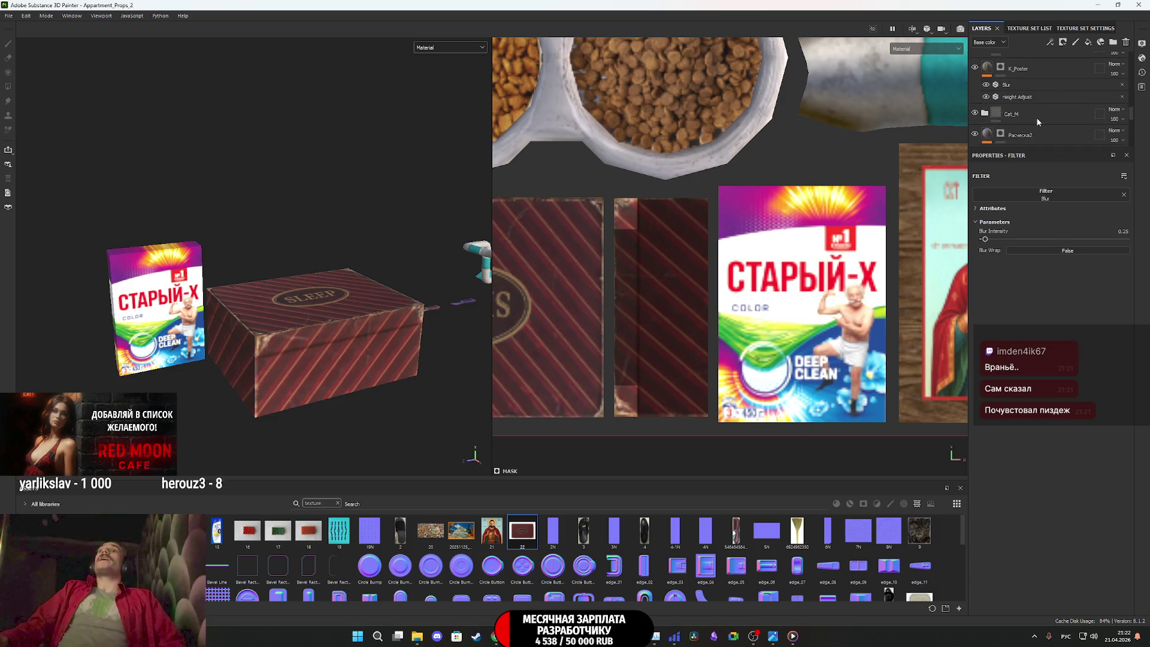
scroll(1035, 118, "up", 3)
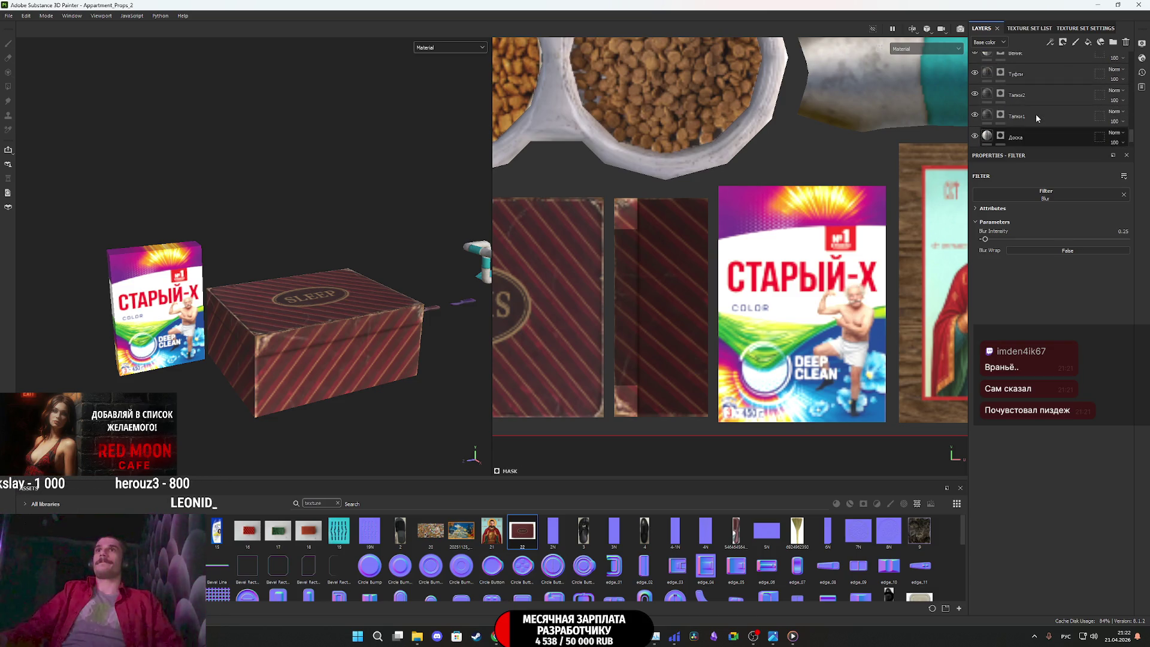
scroll(1030, 110, "up", 3)
scroll(1030, 111, "up", 1)
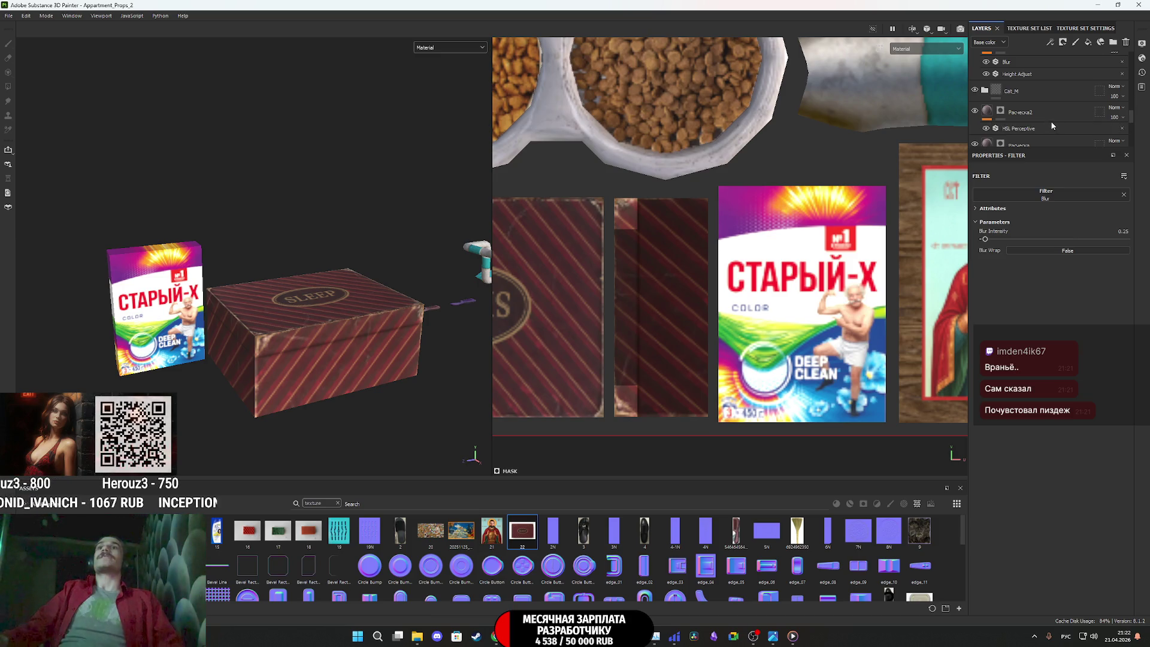
scroll(1050, 120, "up", 5)
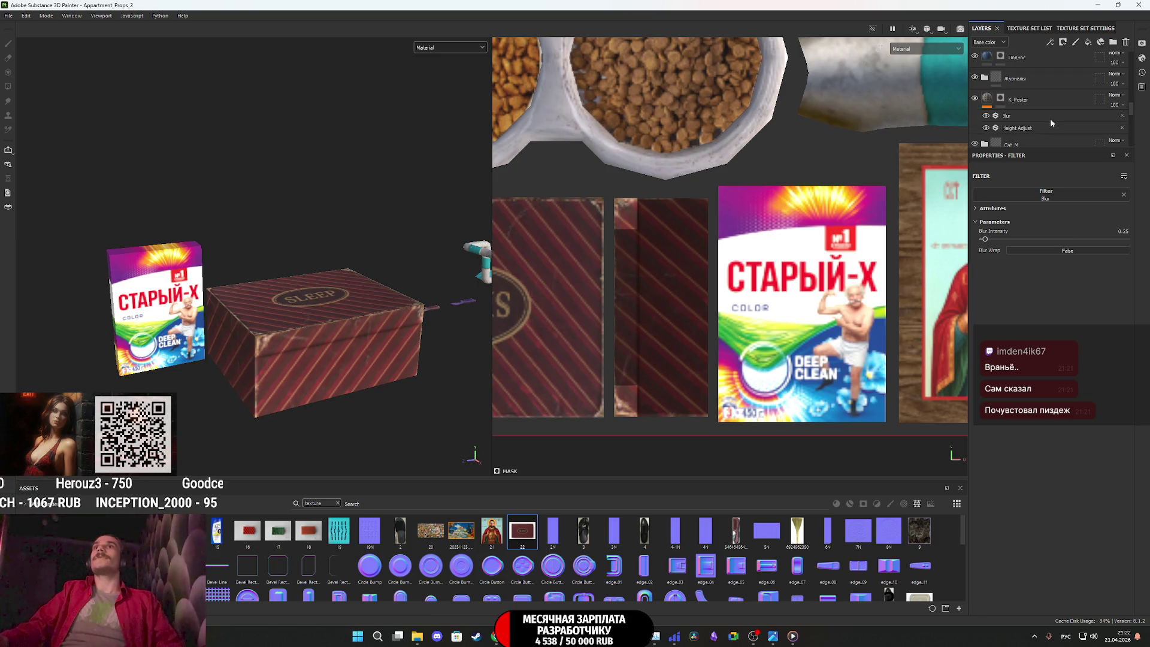
scroll(1051, 119, "down", 5)
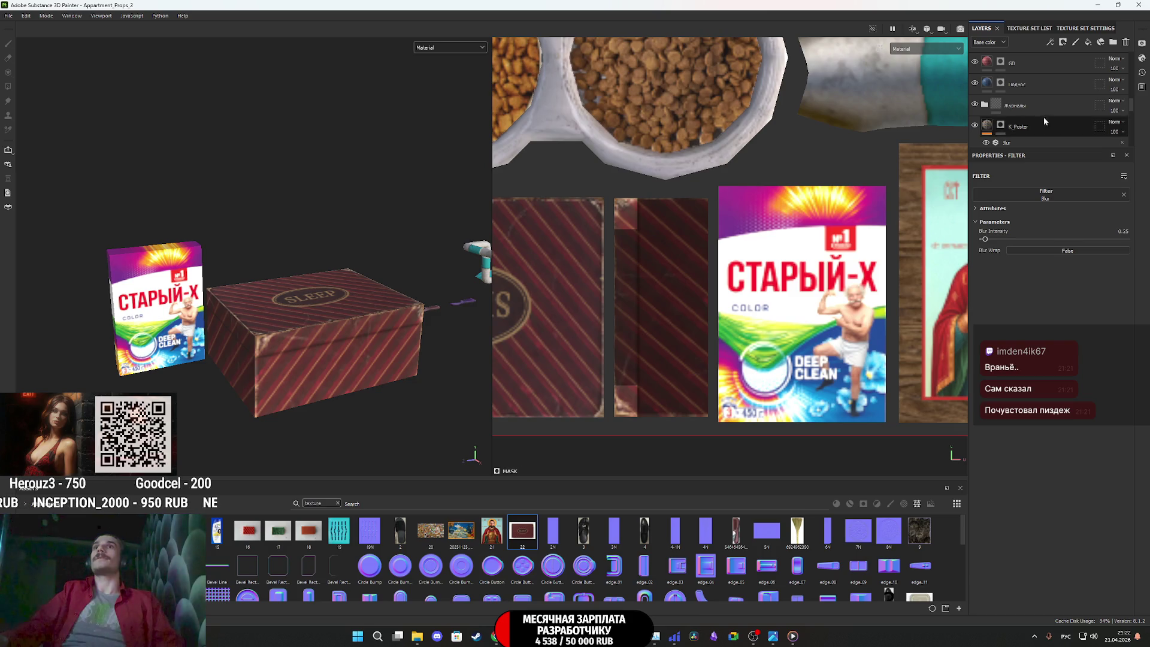
scroll(1026, 110, "down", 1)
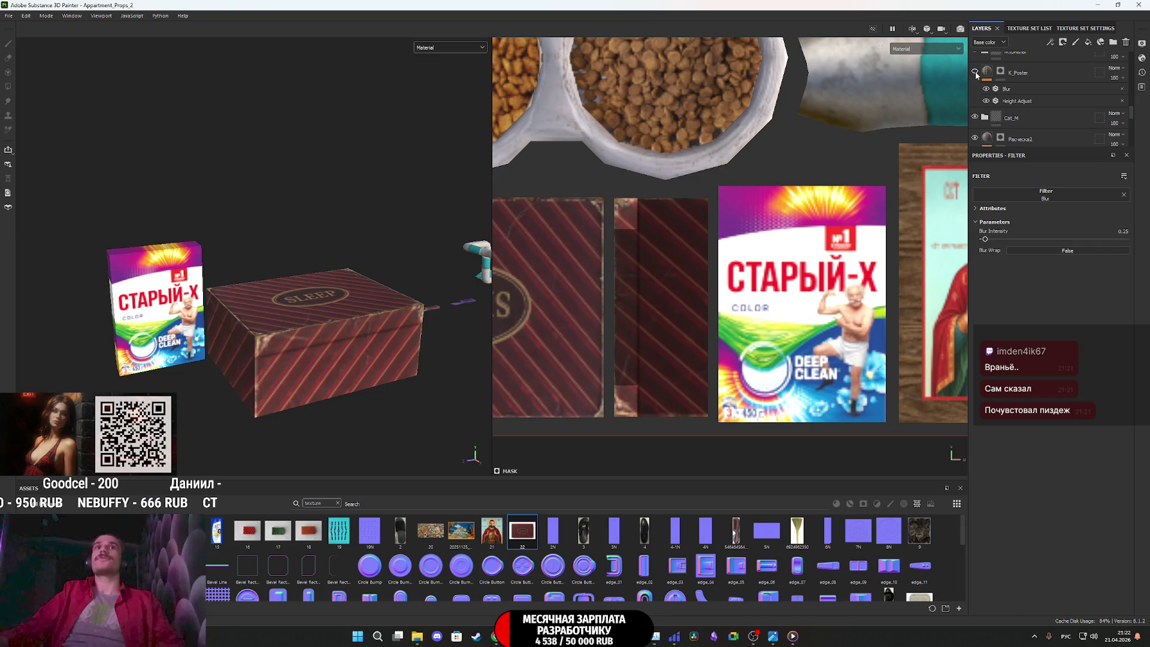
scroll(975, 84, "down", 3)
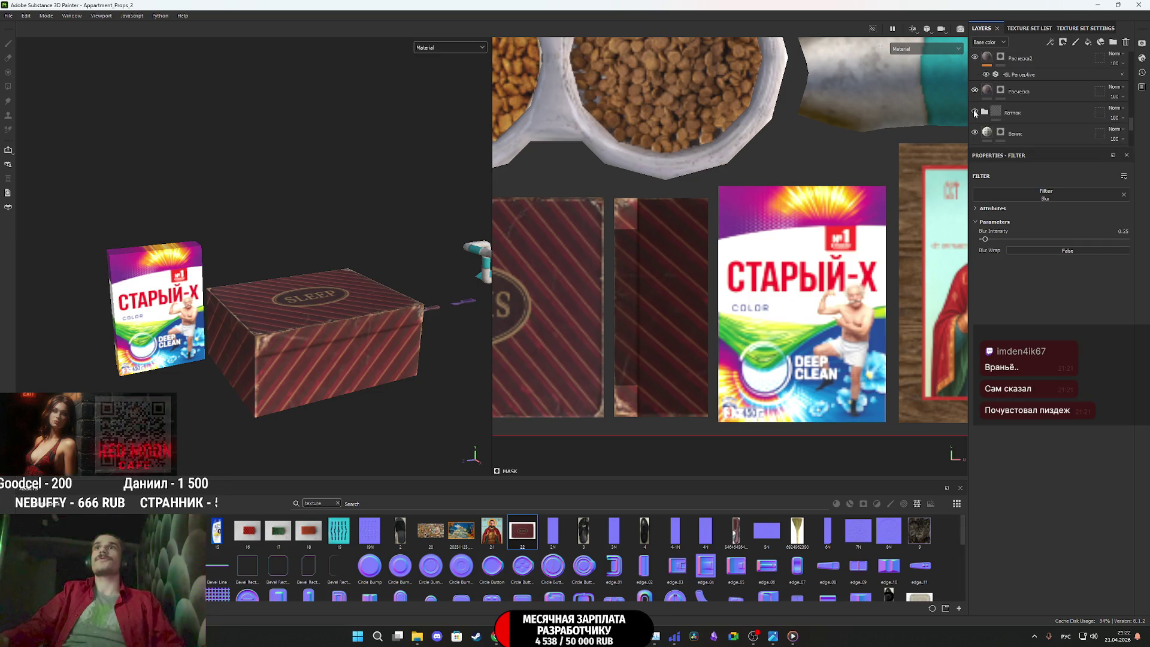
scroll(974, 113, "down", 5)
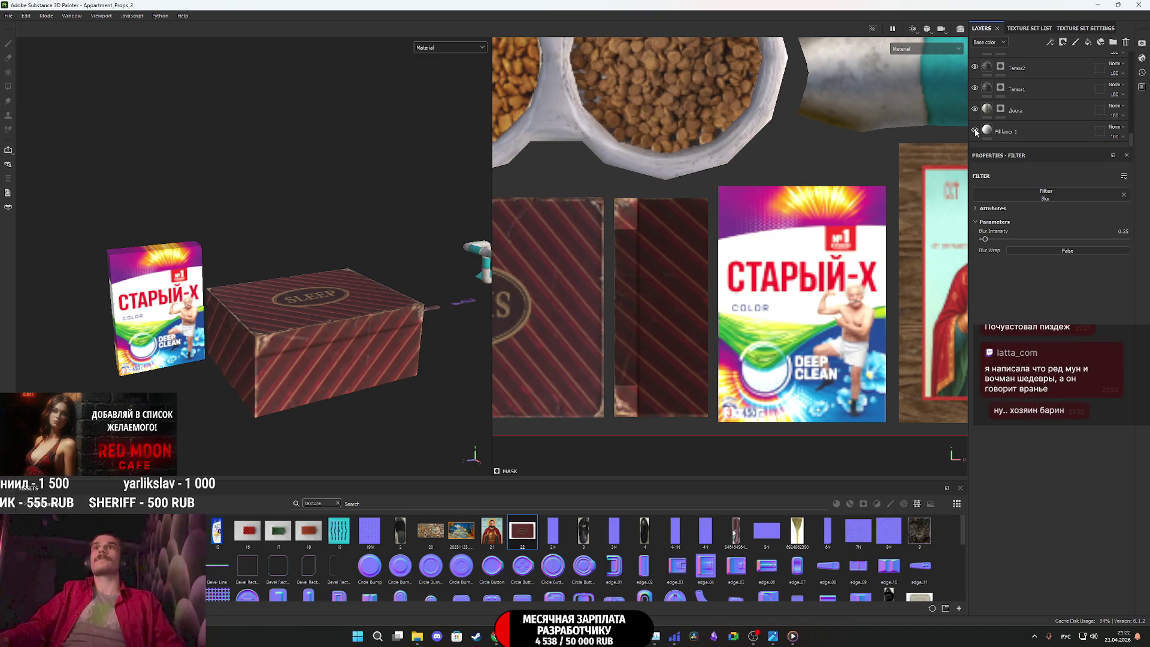
scroll(976, 129, "up", 5)
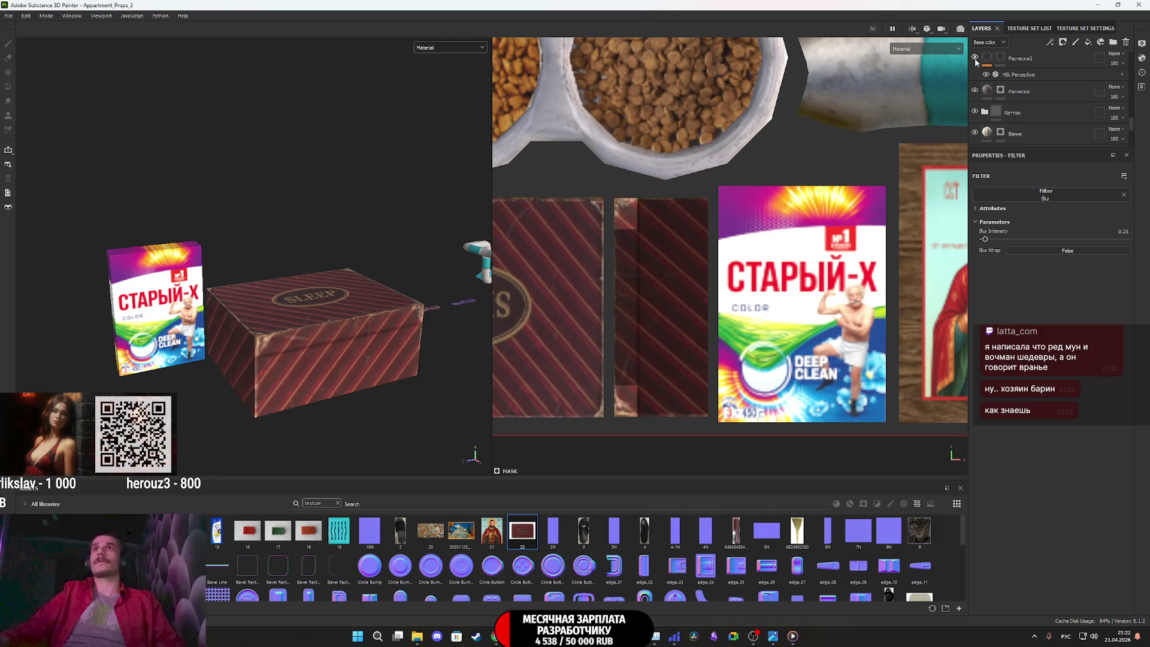
scroll(979, 69, "up", 3)
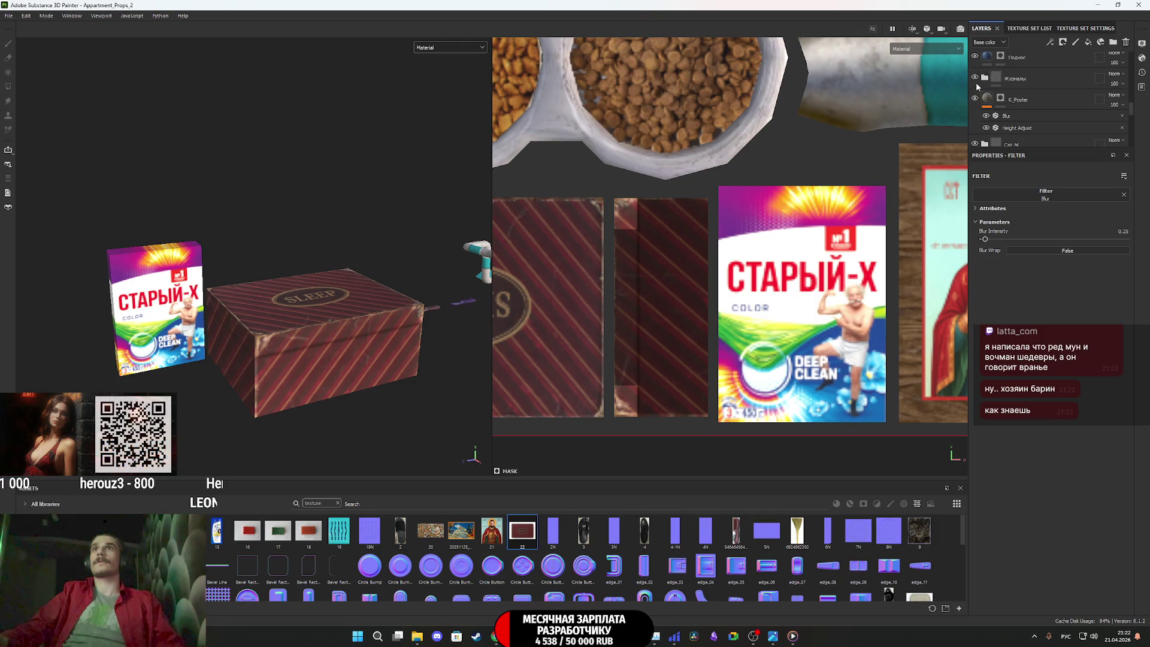
left_click(975, 80)
left_click(975, 80)
Expand Журналы, toggle Fill layer 7 to identify it, and select it
left_click(984, 78)
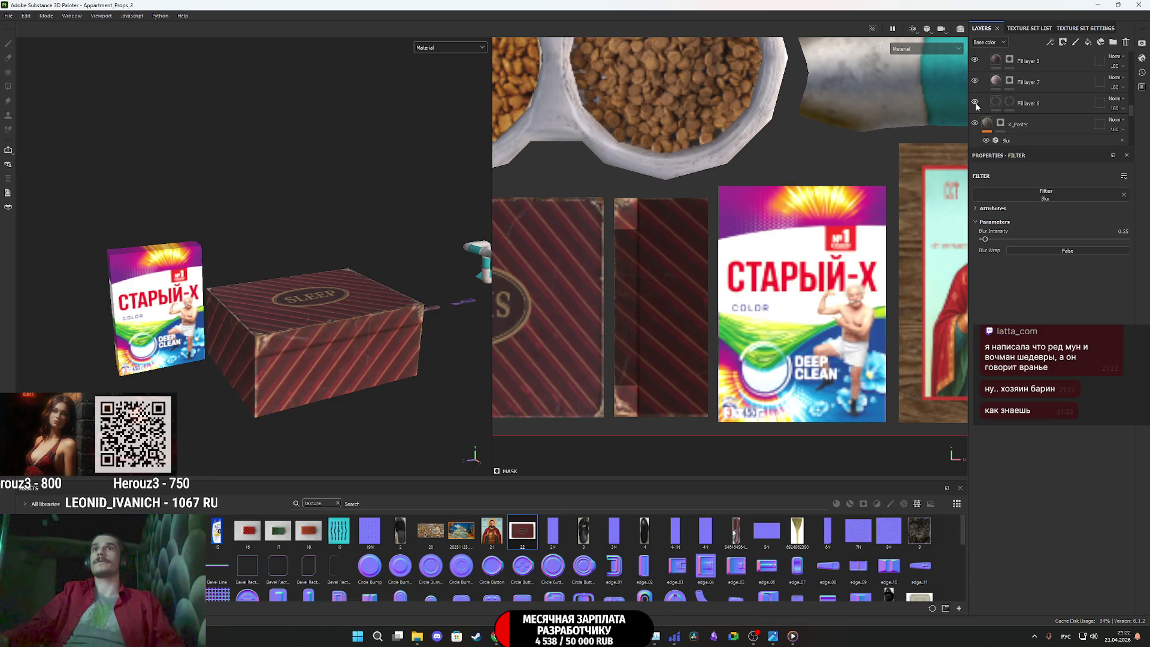
left_click(975, 81)
left_click(975, 80)
left_click(995, 82)
Add an HSL Perceptive filter to Fill layer 7 with saturation 0.472 and lightness 0.341
right_click(996, 83)
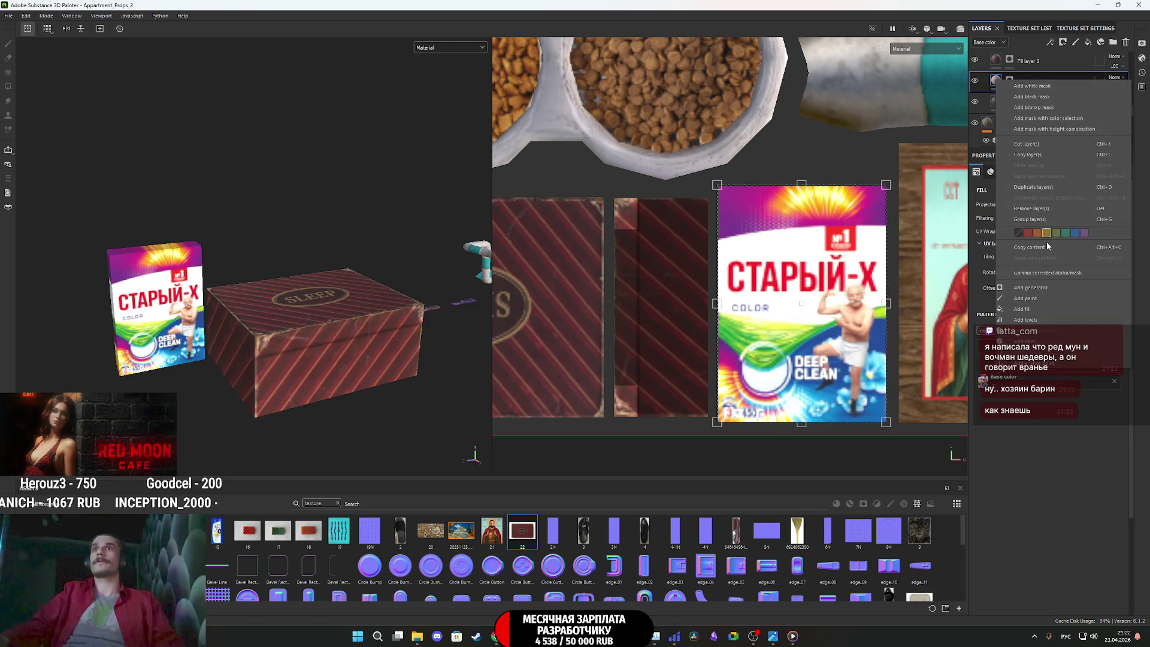
left_click(1040, 341)
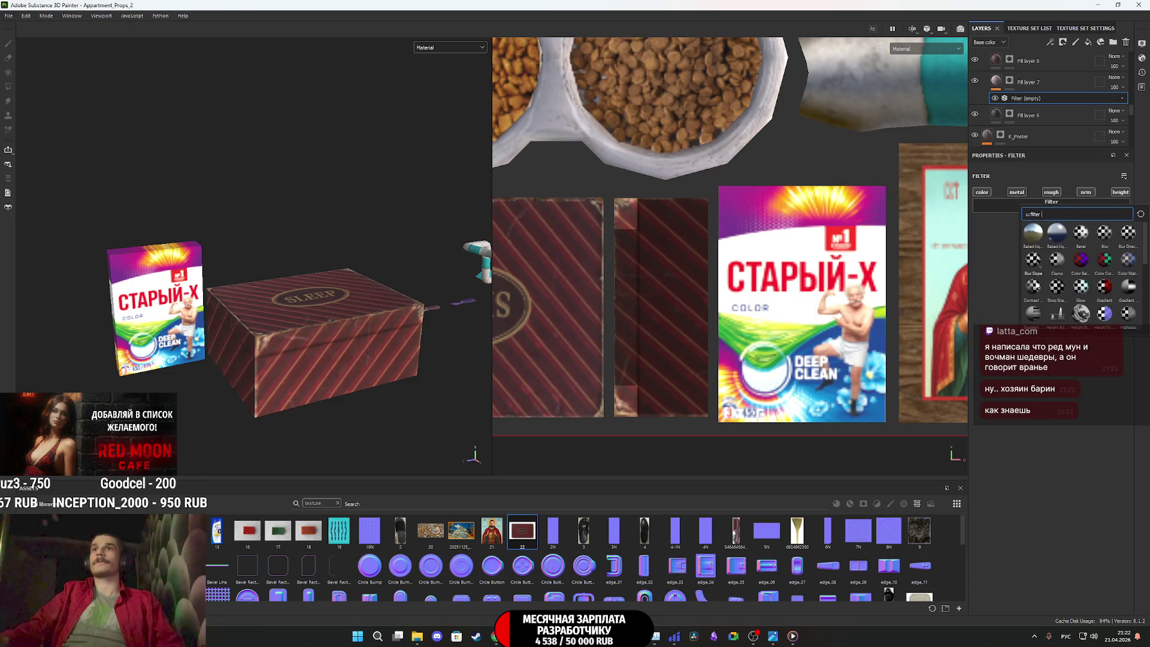
scroll(1075, 274, "down", 2)
left_click(1081, 268)
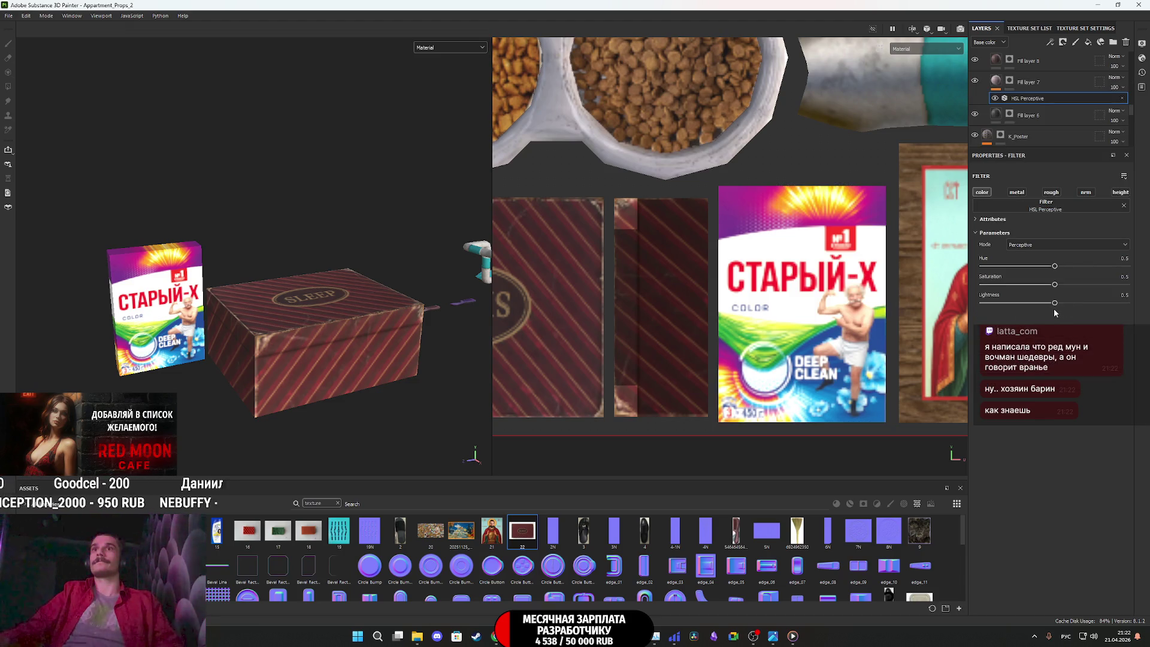
mouse_move(1054, 305)
left_mouse_down()
mouse_move(1031, 302)
mouse_move(1075, 288)
mouse_move(1036, 290)
mouse_move(1048, 293)
left_mouse_up()
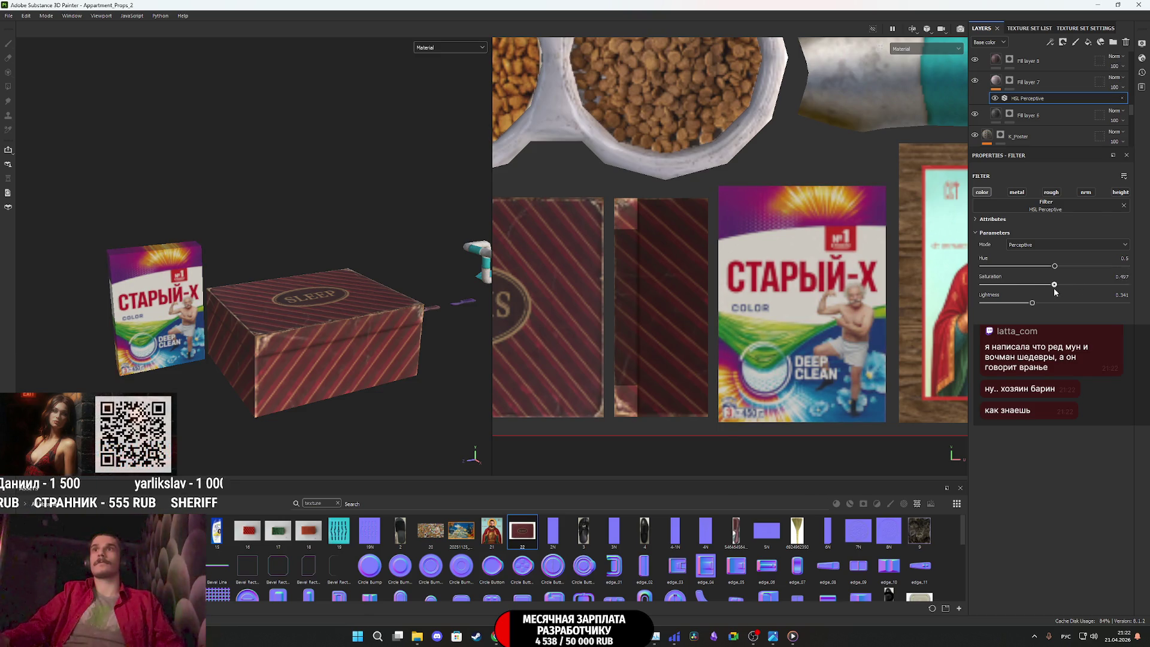
Select Fill layer 22 to inspect its fill settings
scroll(1024, 87, "up", 3)
scroll(1018, 90, "up", 10)
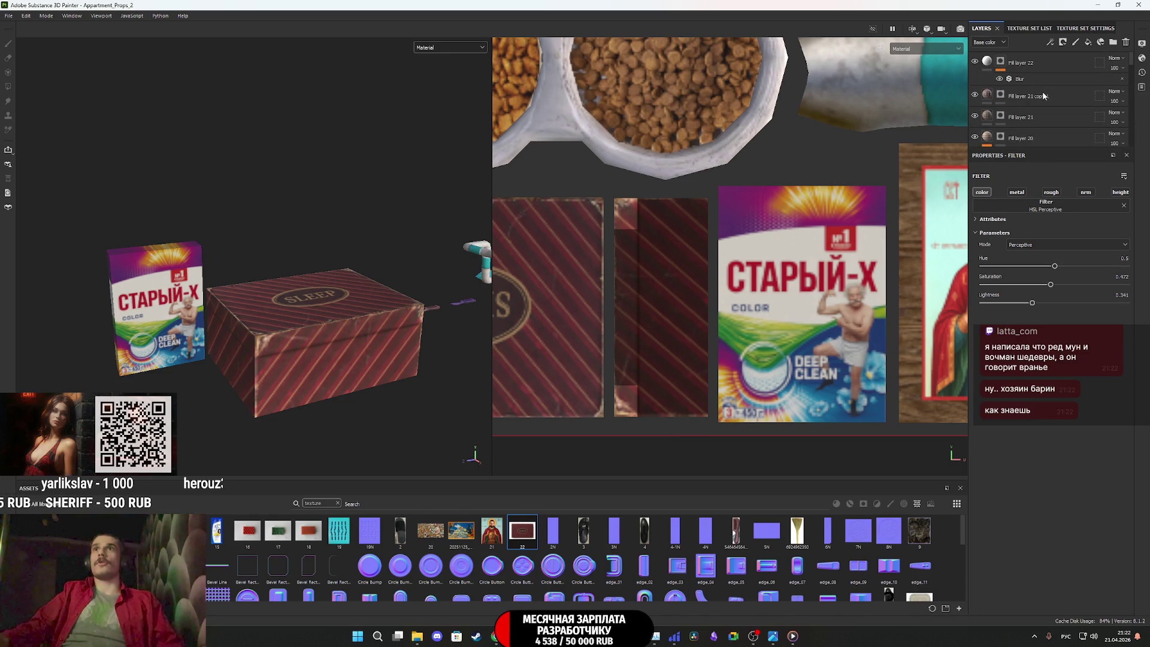
left_click(1021, 63)
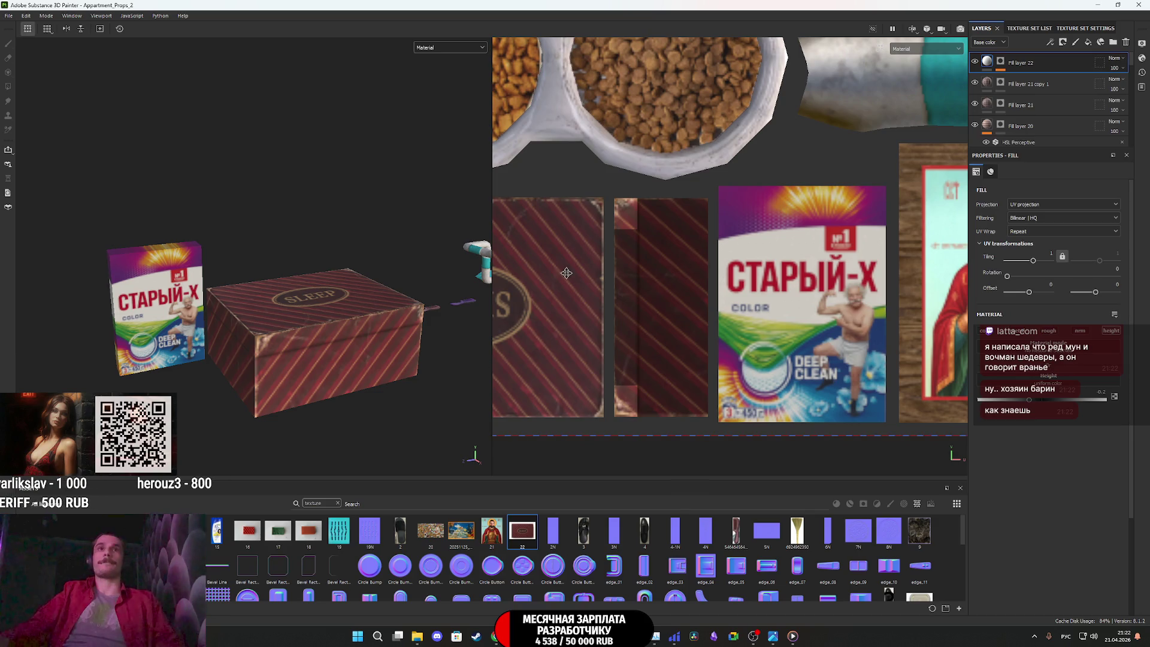
scroll(738, 242, "down", 5)
Toggle the Fill layers' visibility one by one to find Fill layer 19 holding the icon picture
middle_click_drag(802, 228, 722, 294)
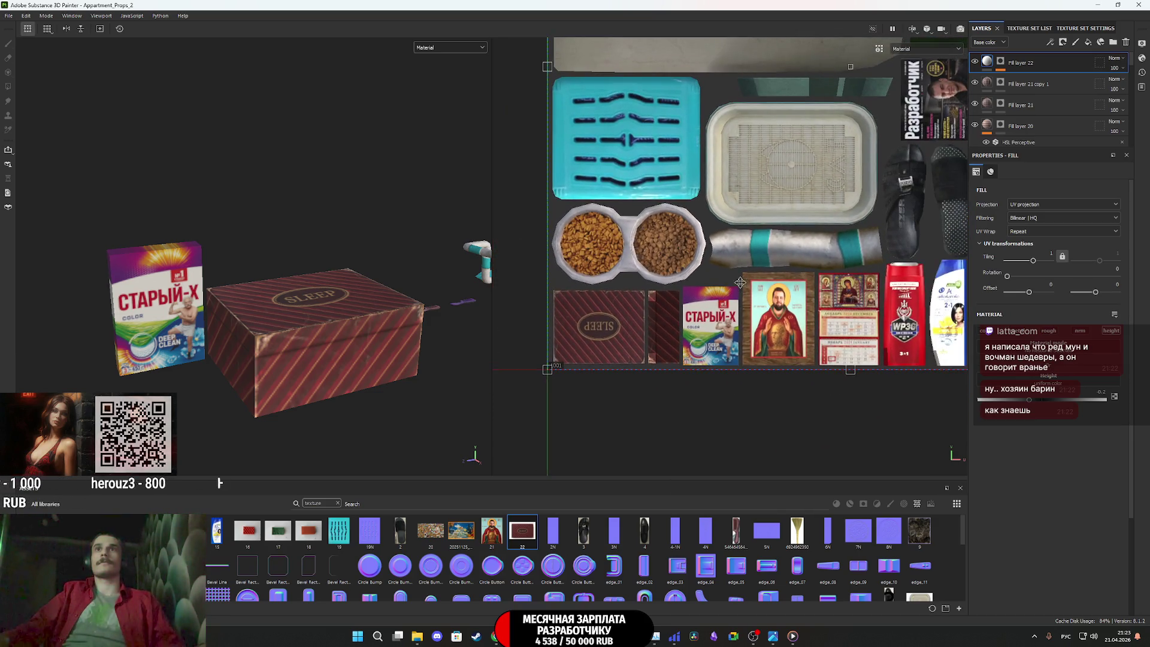
left_click(975, 84)
left_click(975, 83)
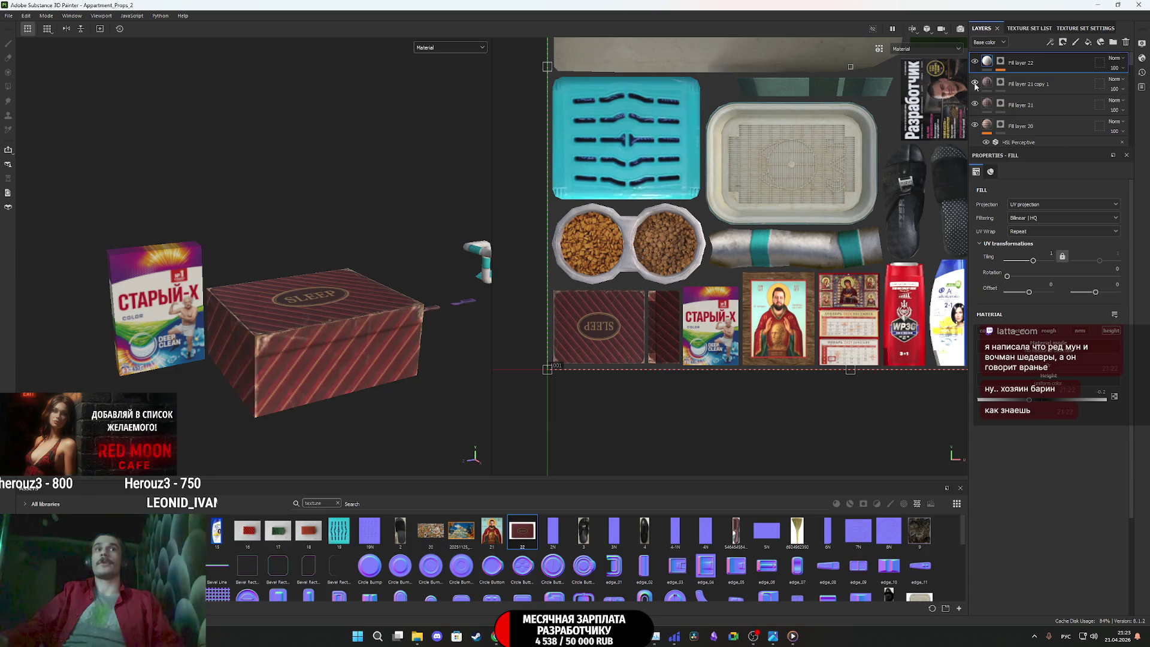
left_click(974, 104)
left_click(975, 104)
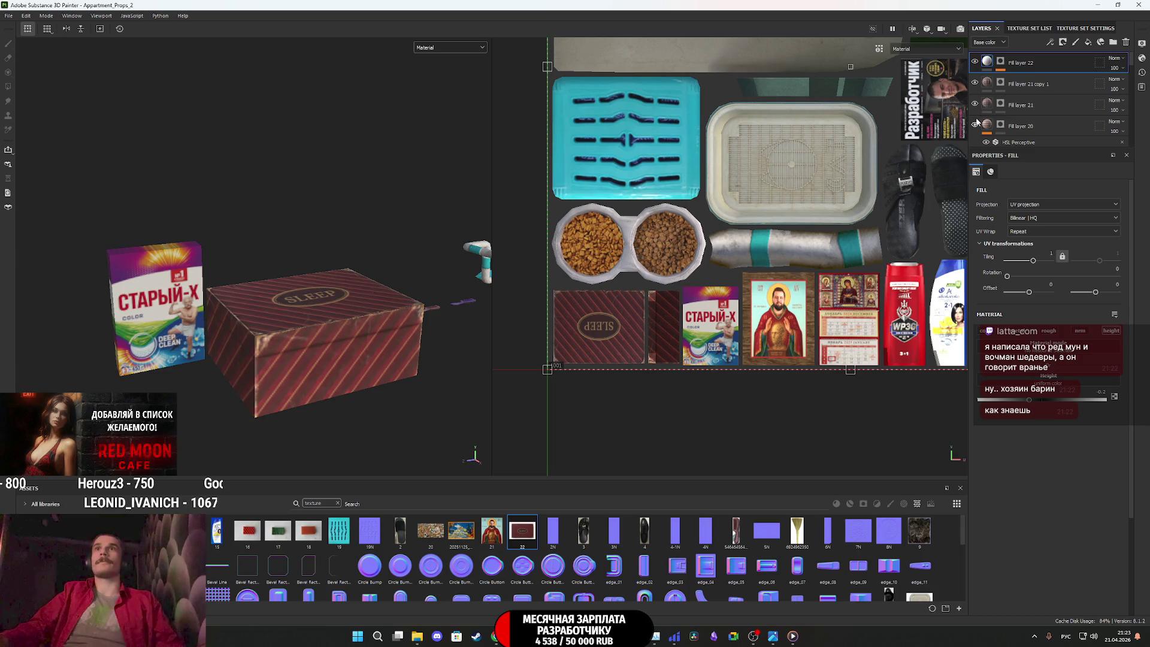
left_click(975, 126)
left_click(975, 126)
scroll(976, 129, "down", 1)
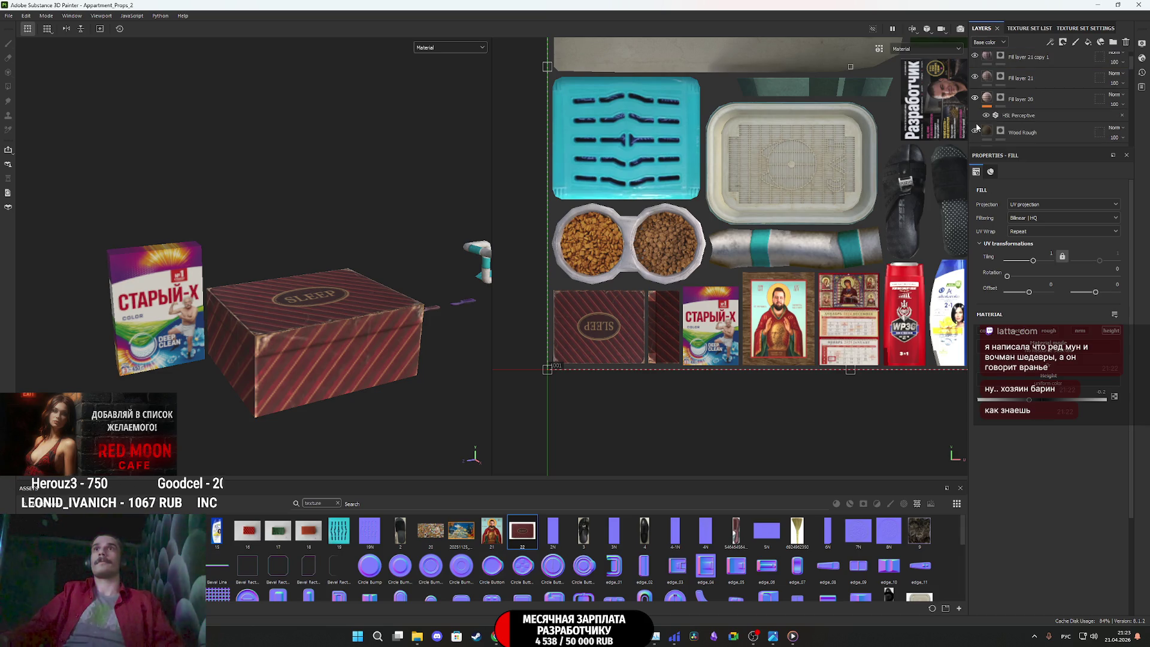
left_click(975, 131)
left_click(975, 131)
scroll(976, 130, "down", 1)
left_click(975, 127)
left_click(975, 127)
Add an HSL Perceptive filter to Fill layer 19 and lower its Lightness to about 0.35
left_click(988, 125)
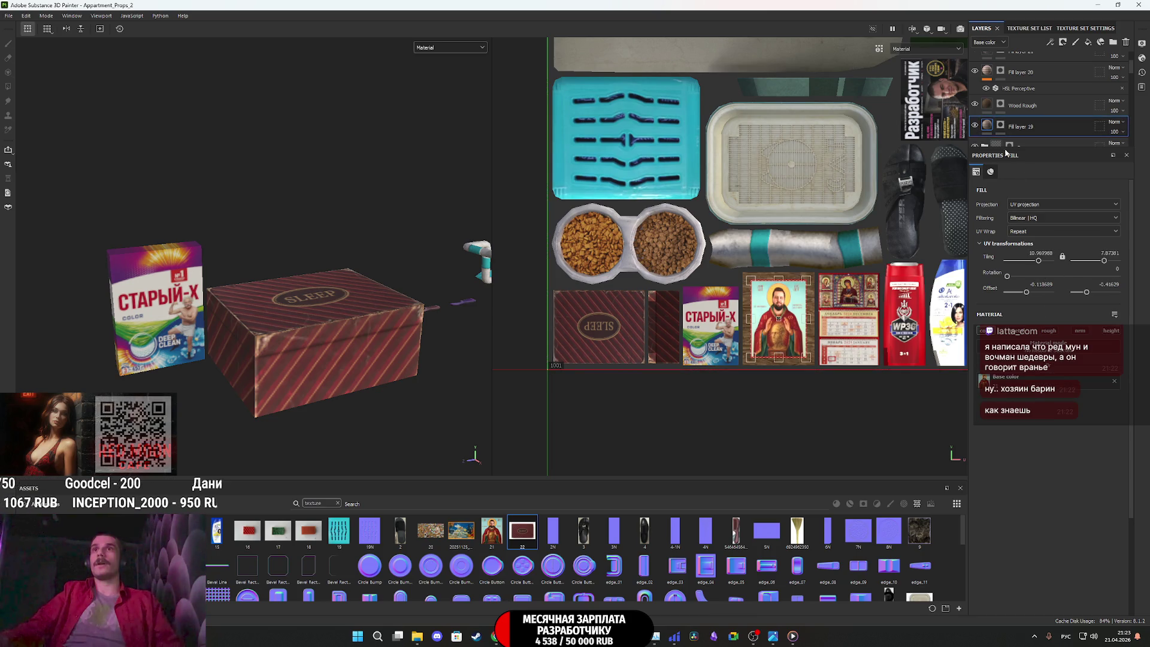
right_click(989, 125)
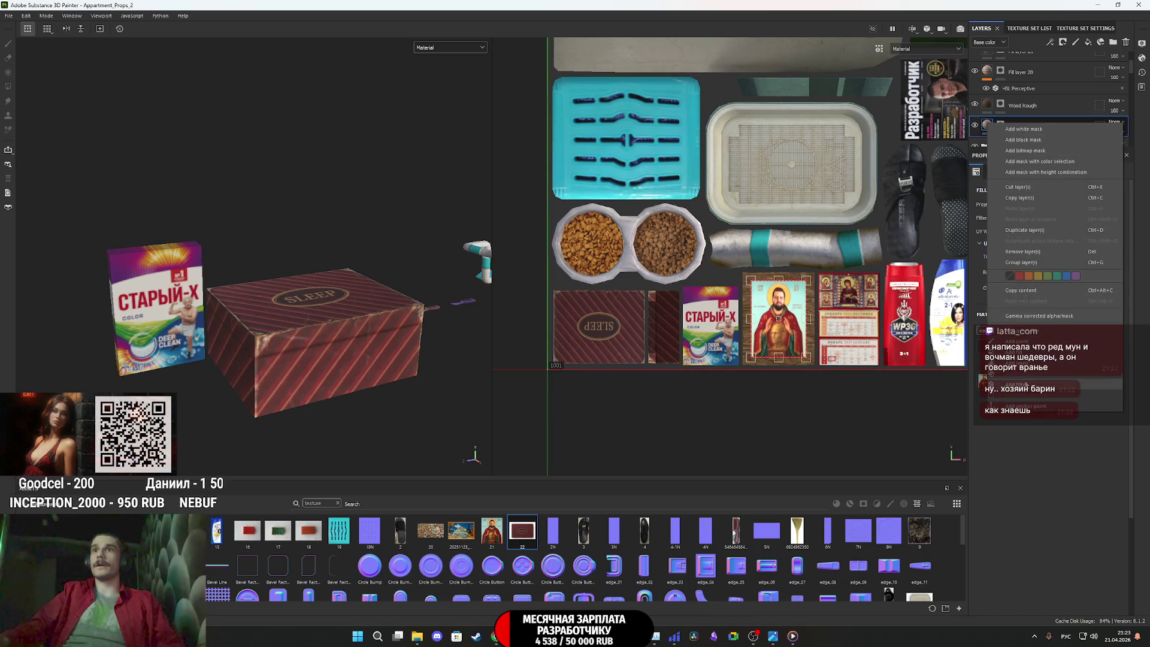
left_click(1025, 382)
left_click(1050, 214)
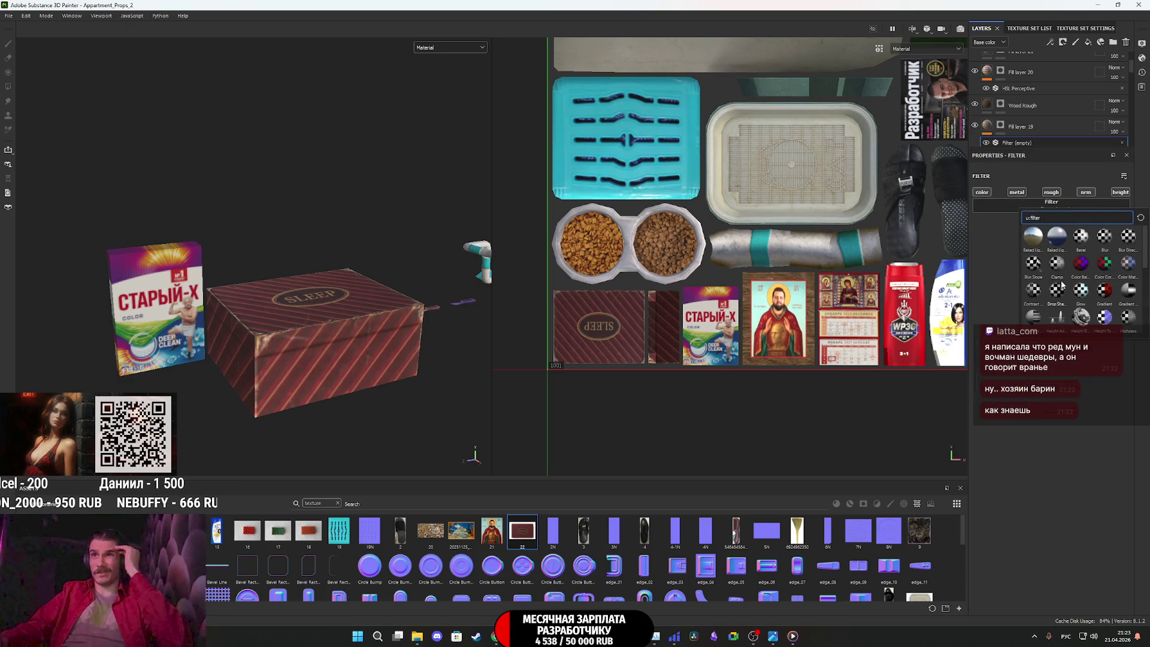
scroll(1065, 287, "down", 3)
left_click(1080, 264)
left_click_drag(1055, 306, 1035, 307)
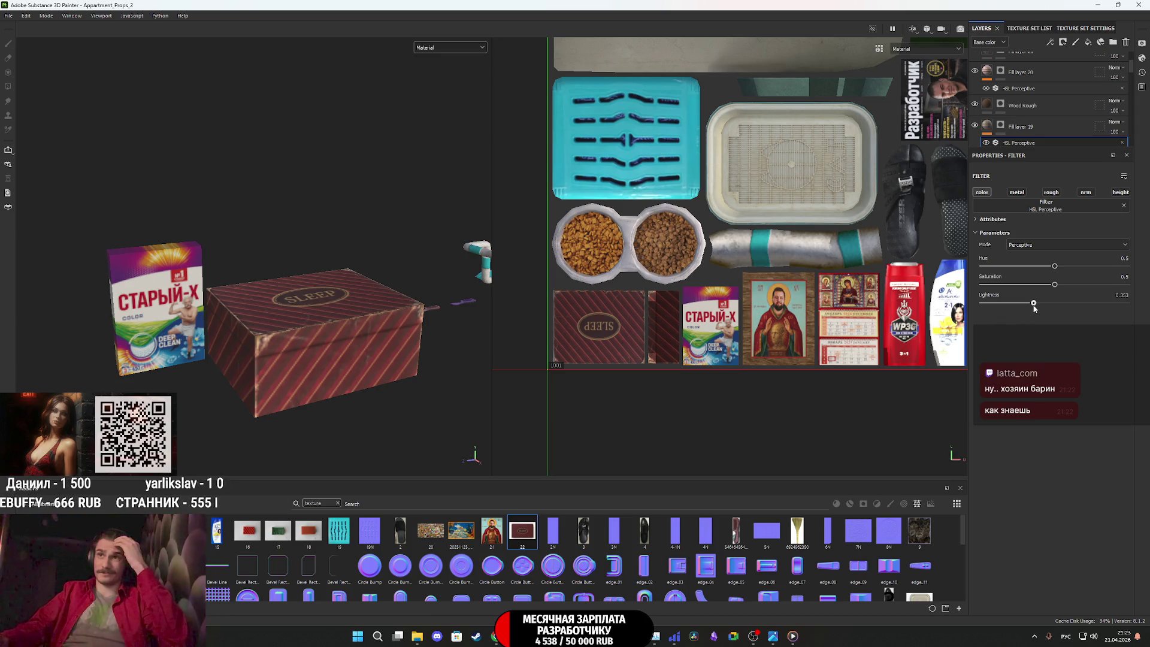
left_click(448, 45)
left_click(448, 45)
scroll(318, 283, "down", 5)
Orbit and pan across the props, then zoom in on the trash bucket and Разработчик magazine
mouse_move(319, 282)
left_mouse_down("alt")
mouse_move(368, 264)
mouse_move(343, 311)
mouse_move(376, 296)
left_mouse_up("alt")
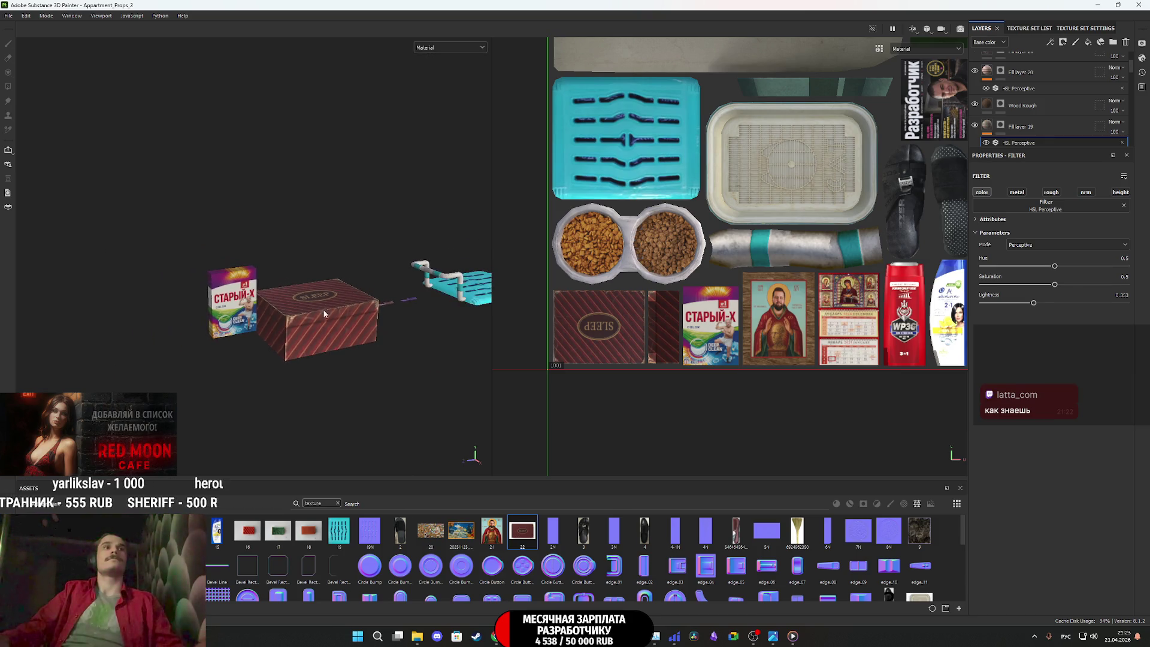
middle_click_drag(378, 300, 288, 331)
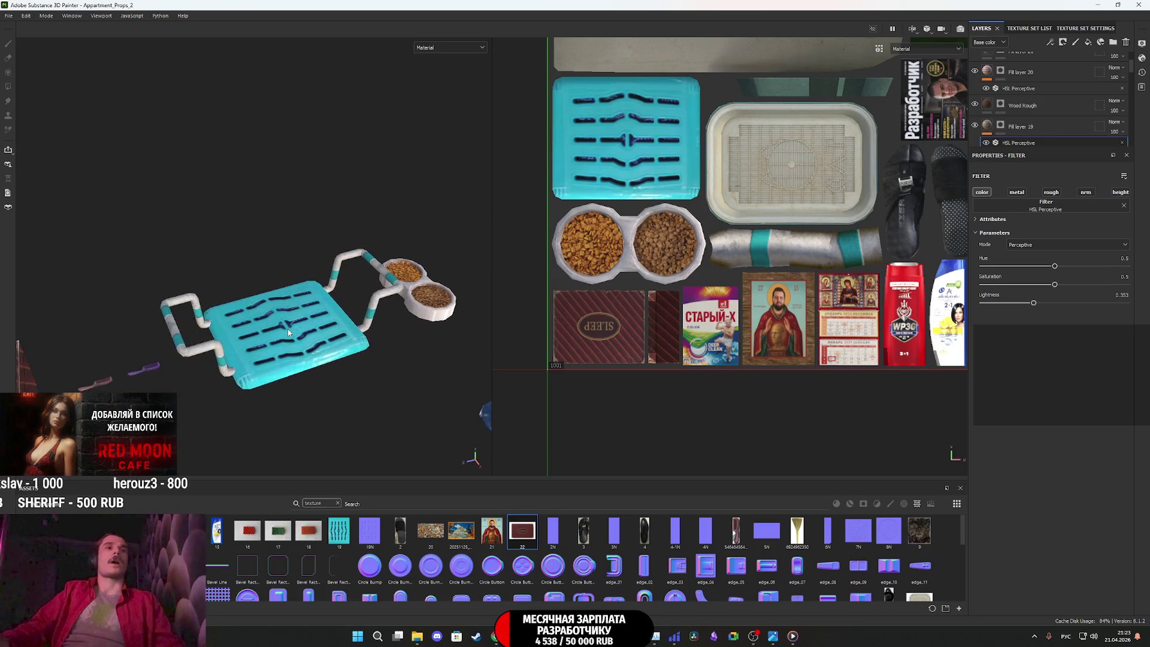
middle_click_drag(287, 329, 429, 265)
mouse_move(429, 265)
left_mouse_down("alt")
mouse_move(351, 307)
mouse_move(335, 279)
left_mouse_up("alt")
mouse_move(335, 280)
middle_mouse_down()
mouse_move(359, 311)
mouse_move(228, 361)
middle_mouse_up()
left_click_drag(228, 361, 334, 386, "alt")
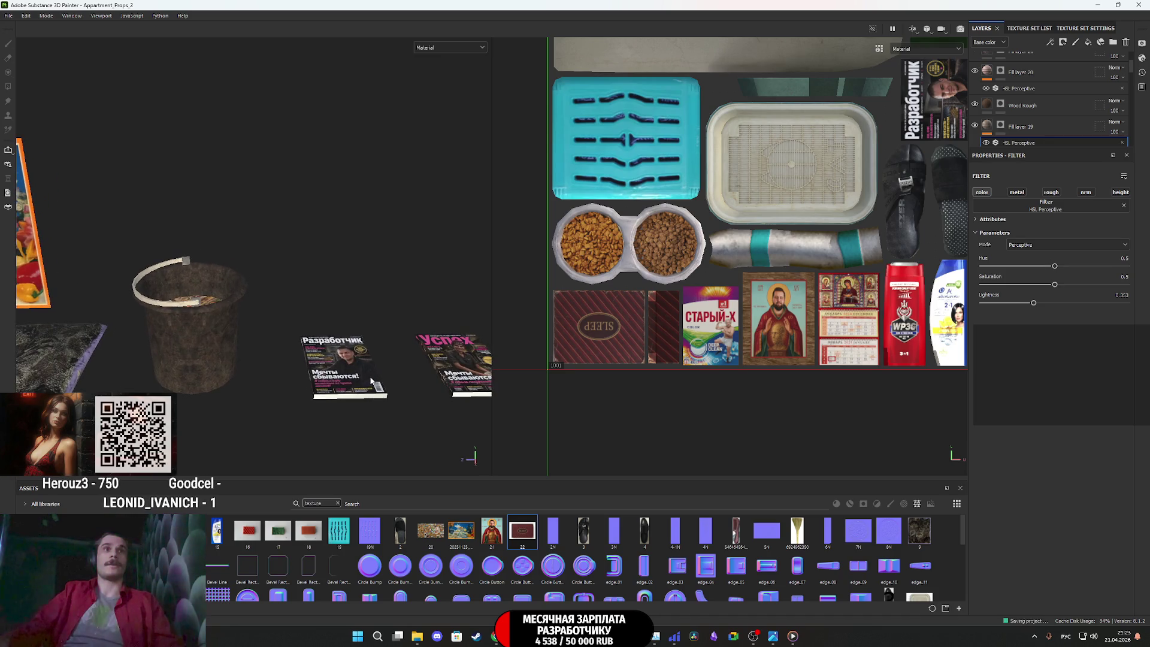
mouse_move(266, 357)
left_mouse_down("alt")
mouse_move(202, 350)
mouse_move(203, 327)
mouse_move(214, 376)
left_mouse_up("alt")
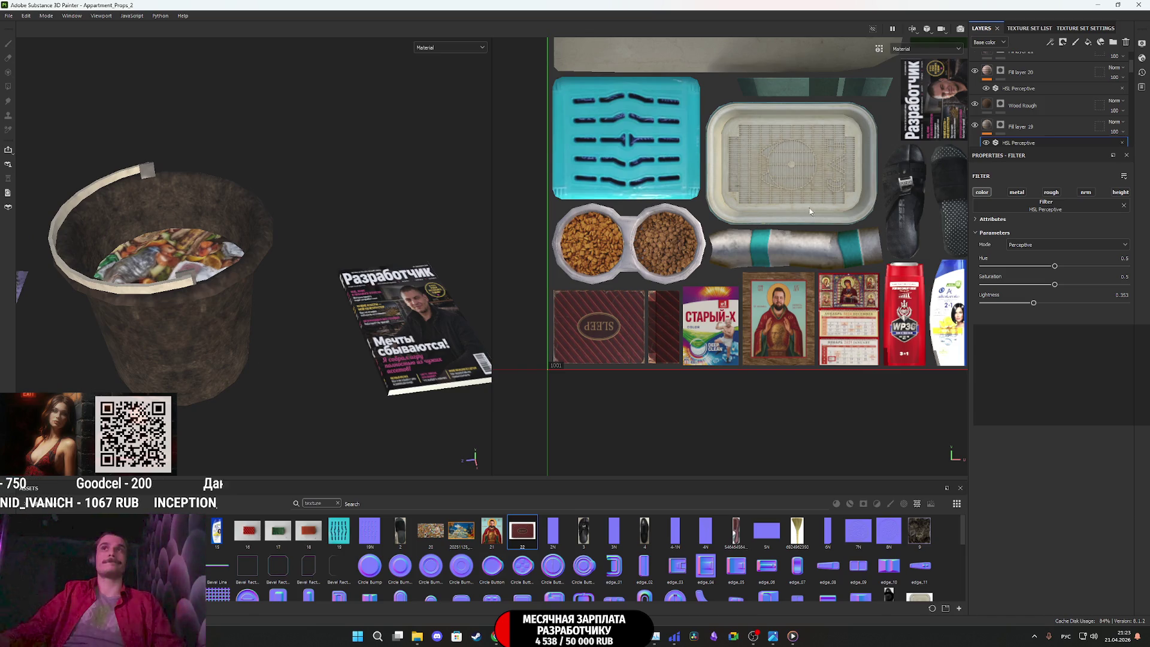
scroll(1004, 96, "down", 1)
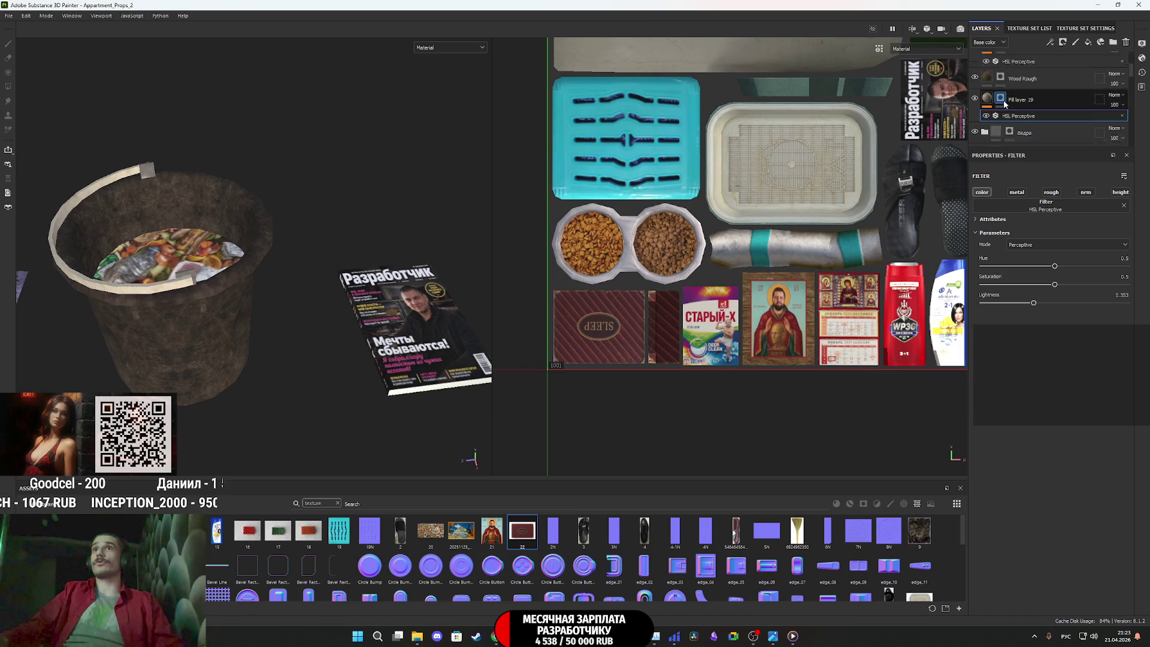
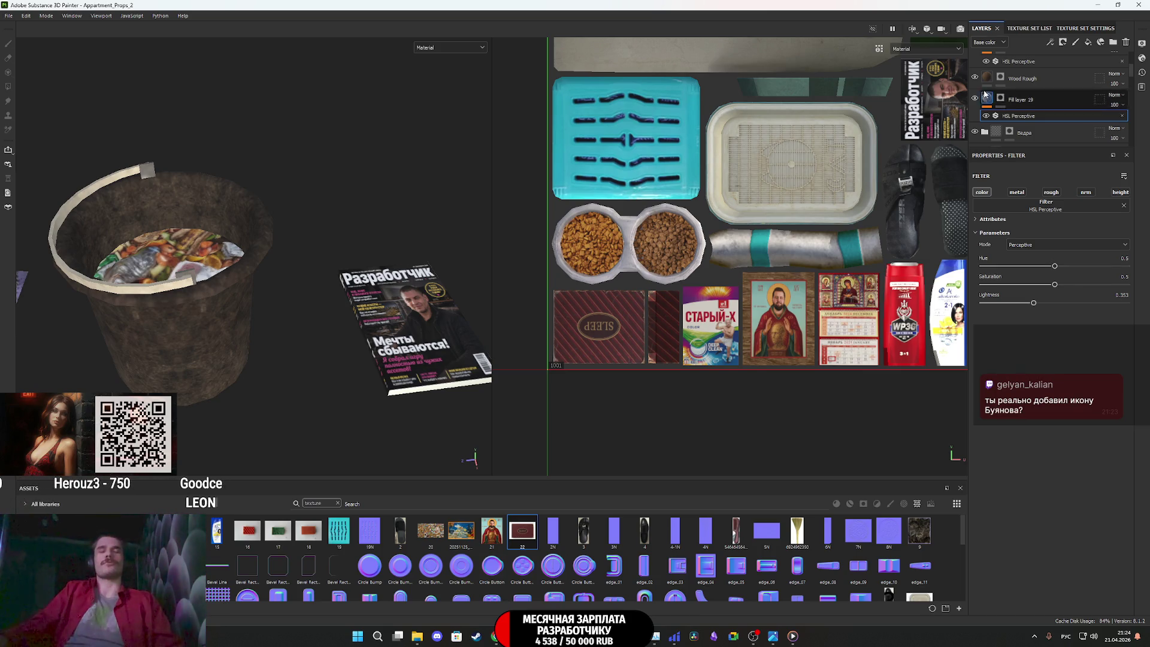
Toggle Fill layer 20 and Wood Rough visibility off and back on to check what they cover
scroll(776, 340, "up", 5)
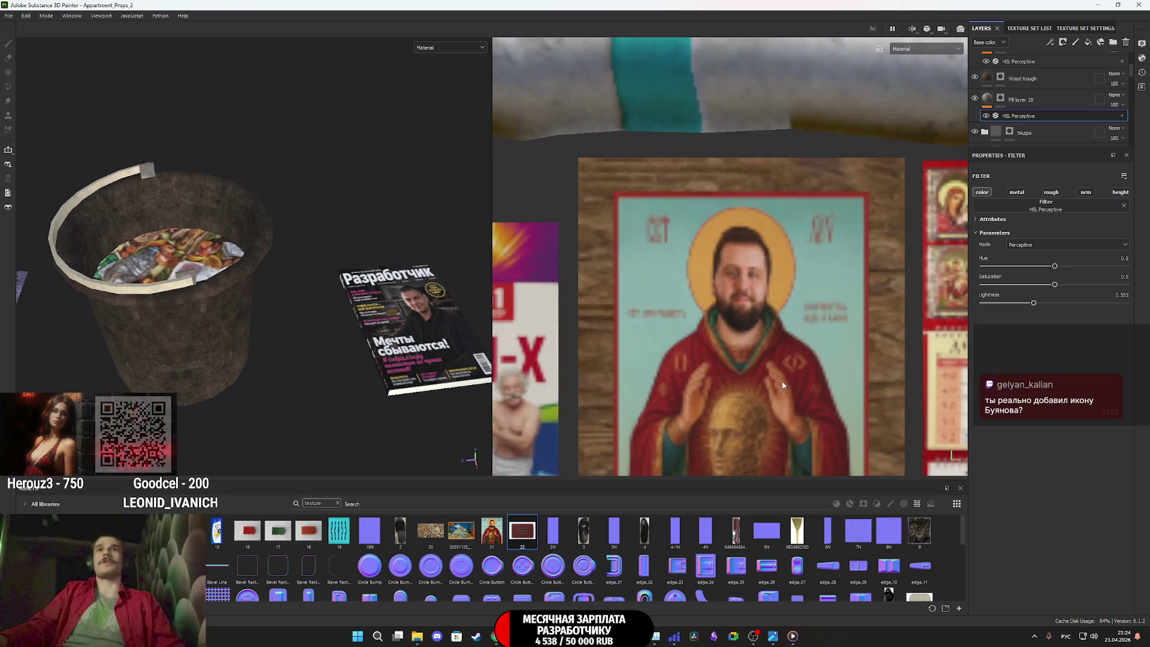
scroll(777, 373, "down", 6)
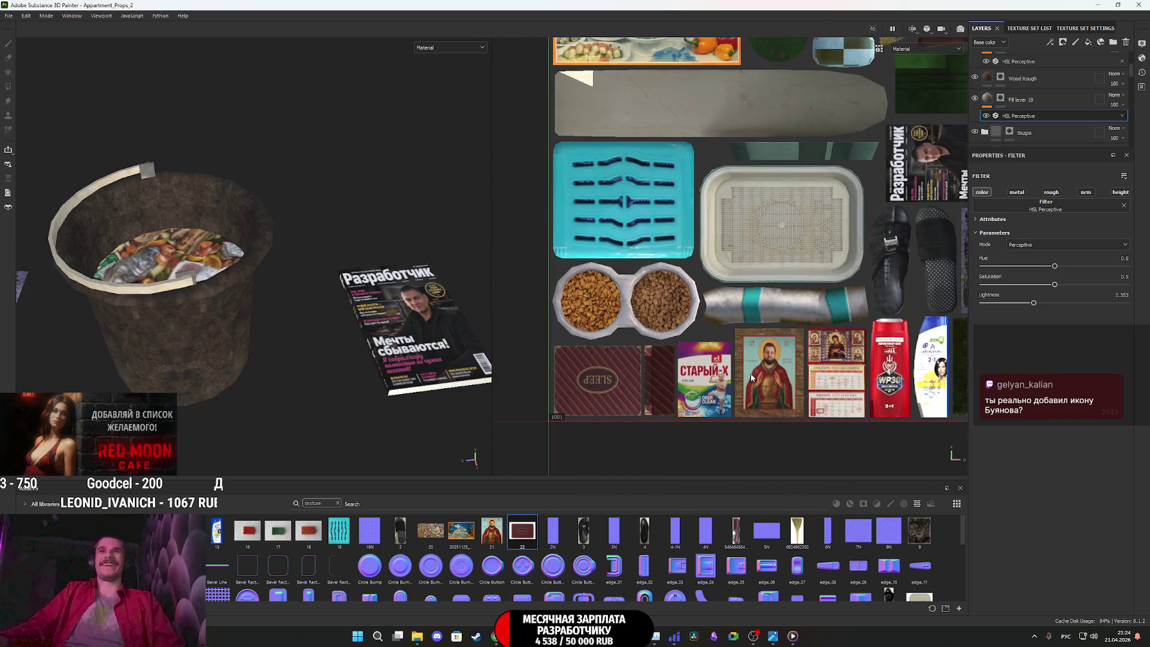
scroll(757, 371, "down", 3)
scroll(235, 279, "down", 2)
scroll(256, 294, "down", 3)
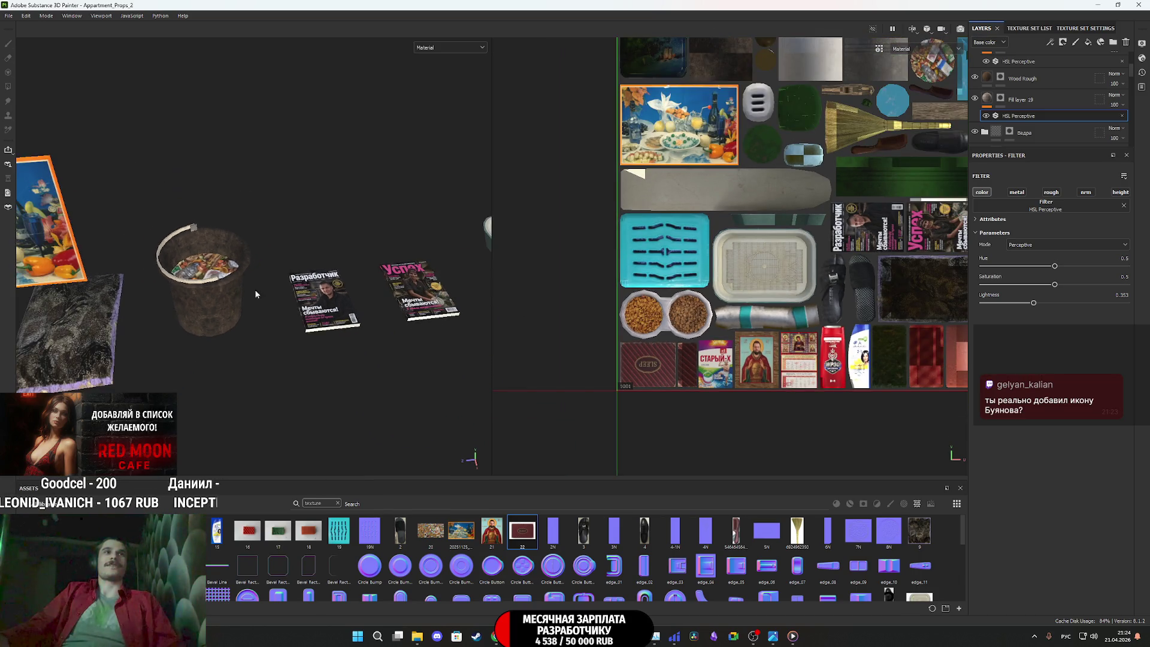
scroll(1033, 107, "up", 5)
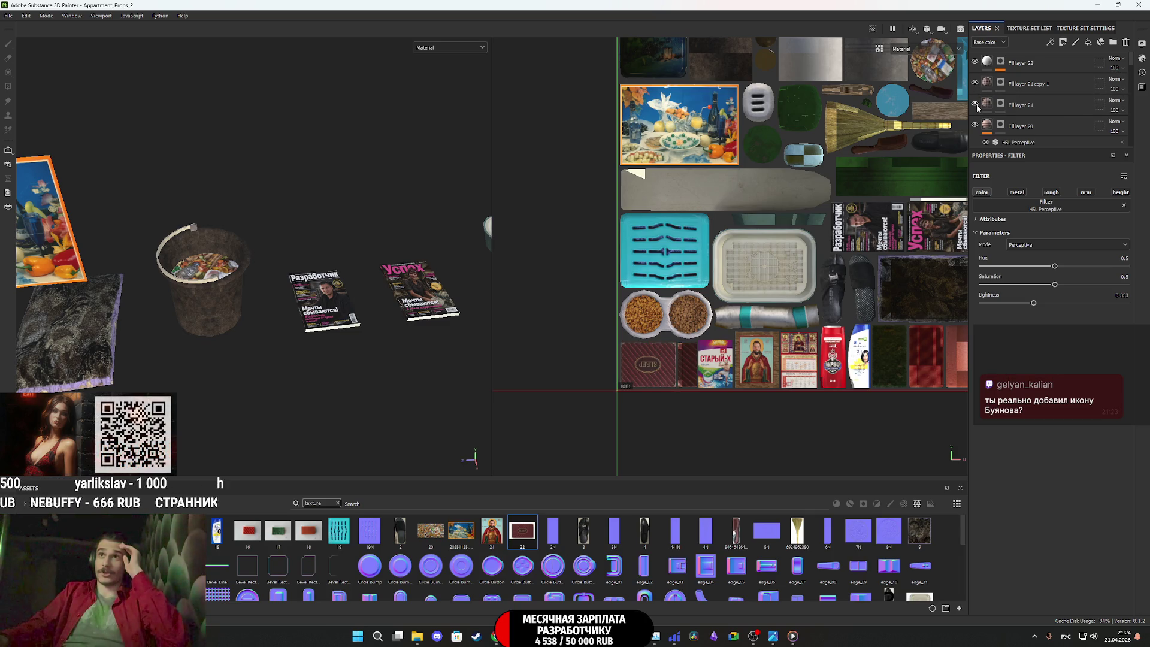
left_click(978, 125)
left_click(978, 125)
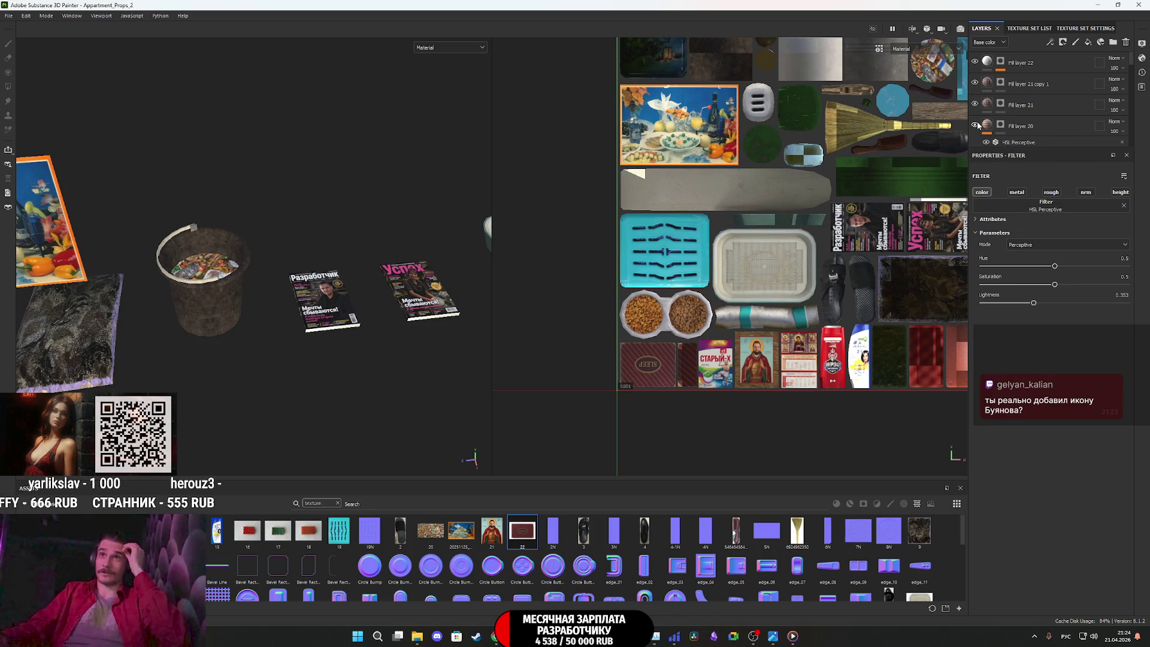
scroll(977, 126, "down", 1)
left_click(974, 131)
left_click(974, 132)
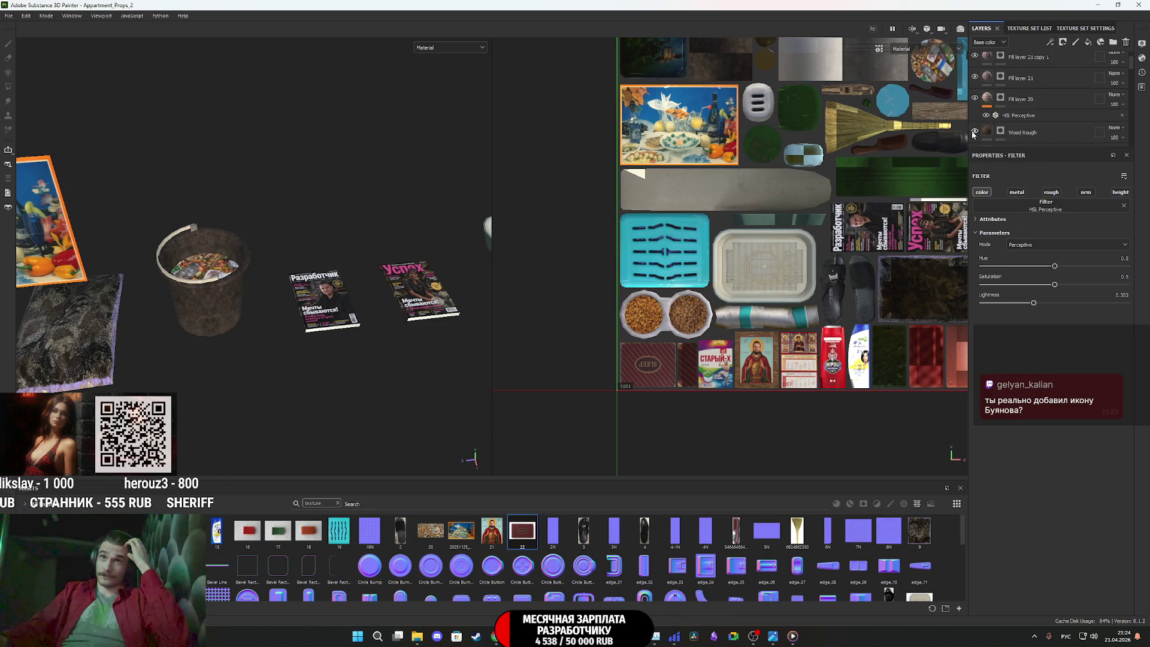
Hide and reshow the Ведра group twice to check the bucket, then expand the folder
scroll(973, 134, "down", 2)
scroll(976, 129, "down", 2)
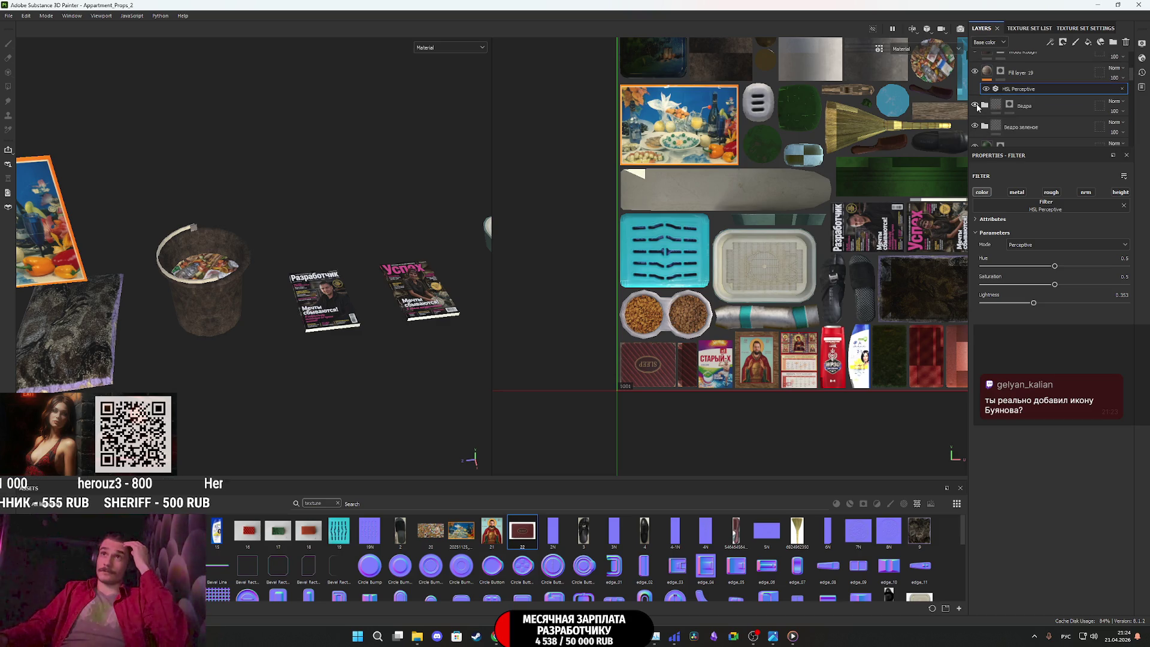
left_click(975, 105)
left_click(975, 105)
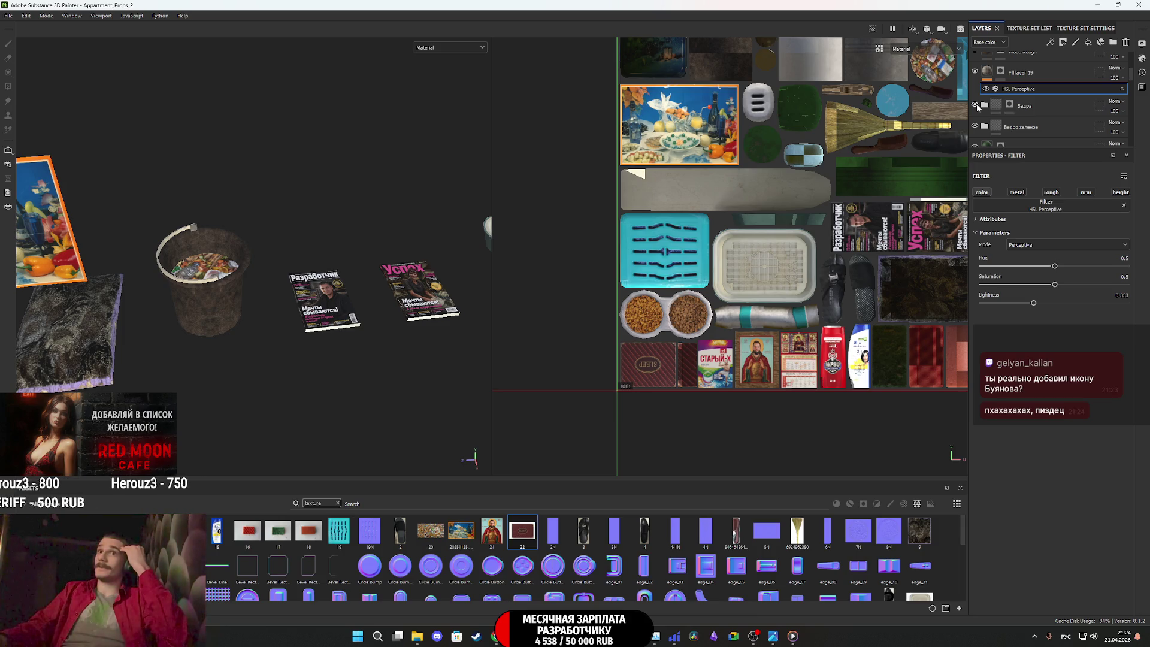
left_click(975, 105)
left_click(975, 106)
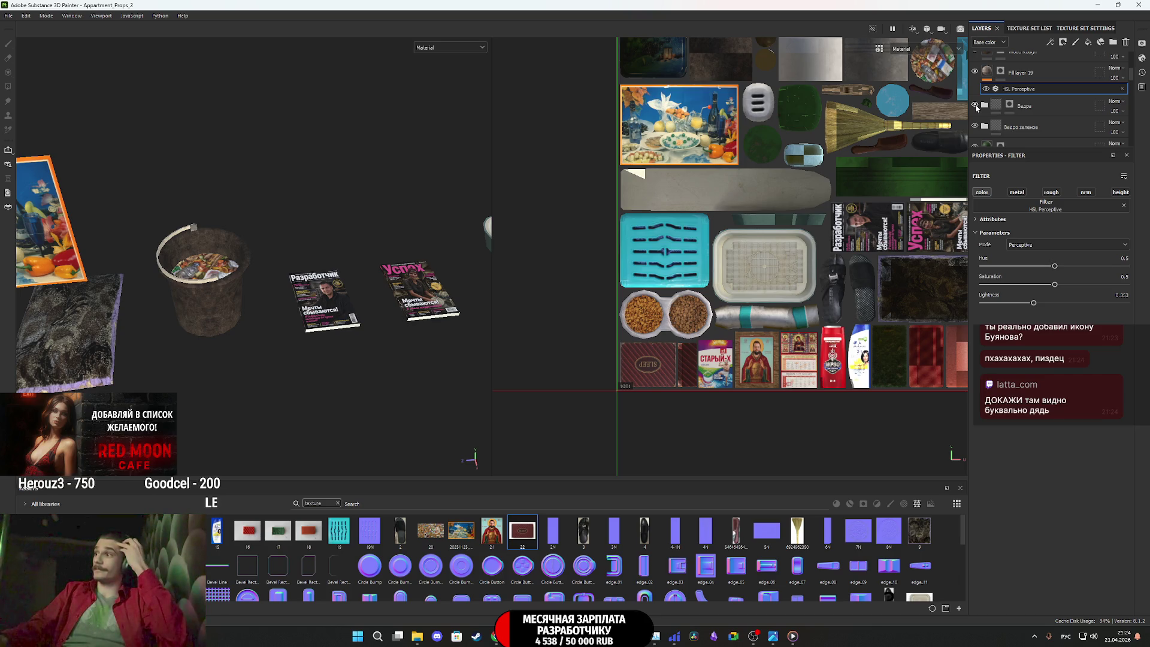
left_click(984, 105)
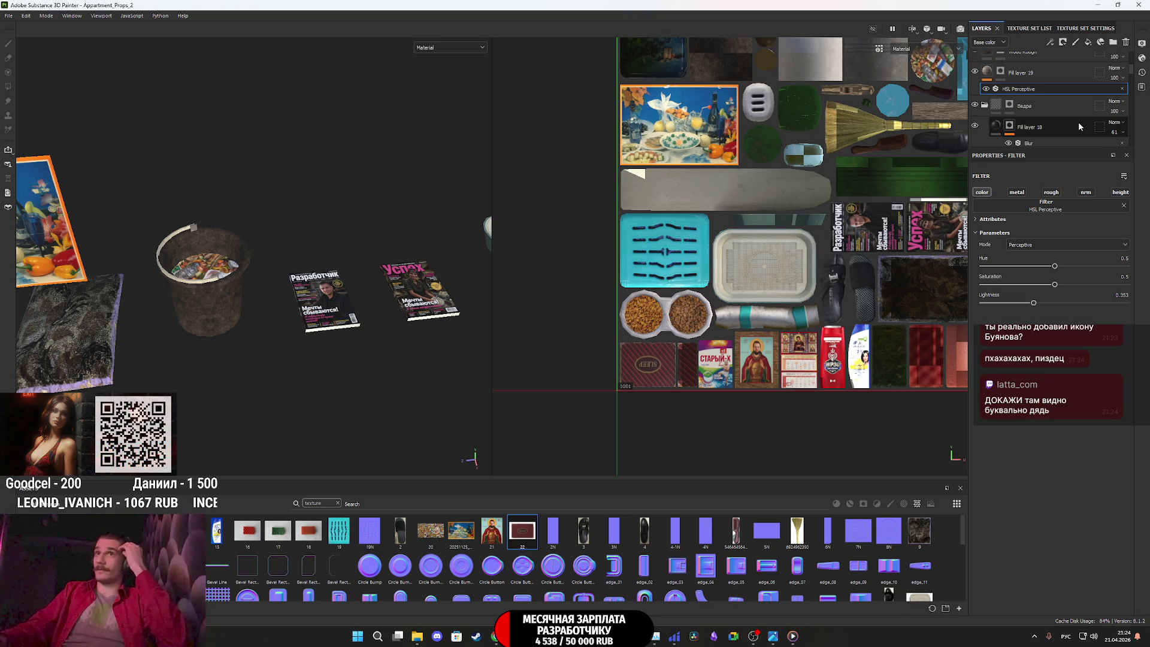
Toggle Mortar Wall and Steel Painted visibility off and on to compare the bucket
scroll(1078, 119, "down", 2)
left_click(974, 106)
left_click(975, 106)
left_click(975, 106)
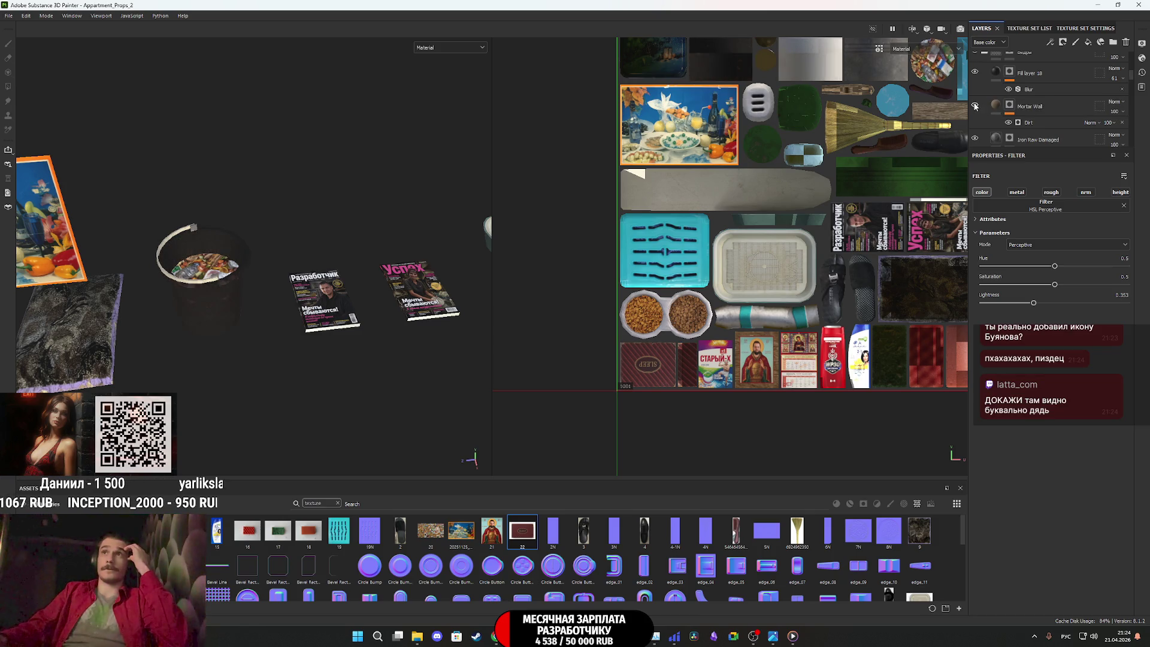
left_click(974, 106)
scroll(1031, 91, "down", 5)
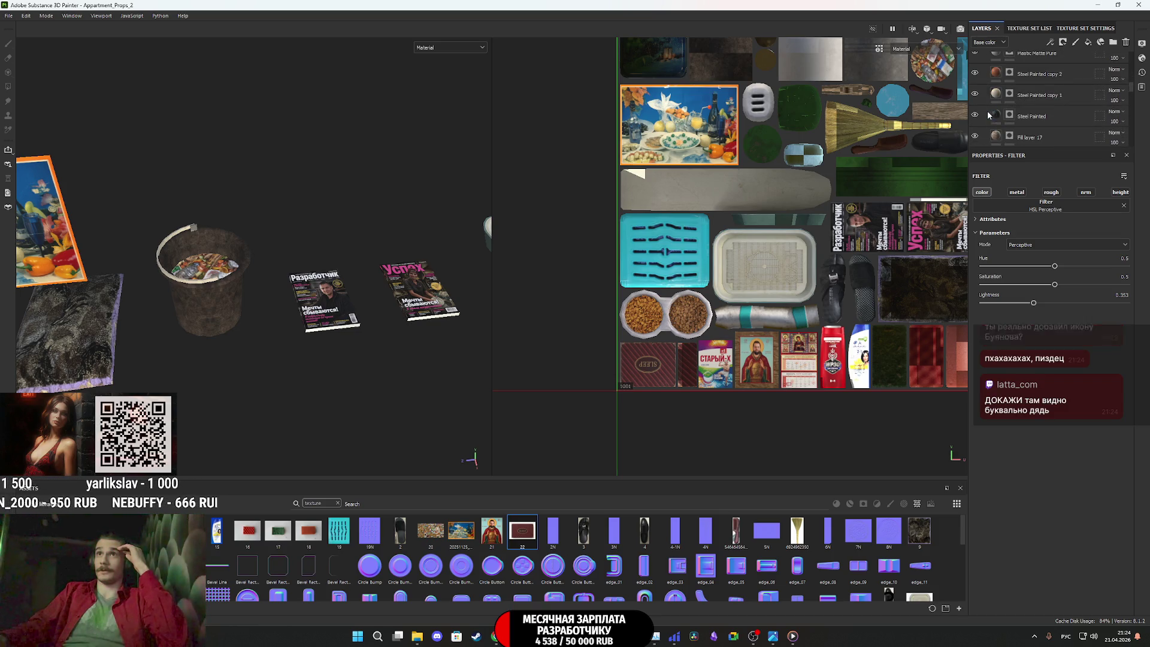
left_click(974, 115)
left_click(975, 115)
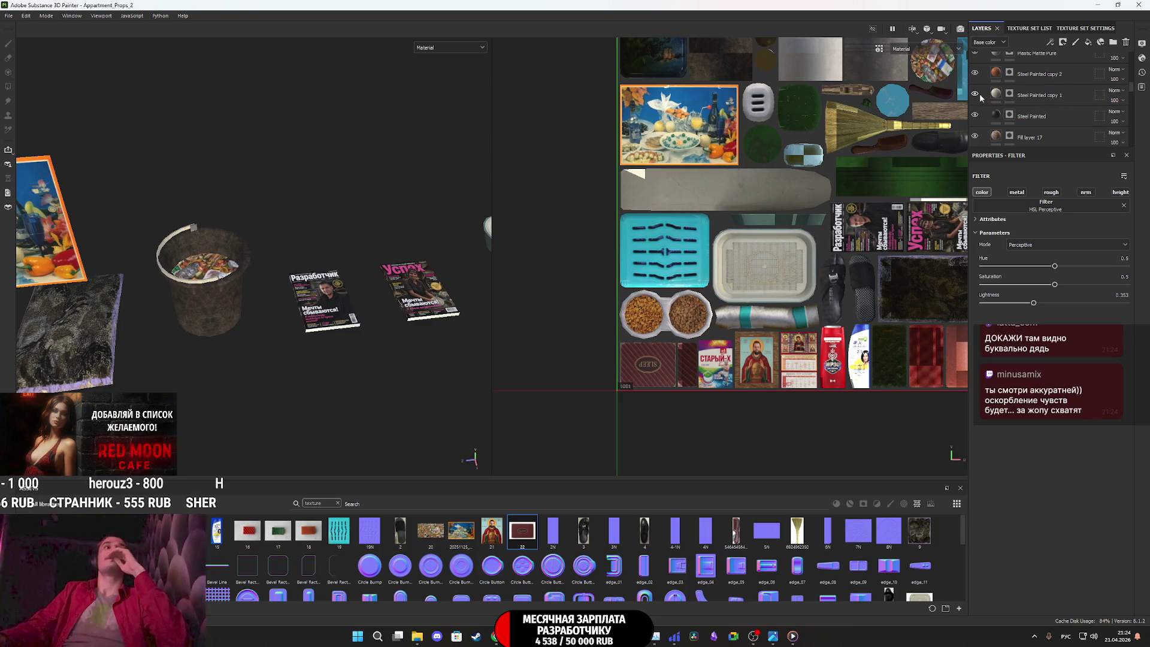
scroll(982, 97, "up", 2)
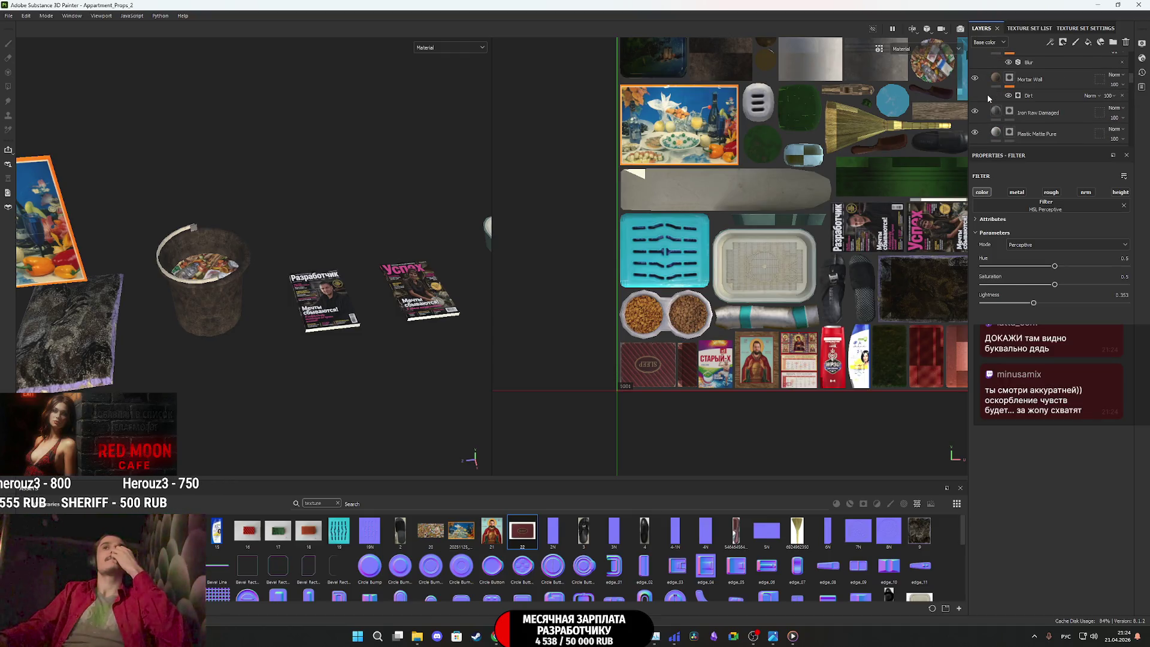
scroll(987, 94, "up", 2)
scroll(1059, 110, "down", 2)
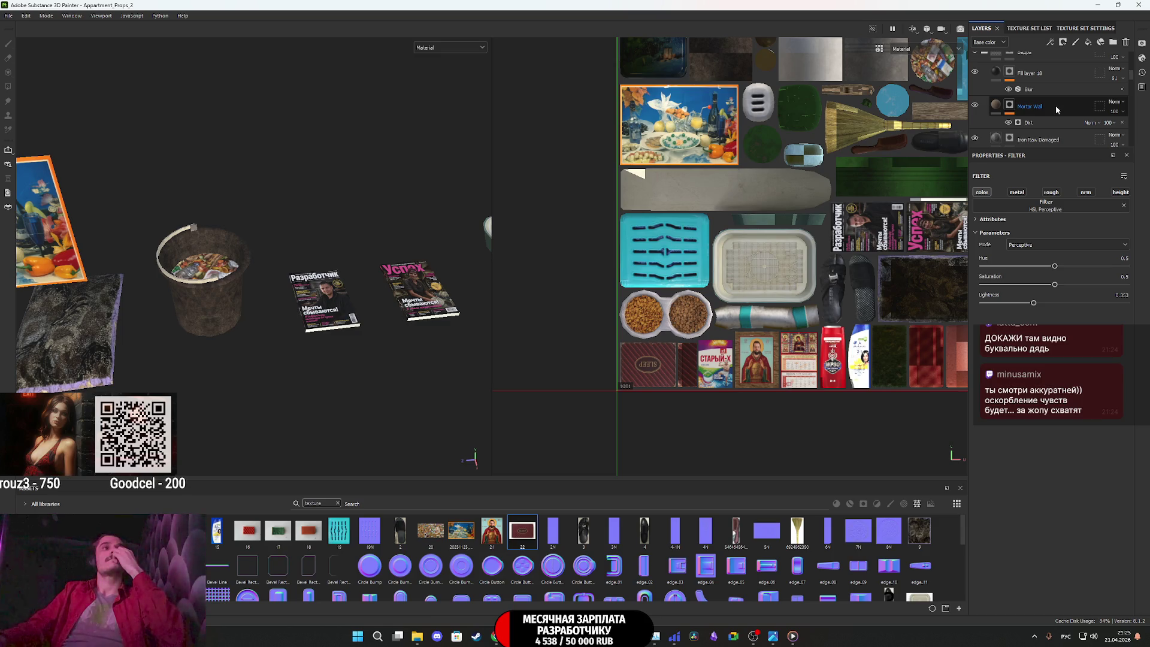
Switch to Polygon Fill, put Mortar Wall inside a new Folder 1 with a black mask
key("4")
left_click(1056, 110)
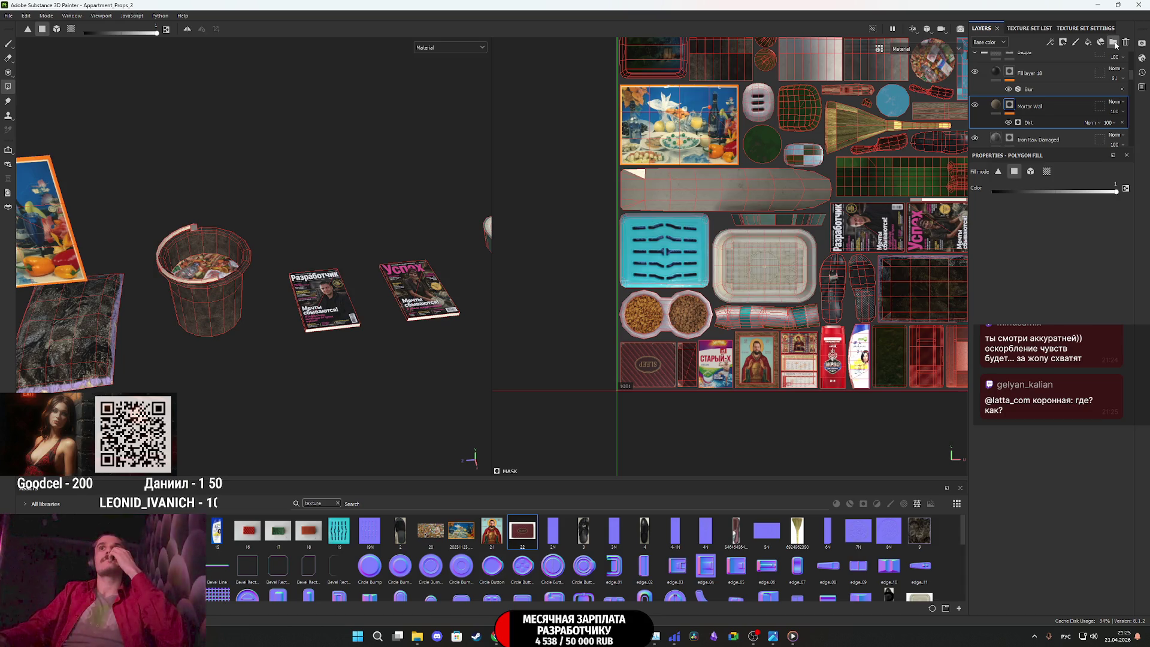
left_click(1113, 42)
left_click_drag(1061, 126, 992, 111)
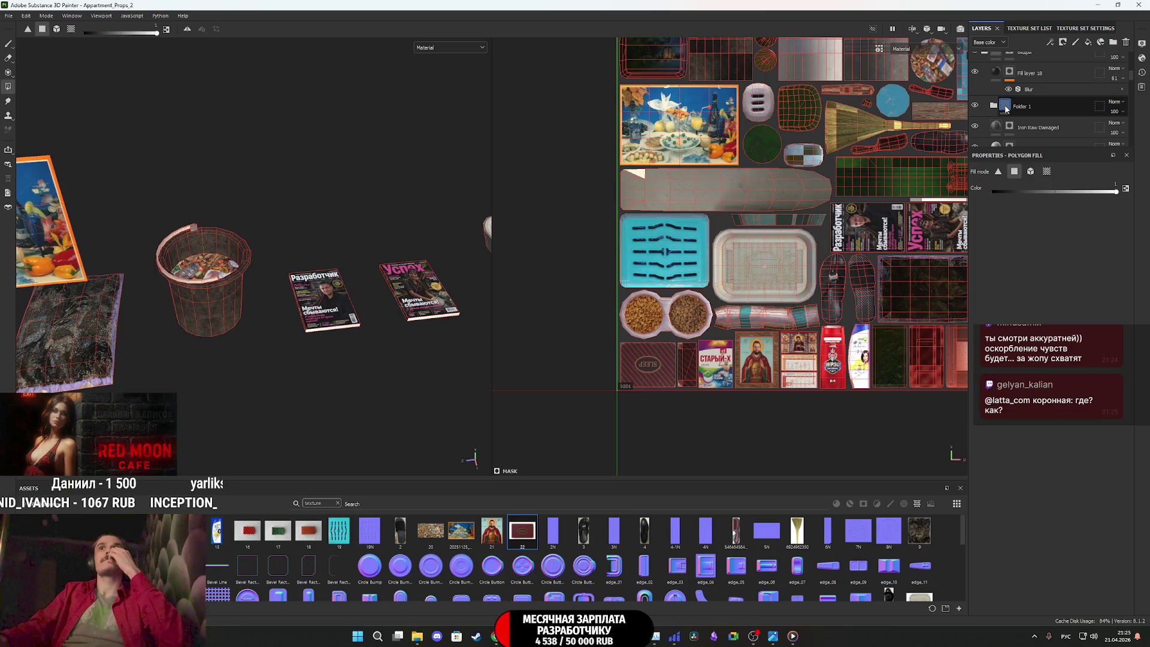
right_click(994, 111)
left_click(1030, 127)
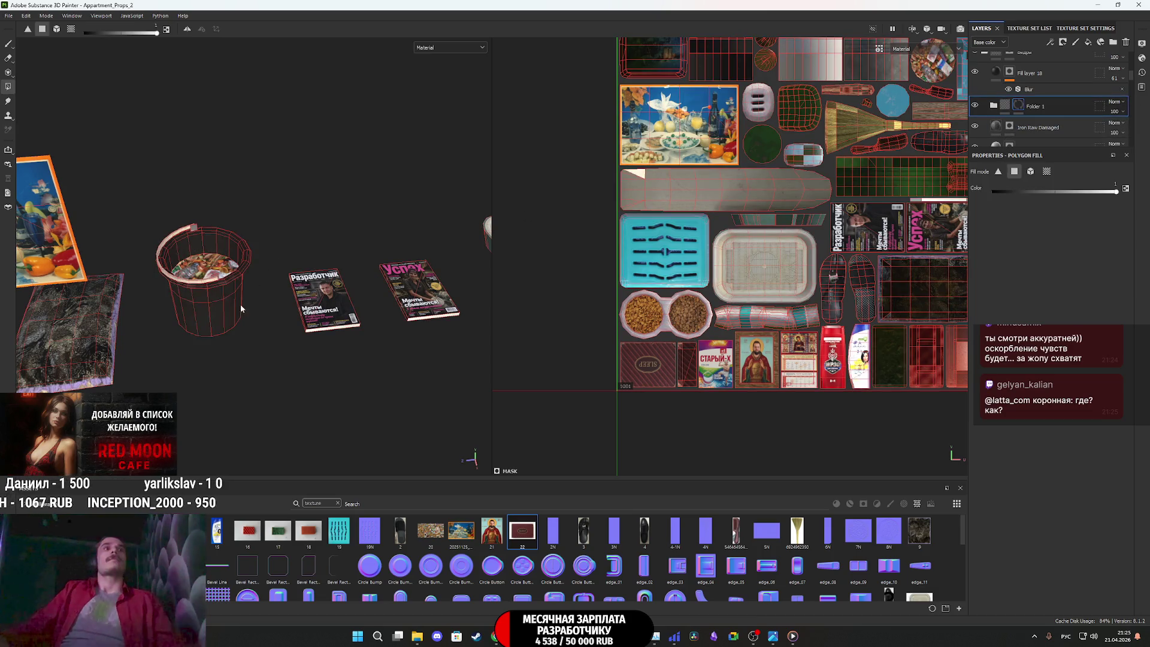
Fill the bucket's polygons into Folder 1's mask in the 3D viewport, inspecting the props
mouse_move(273, 373)
left_mouse_down()
mouse_move(141, 146)
mouse_move(284, 208)
mouse_move(294, 308)
mouse_move(260, 330)
mouse_move(360, 358)
left_mouse_up()
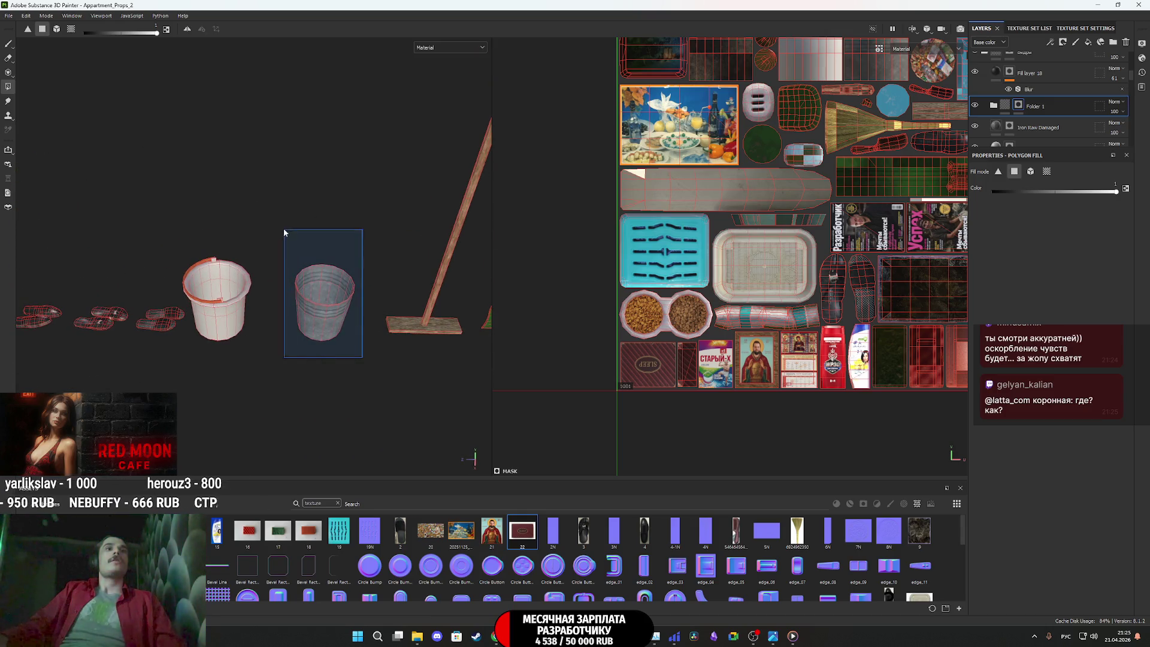
left_click_drag(273, 330, 350, 341, "alt")
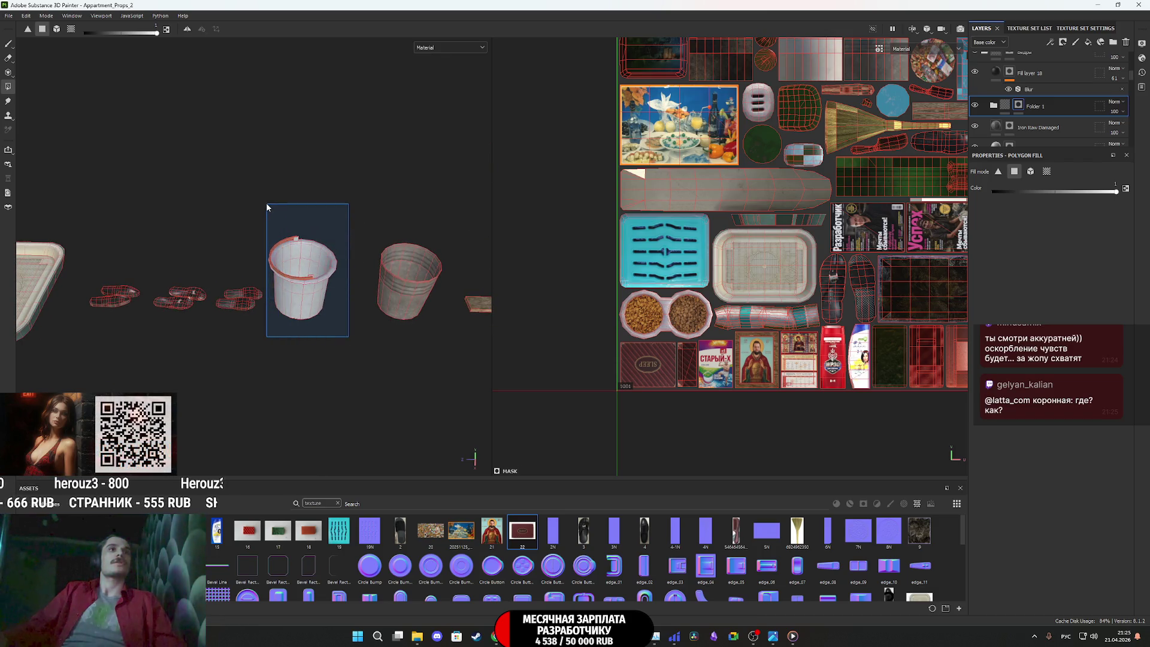
left_click_drag(274, 212, 479, 245, "alt")
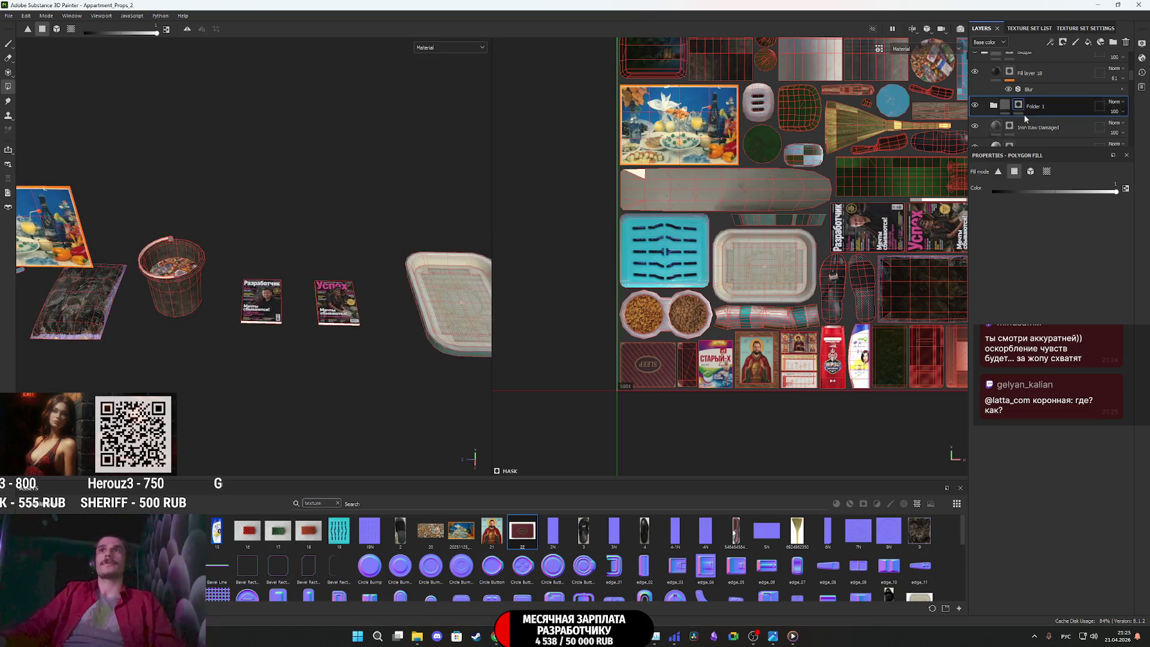
left_click_drag(473, 282, 180, 311, "alt")
scroll(272, 308, "up", 5)
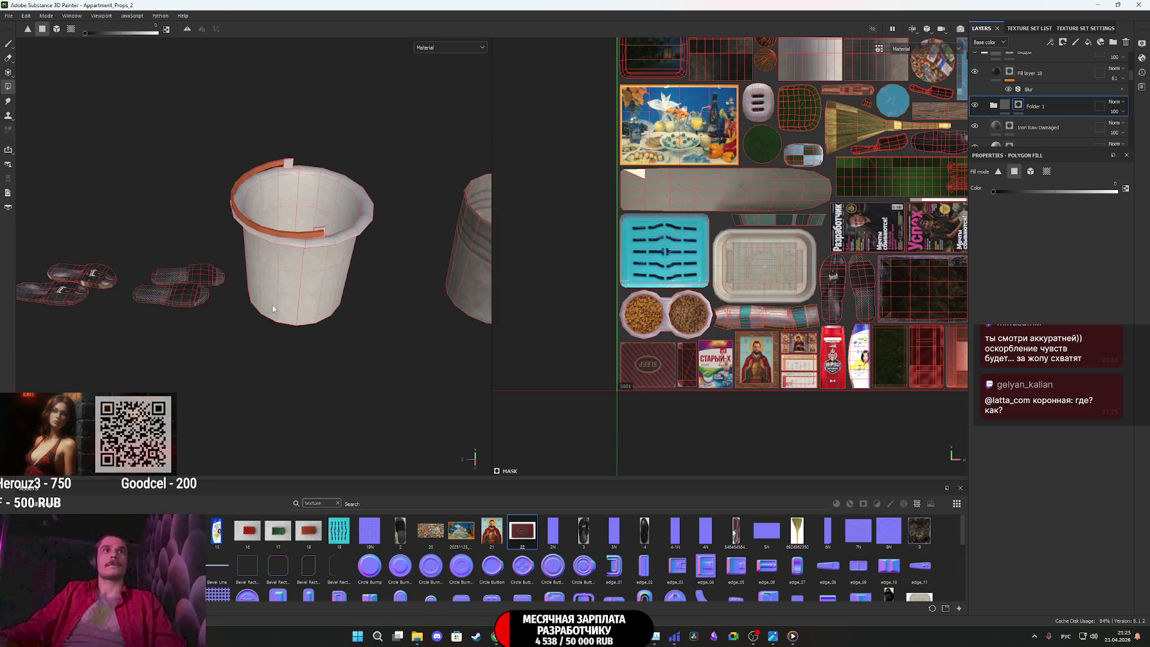
left_click_drag(273, 308, 318, 321, "alt")
scroll(317, 321, "down", 5)
left_click_drag(203, 305, 641, 274, "alt")
left_click_drag(120, 311, 346, 316, "alt")
scroll(346, 316, "up", 5)
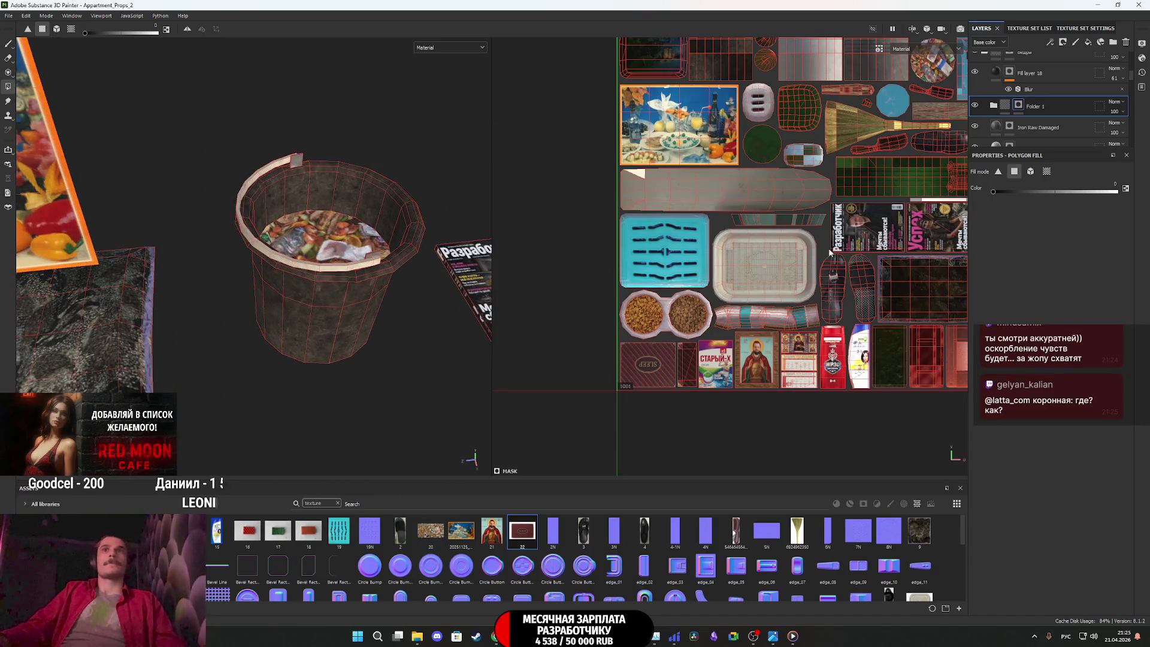
scroll(829, 253, "down", 3)
scroll(804, 323, "up", 3)
Fill additional bucket UV islands into the mask in the UV view, then reselect Folder 1
mouse_move(815, 205)
middle_mouse_down()
mouse_move(822, 334)
mouse_move(885, 375)
middle_mouse_up()
scroll(745, 211, "up", 2)
scroll(779, 278, "up", 3)
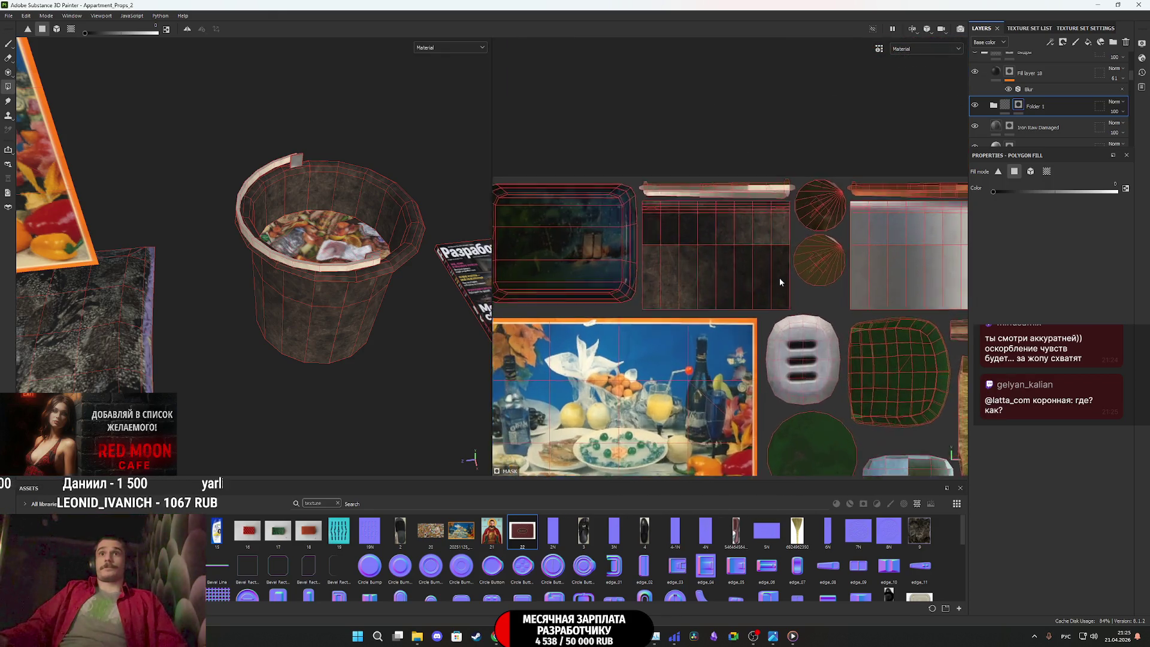
mouse_move(781, 267)
left_mouse_down()
mouse_move(707, 226)
mouse_move(578, 204)
mouse_move(558, 168)
mouse_move(627, 138)
left_mouse_up()
scroll(577, 170, "up", 2)
left_click_drag(716, 139, 715, 139)
left_click_drag(820, 147, 939, 147)
left_click(1005, 104)
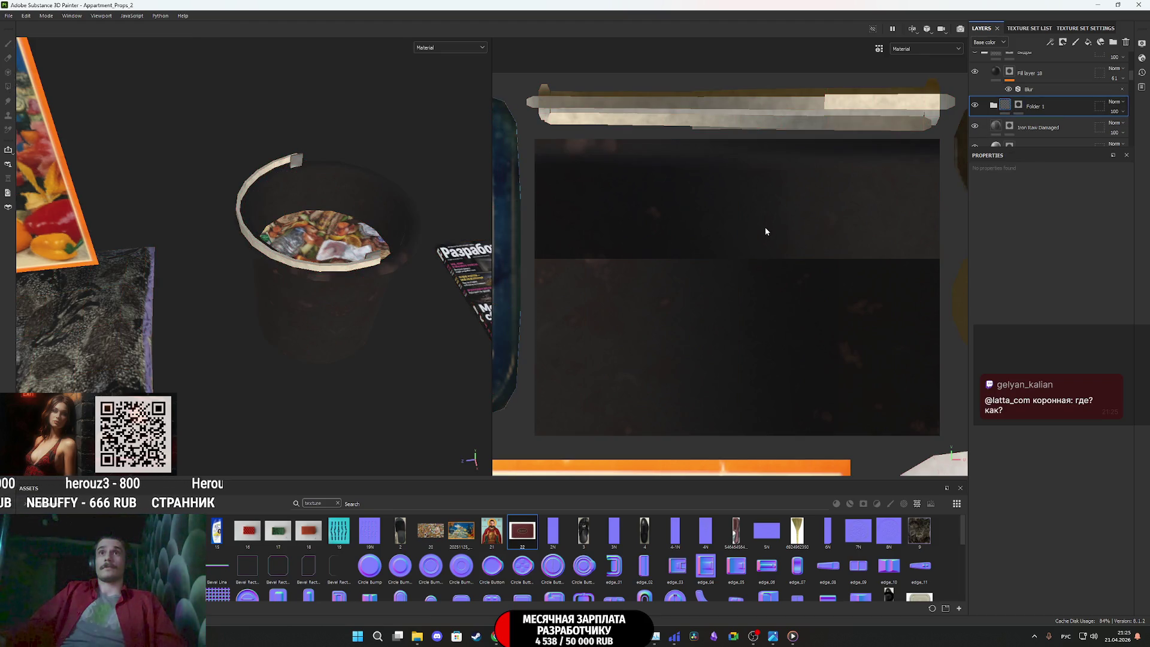
Display only the Base color channel and inspect the metal bucket and food painting
scroll(753, 240, "down", 3)
left_click(435, 49)
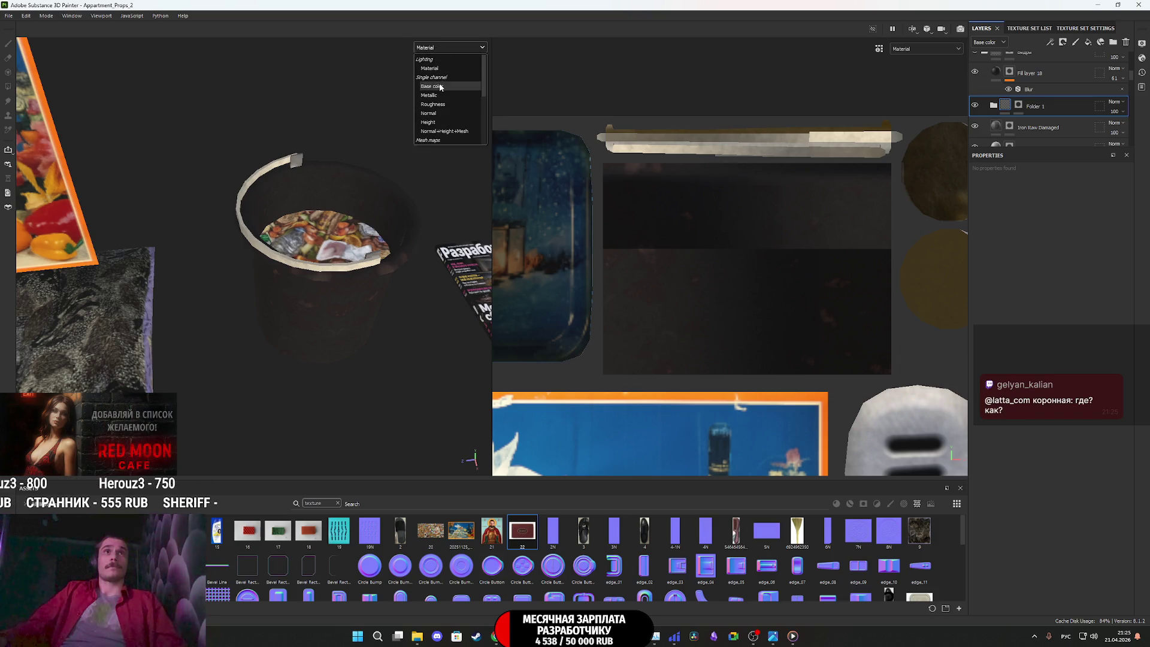
left_click(440, 86)
scroll(316, 301, "down", 3)
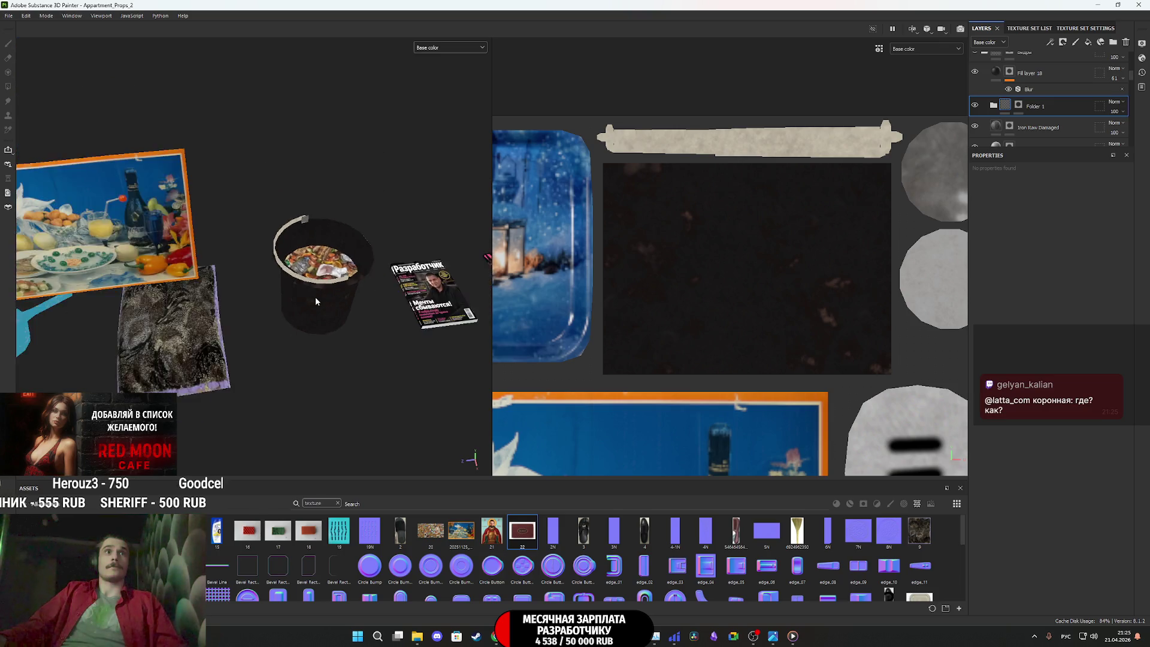
scroll(315, 300, "down", 2)
middle_click_drag(316, 300, 287, 290)
scroll(285, 289, "up", 3)
scroll(285, 288, "up", 2)
middle_click_drag(367, 251, 142, 277)
mouse_move(142, 277)
left_mouse_down("alt")
mouse_move(246, 341)
mouse_move(259, 238)
left_mouse_up("alt")
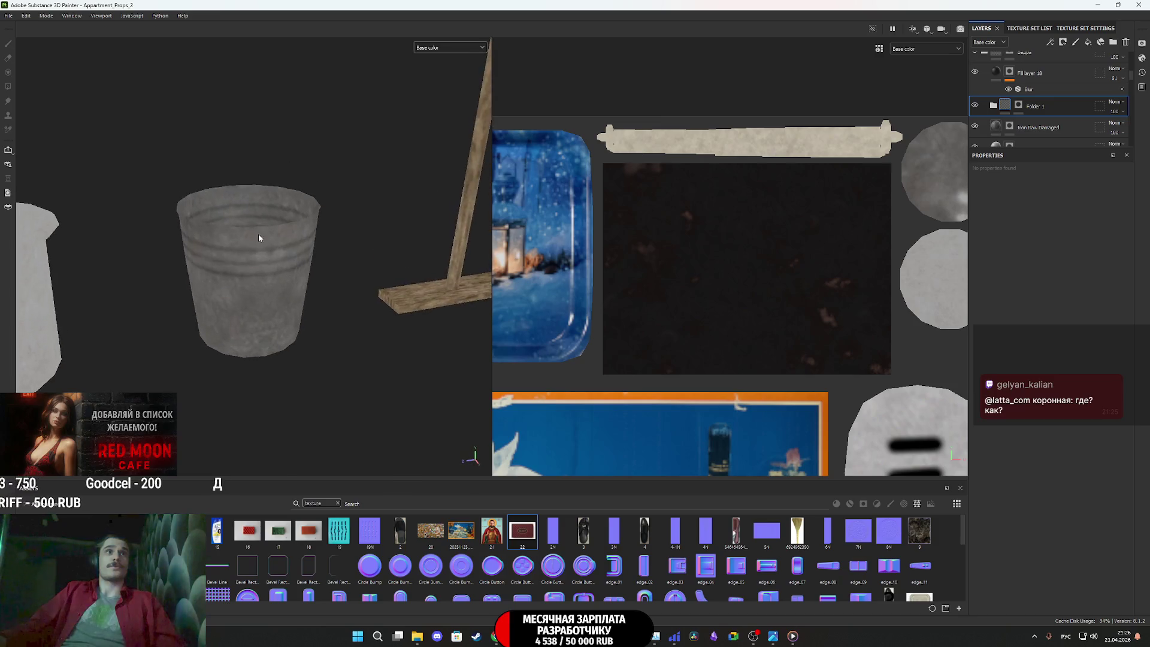
scroll(259, 238, "down", 5)
middle_click_drag(252, 281, 679, 237)
middle_click_drag(455, 269, 383, 269)
scroll(365, 271, "up", 2)
scroll(310, 254, "up", 2)
left_click_drag(310, 253, 399, 153, "alt")
Return the viewport to Material display and select Fill layer 22
left_click(450, 47)
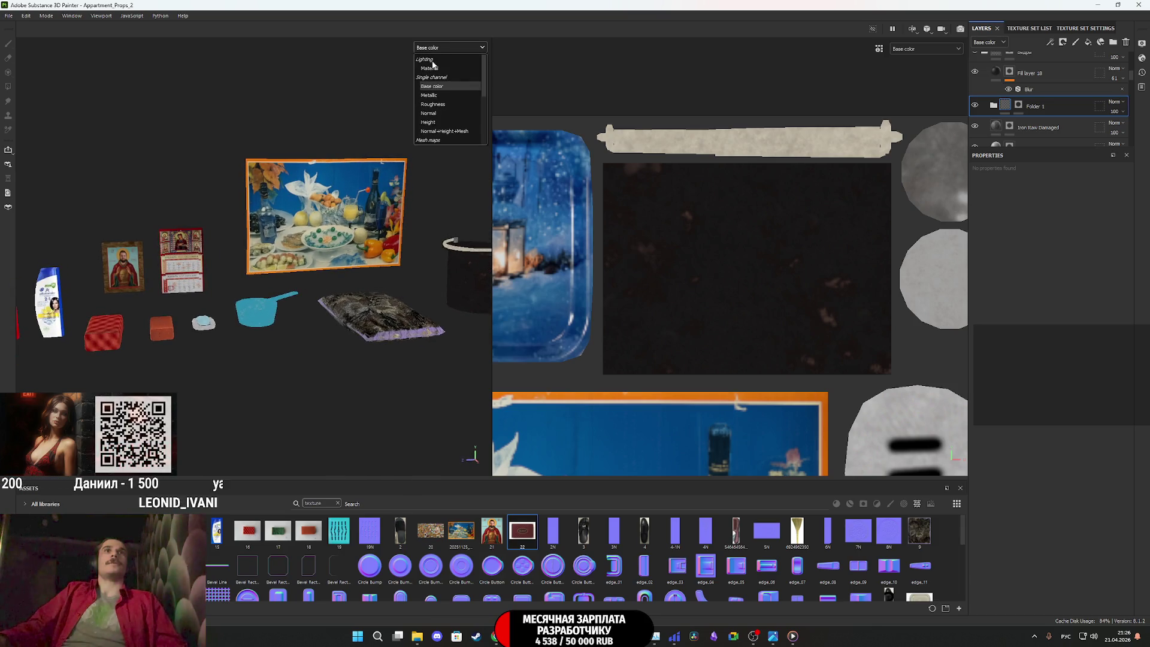
left_click(433, 70)
scroll(303, 250, "up", 2)
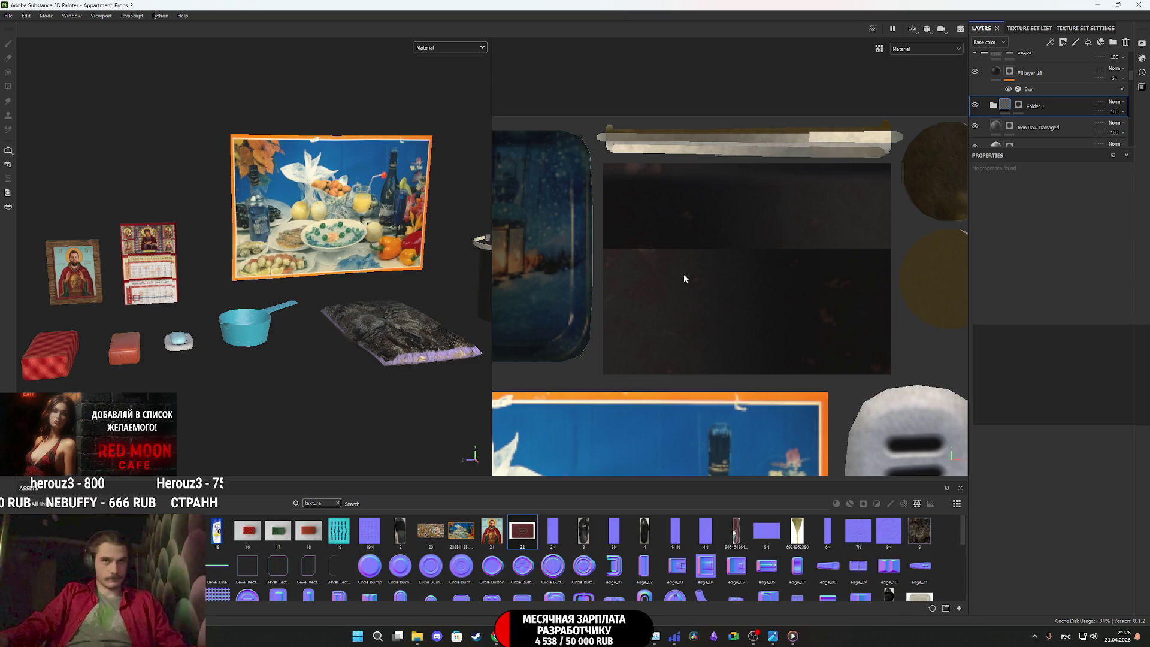
scroll(683, 279, "down", 5)
scroll(991, 61, "up", 5)
left_click(991, 62)
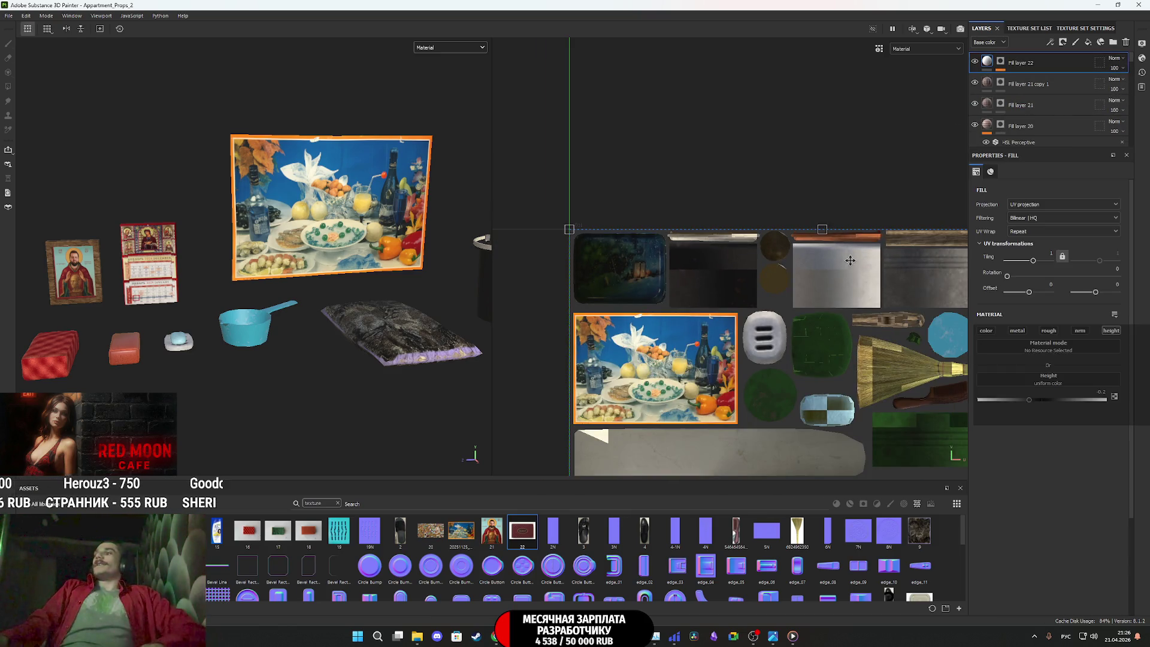
Open Export Textures and set the output template to Unreal Engine 4 (Packed)
left_click(8, 16)
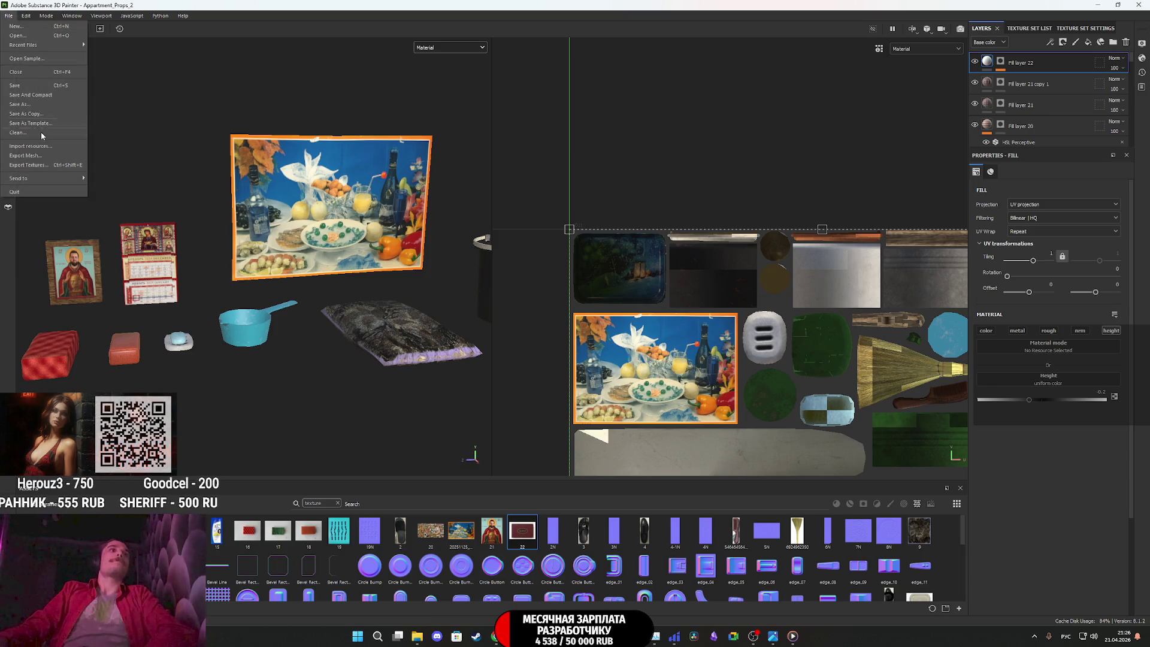
left_click(27, 164)
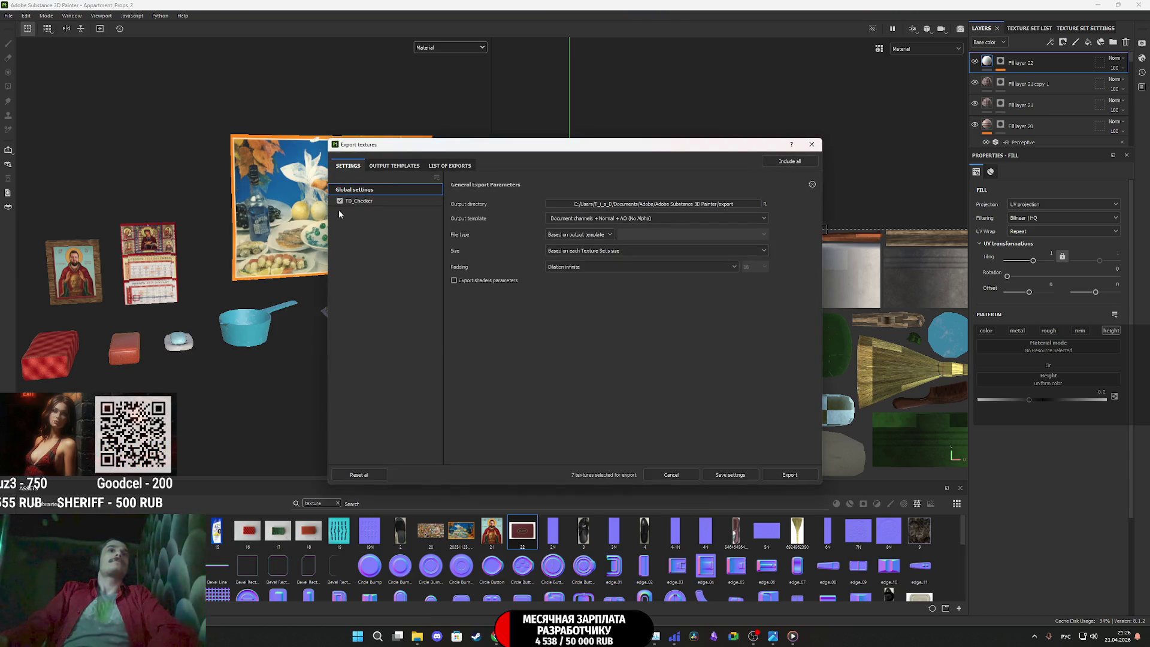
left_click(354, 189)
left_click(599, 218)
scroll(621, 288, "down", 3)
scroll(621, 289, "down", 3)
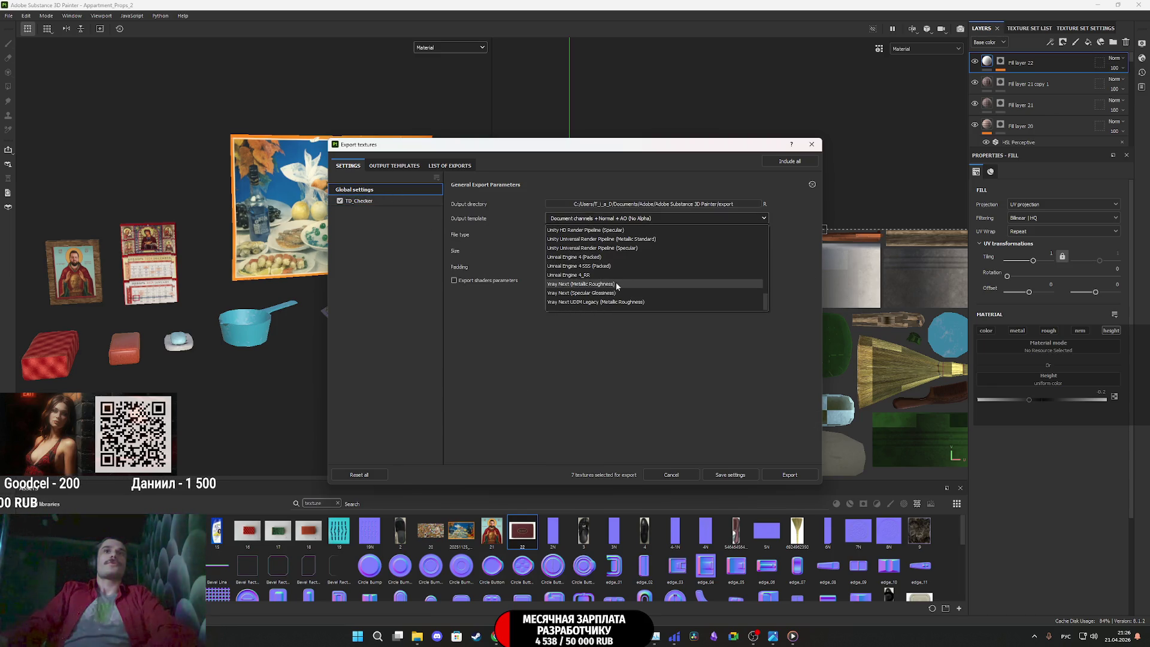
left_click(596, 261)
Exclude the Metallic and Emissive maps for TD_Checker and open the output directory chooser
left_click(383, 201)
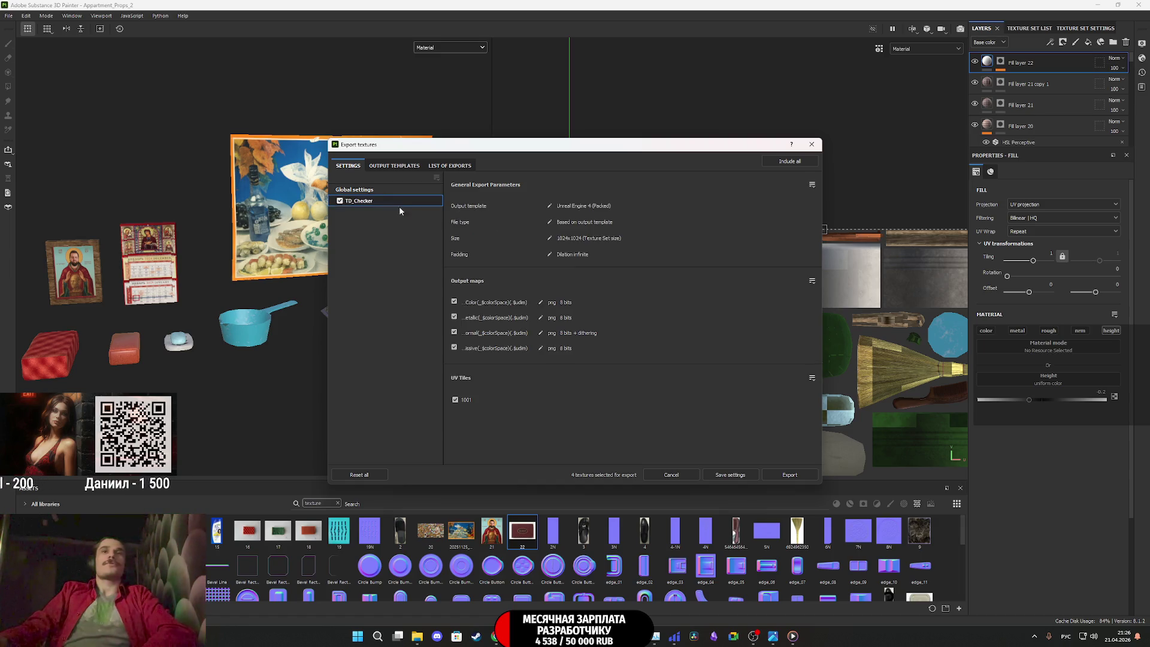
left_click(454, 347)
left_click(454, 316)
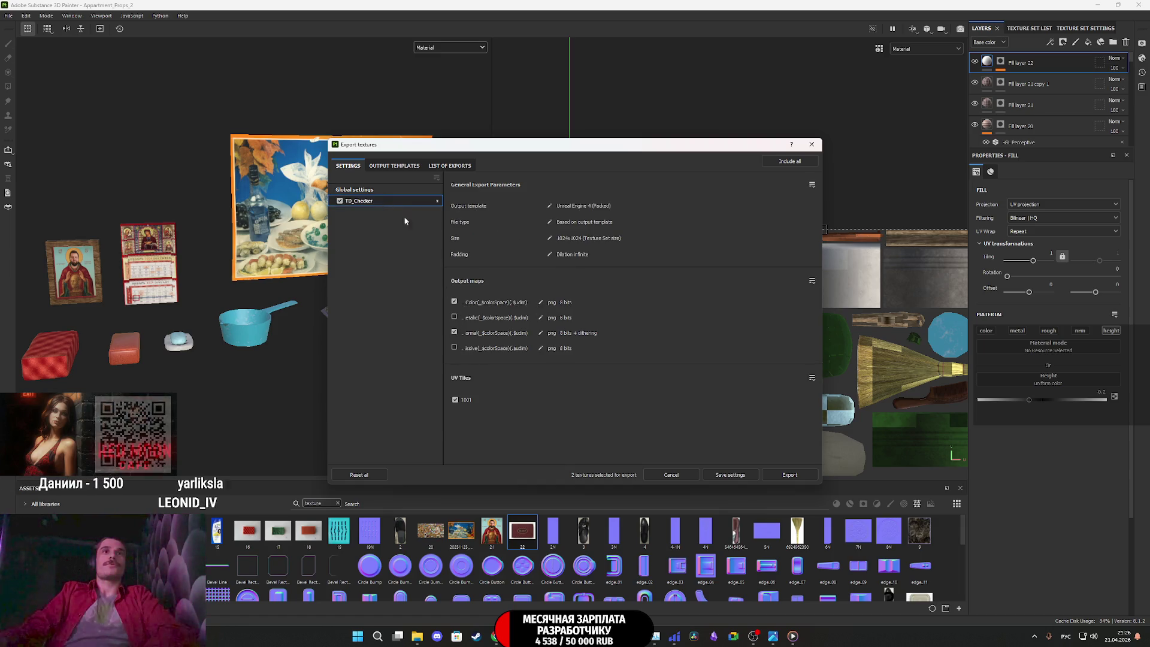
left_click(389, 191)
left_click(634, 206)
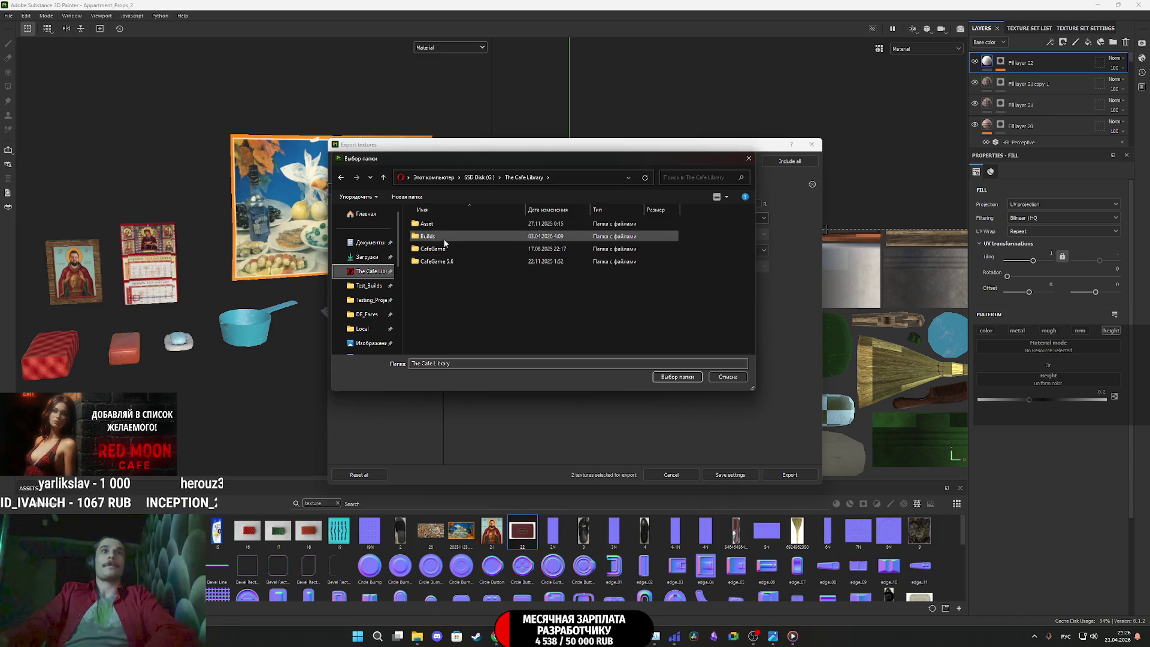
Browse to Asset > Porps_Asset > Appartment_Props > Appartment_Props_2 and create a new folder there
double_click(437, 224)
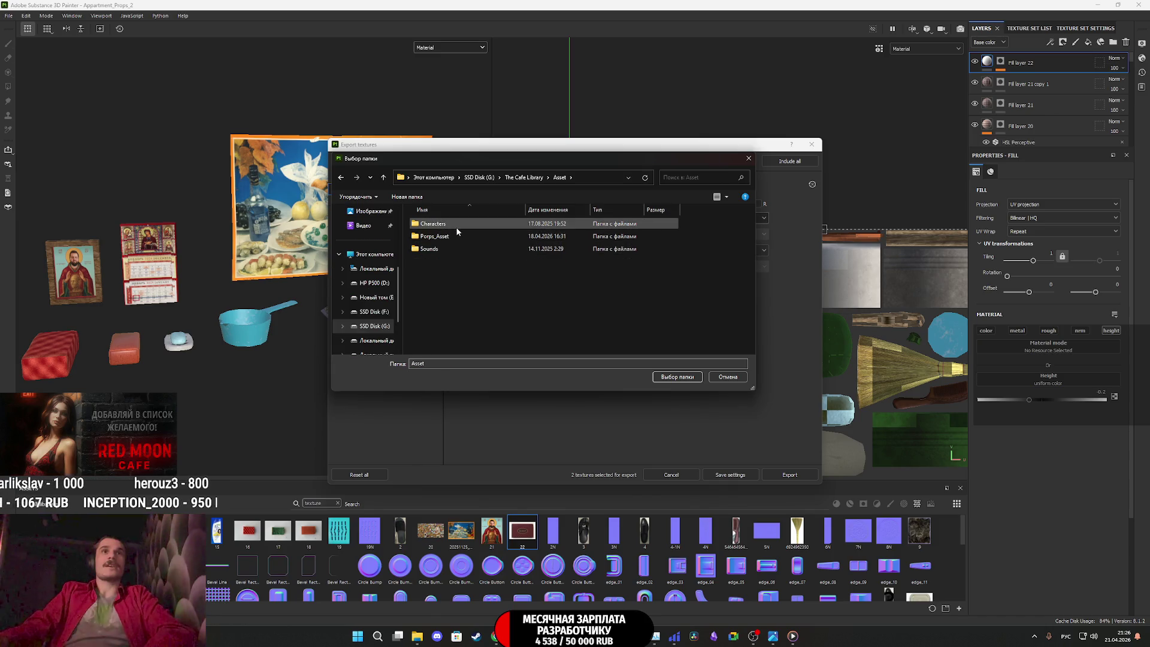
double_click(458, 237)
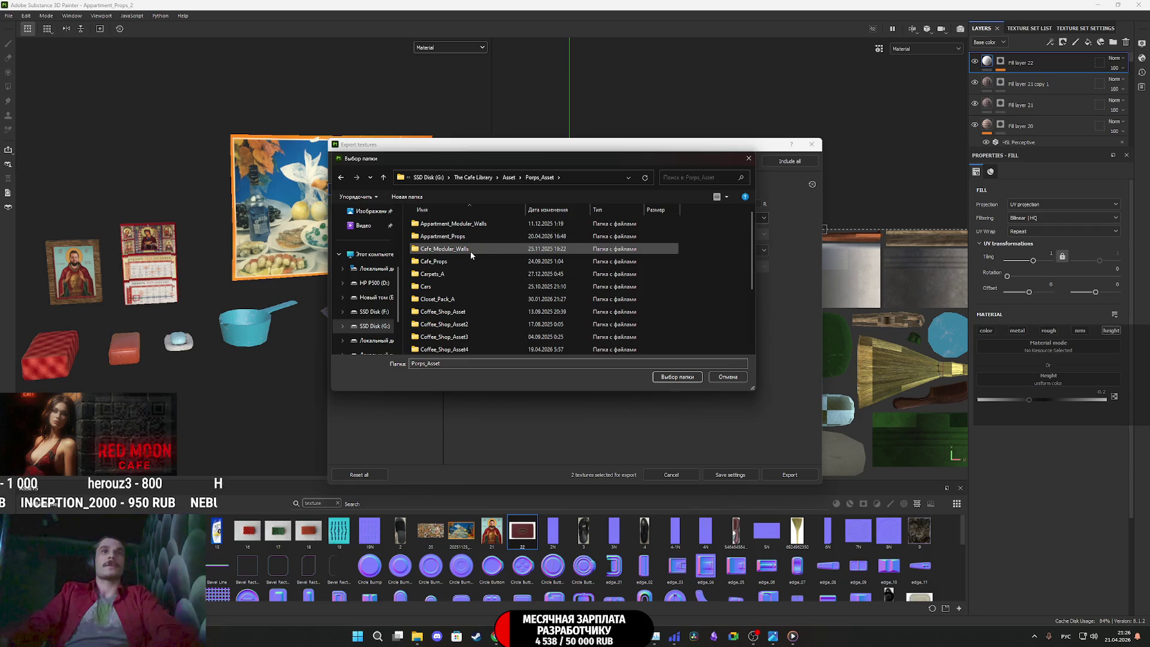
double_click(473, 237)
left_click(468, 225)
double_click(469, 225)
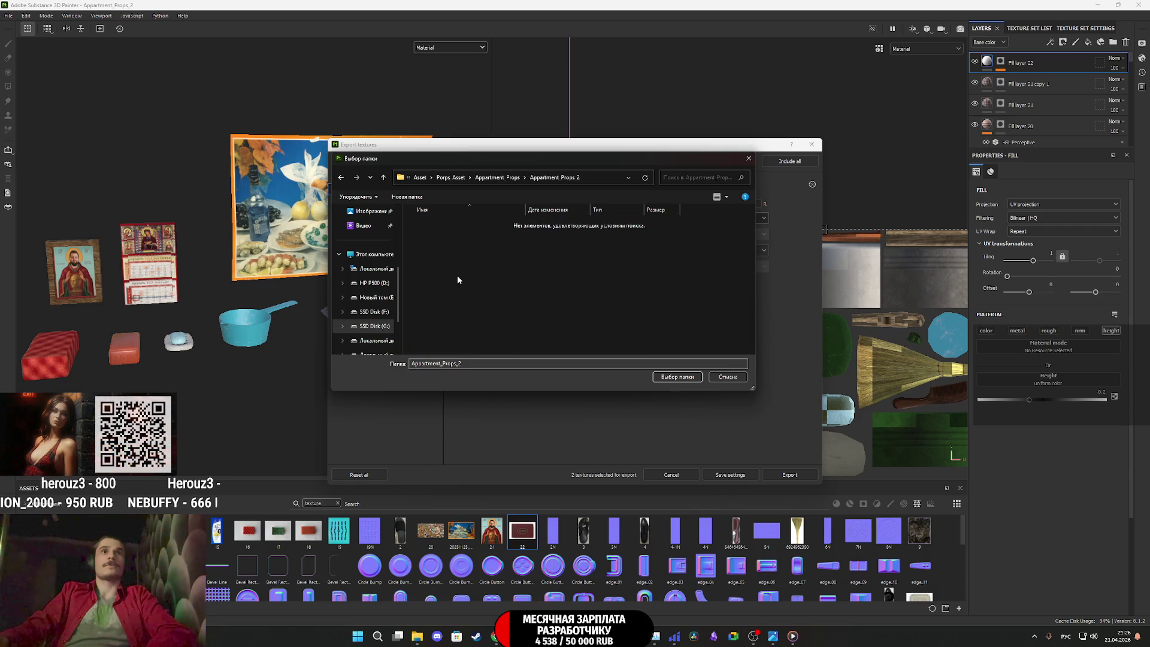
right_click(459, 282)
mouse_move(514, 405)
left_click(636, 406)
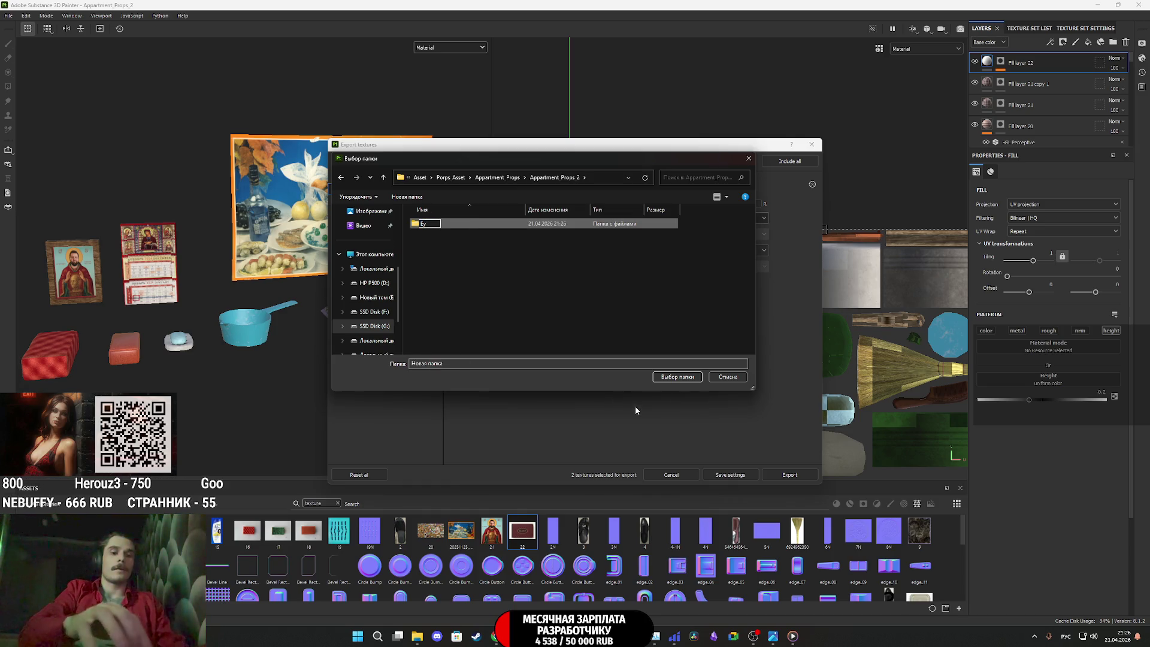
key("Return")
key("alt+Up")
key("alt+Up")
Rename the new folder to Tex and set it as the output directory
double_click(446, 236)
double_click(447, 226)
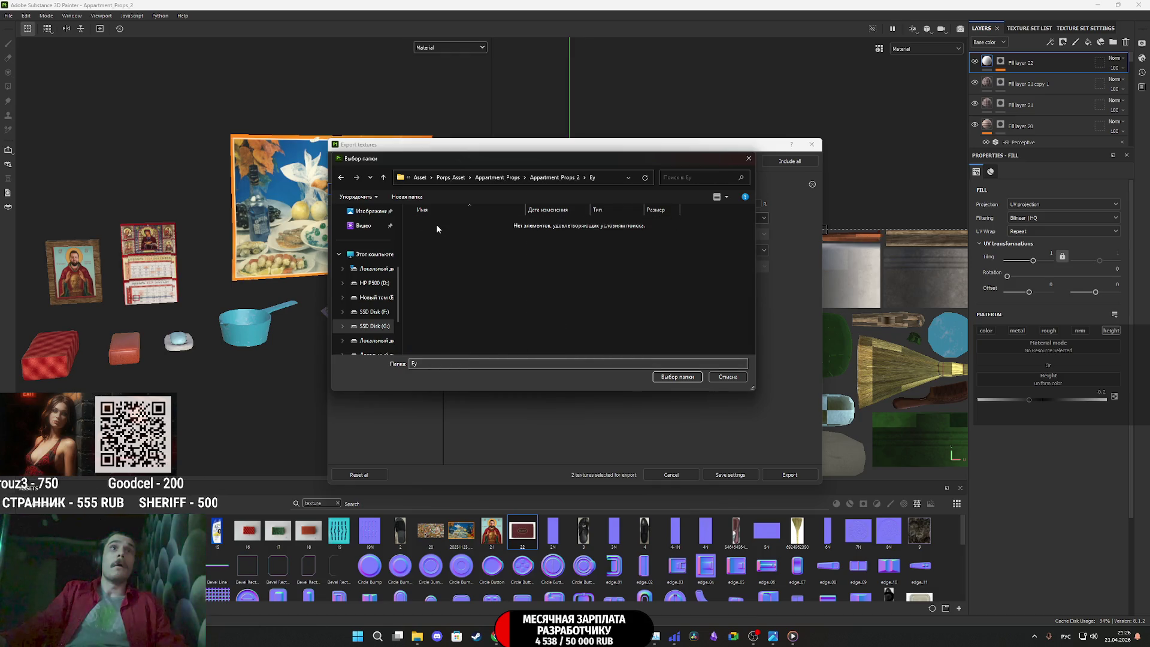
left_click(428, 223)
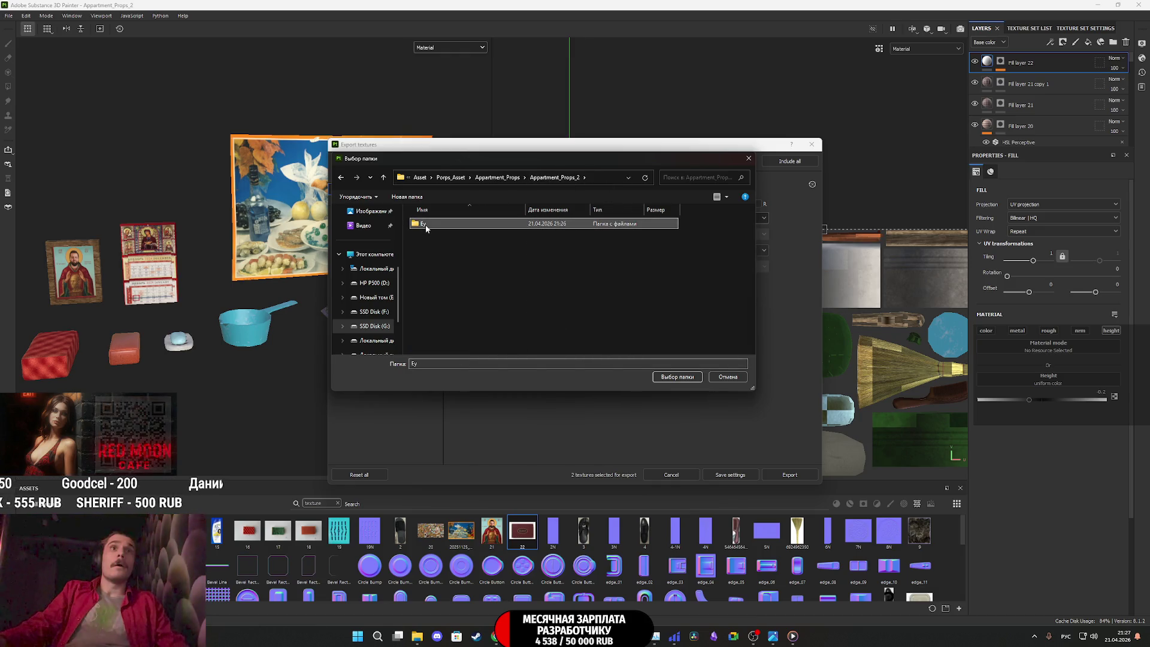
left_click(428, 224)
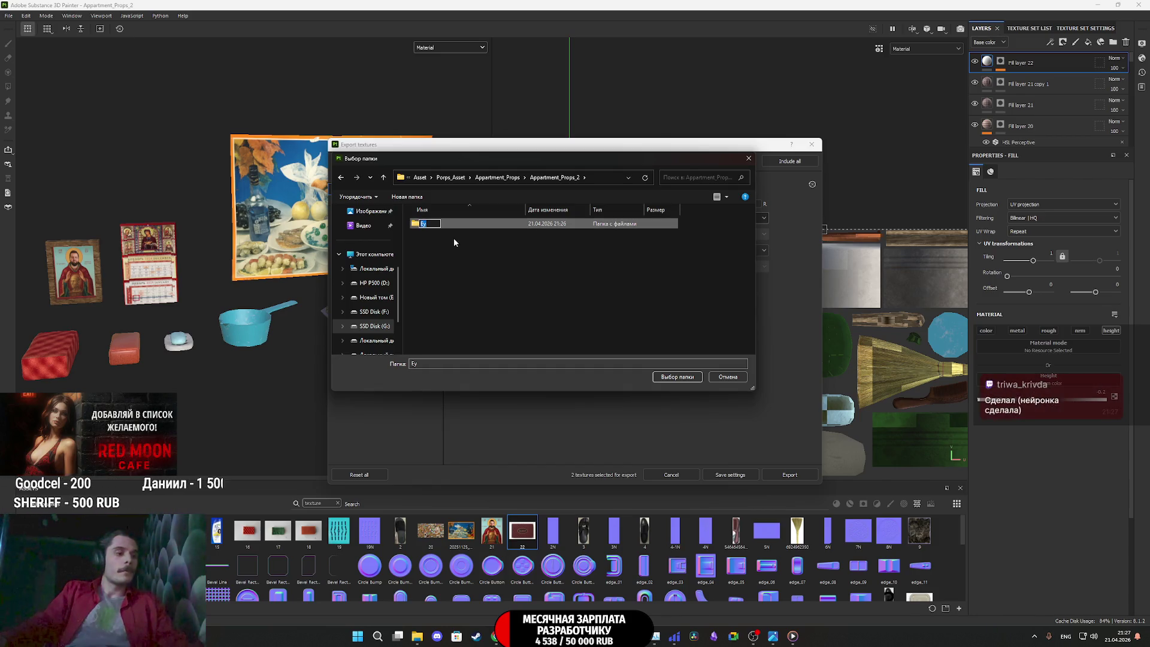
type("Tex")
key("Return")
key("Return")
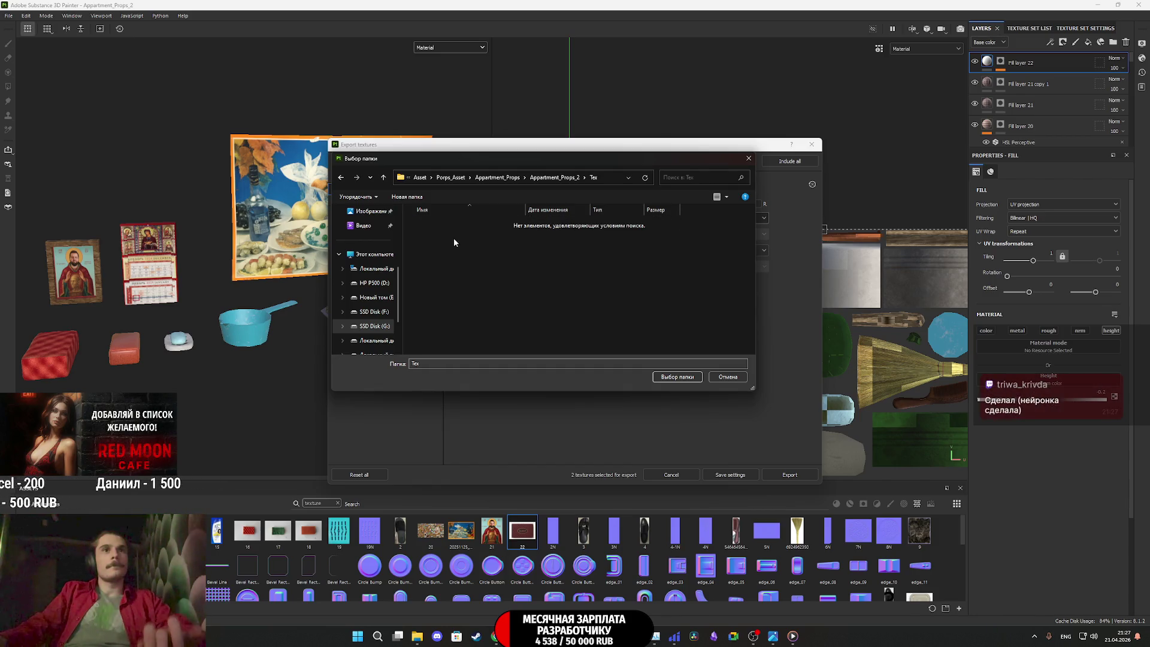
left_click(676, 377)
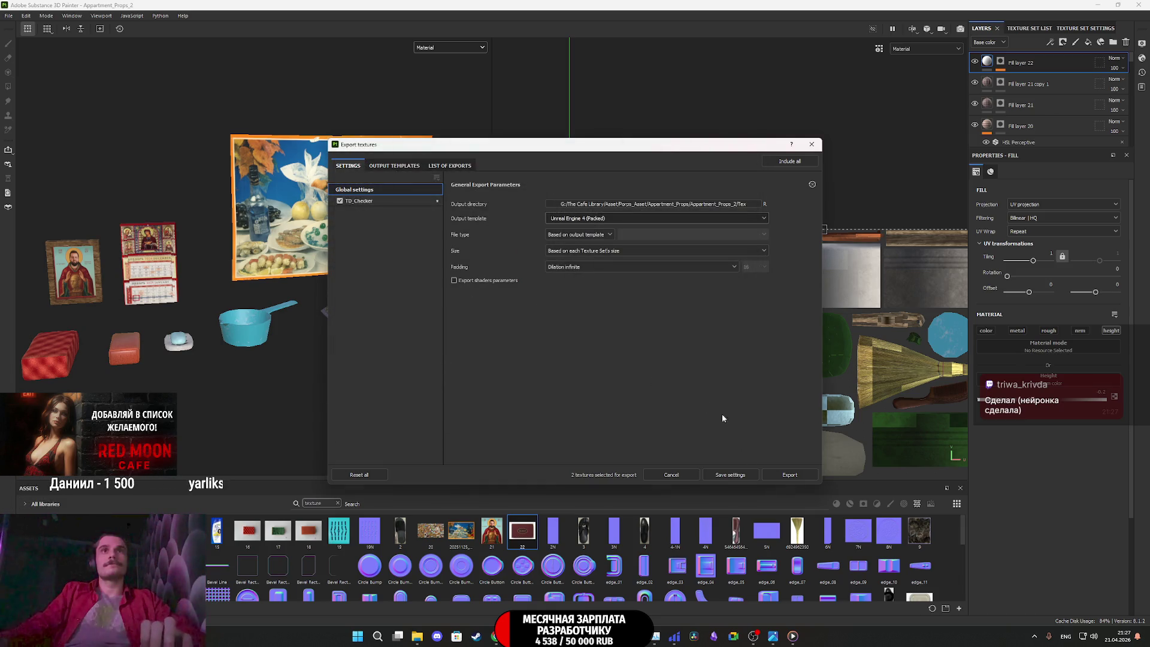
Export the BaseColor and Normal textures, then close the export window and the project
left_click(795, 474)
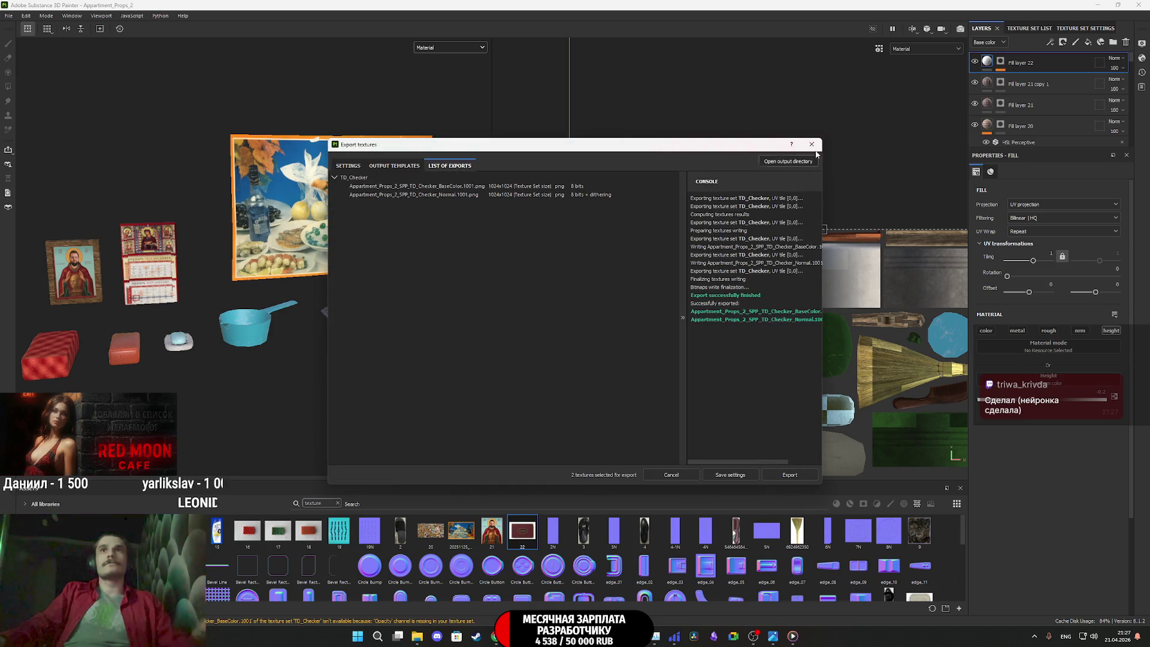
left_click(812, 144)
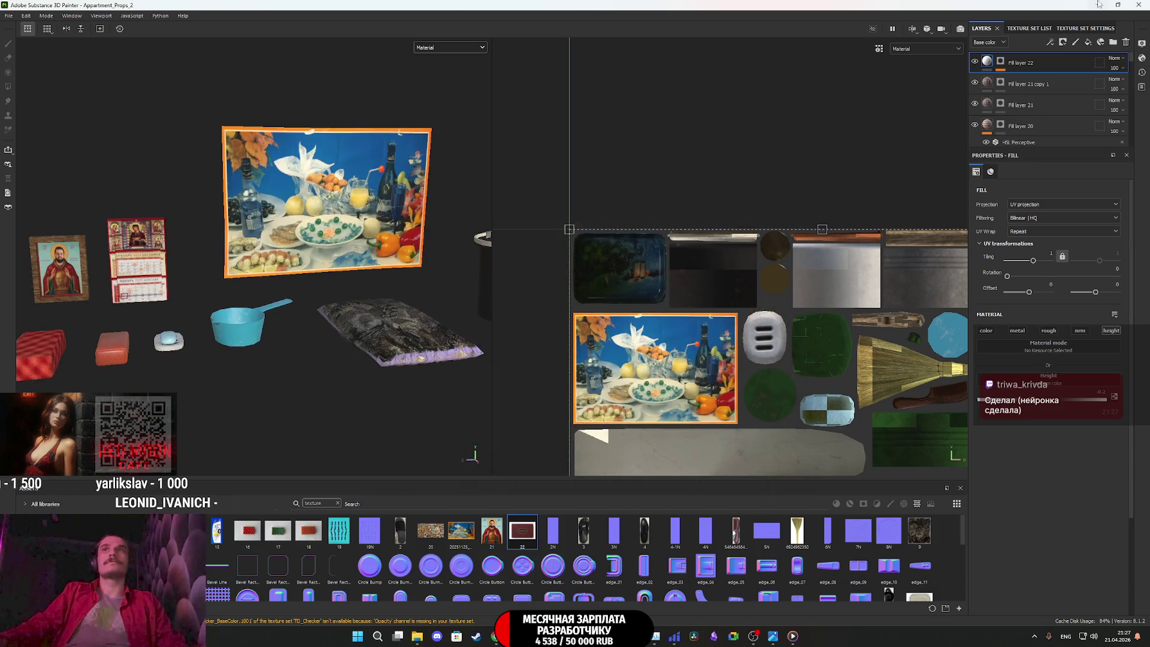
left_click(1138, 4)
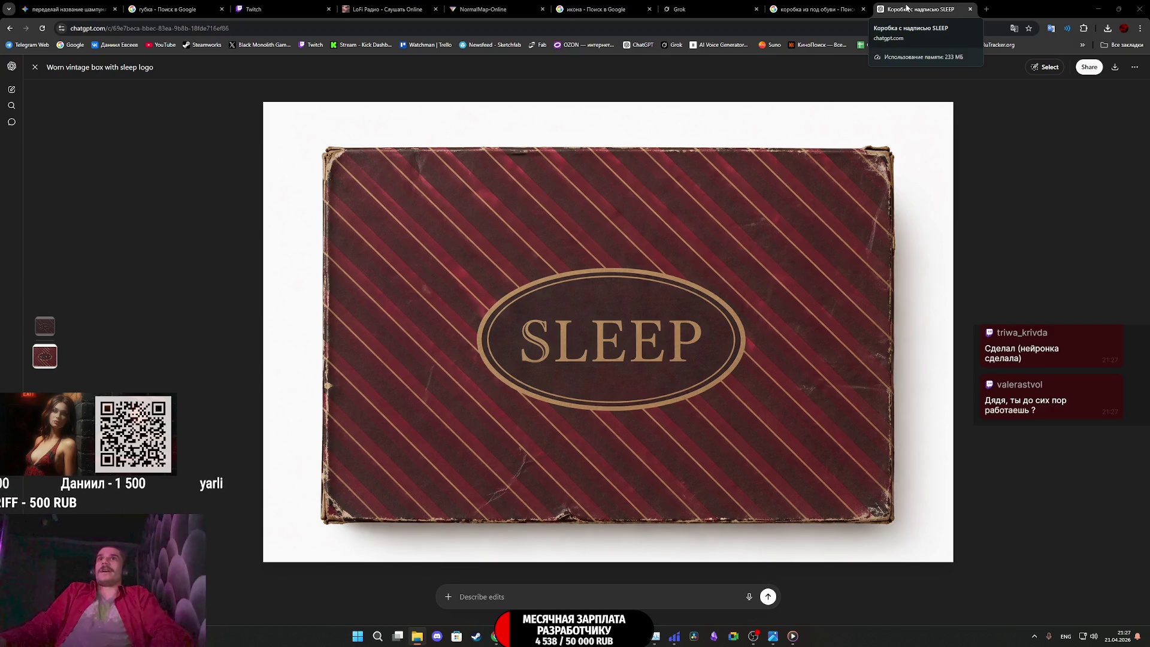
left_click(76, 4)
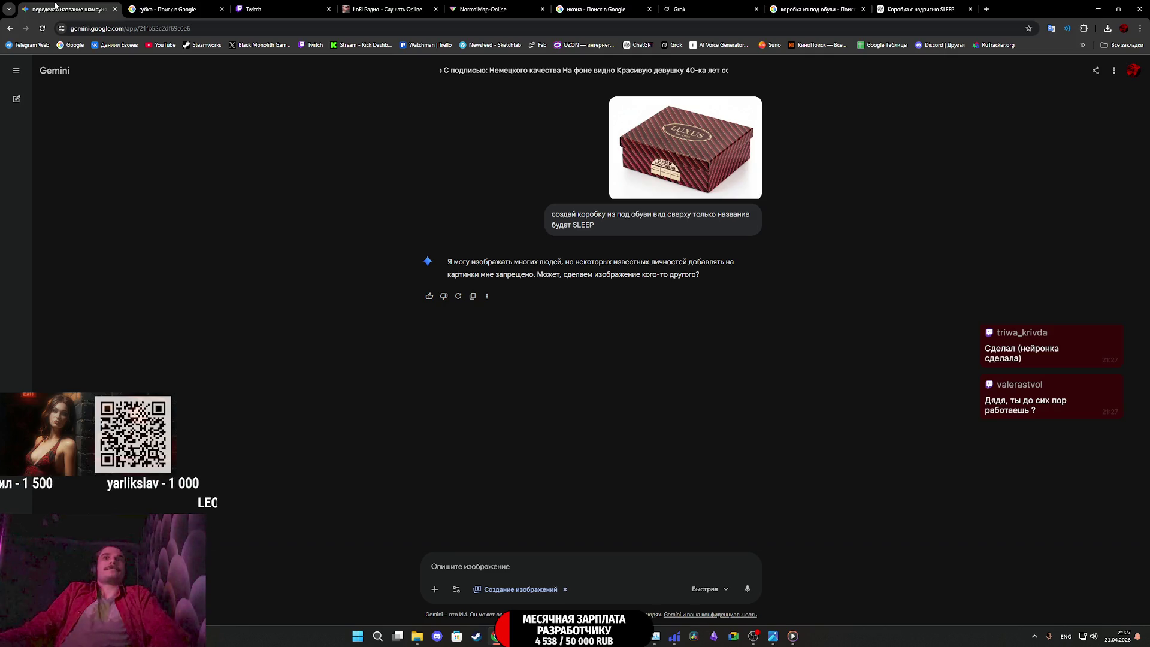
Close the Gemini chat, SLEEP box and image-search tabs in Chrome, ending on the Twitch dashboard
left_click(115, 9)
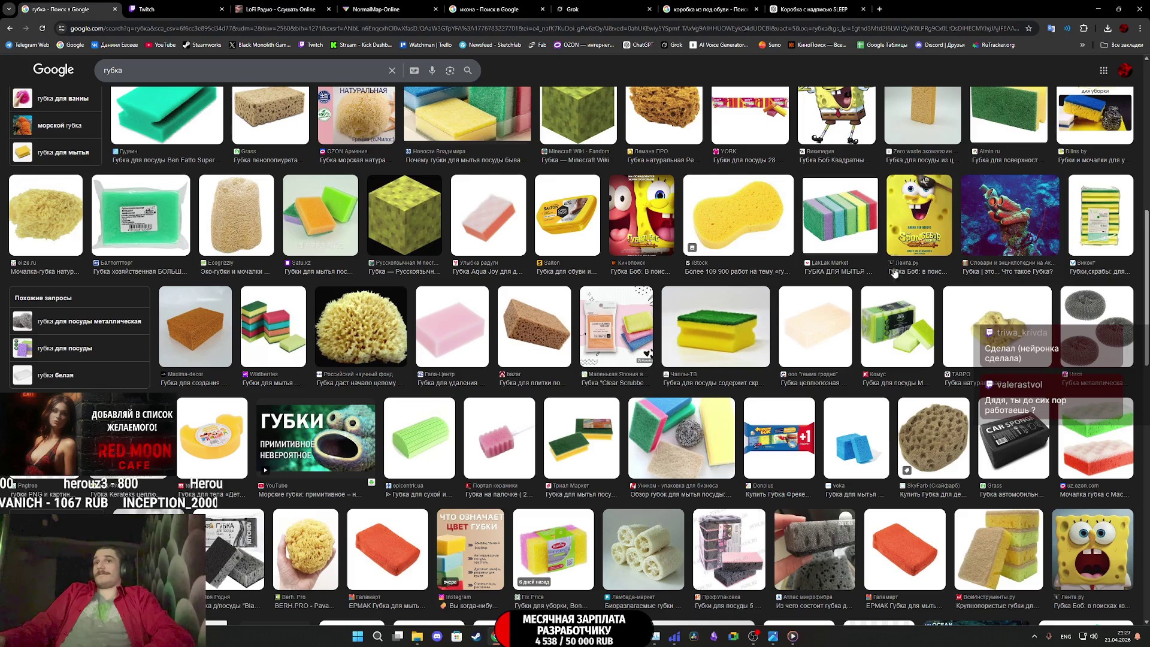
middle_click(79, 4)
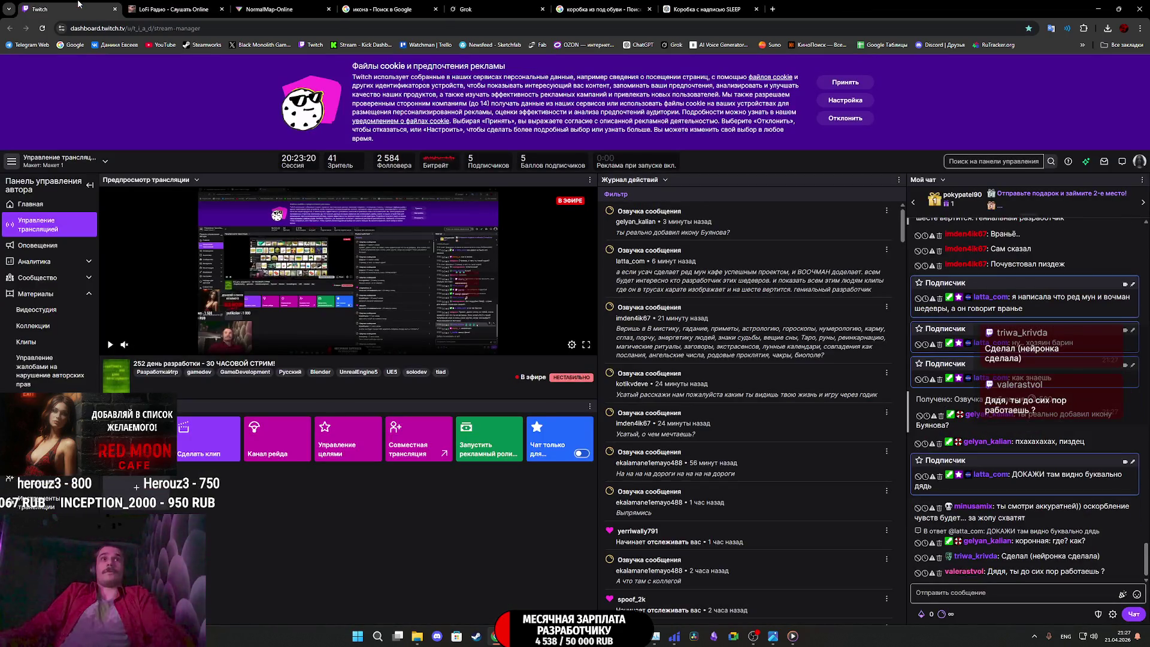
left_click(723, 5)
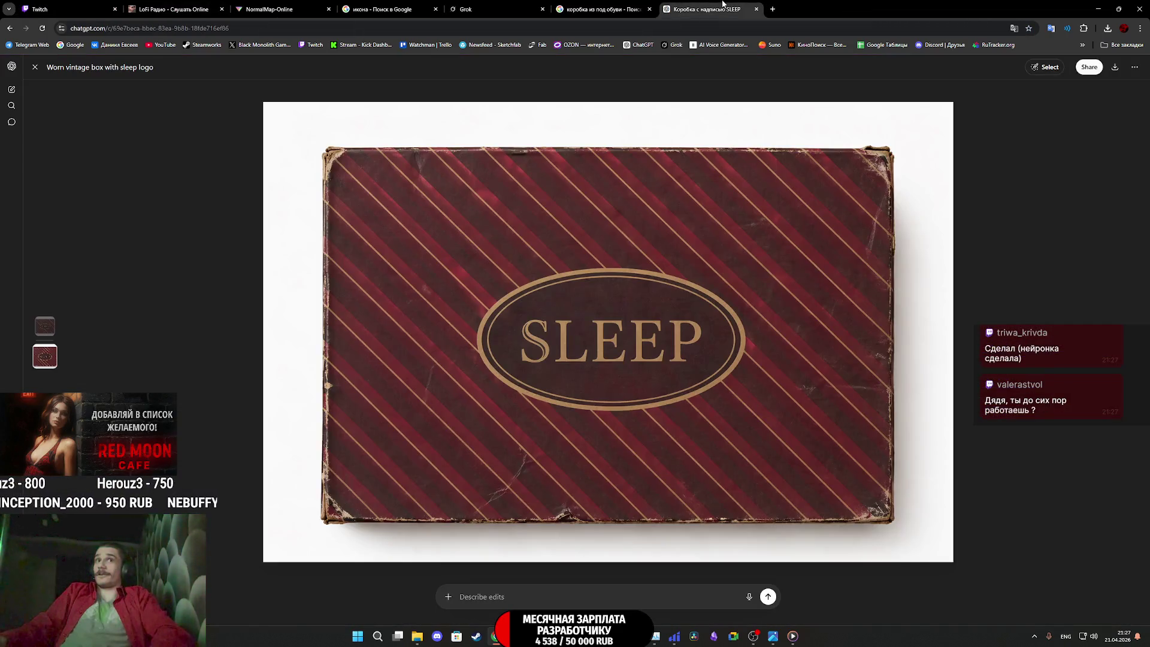
middle_click(723, 4)
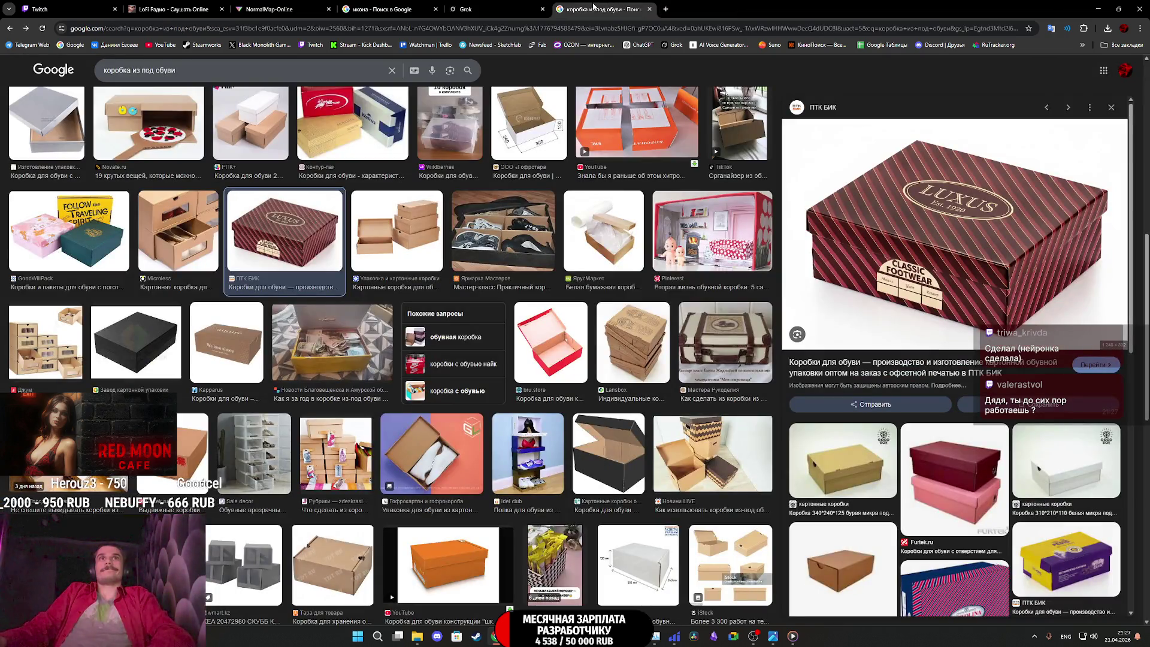
middle_click(592, 6)
left_click(390, 7)
middle_click(386, 8)
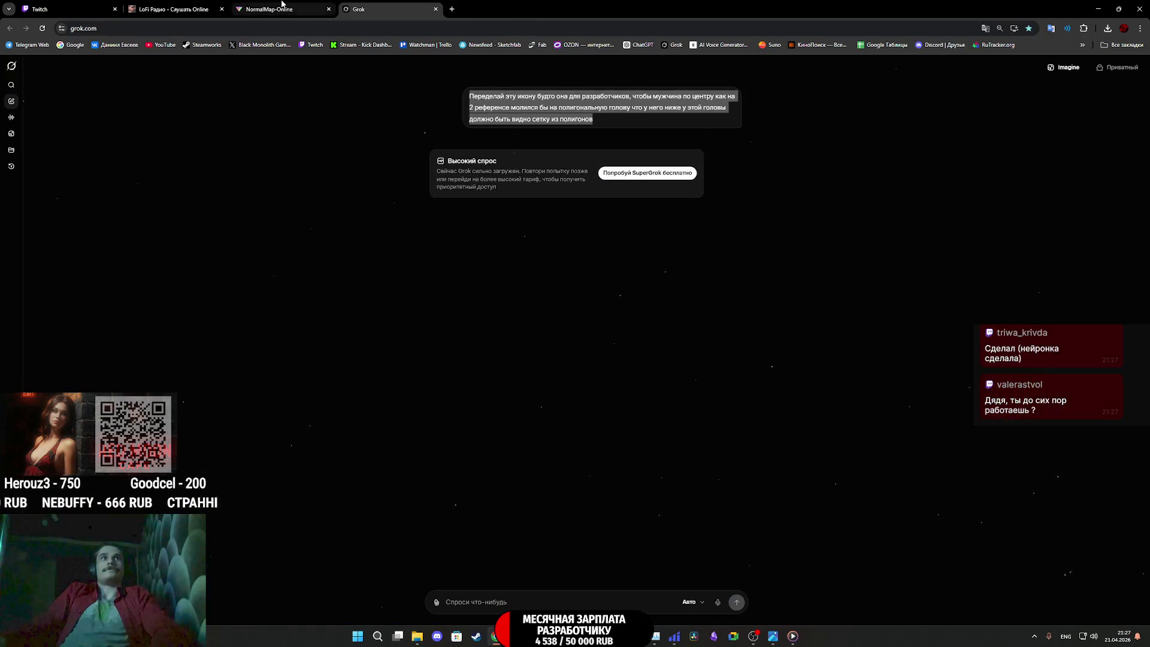
left_click(281, 5)
left_click(176, 5)
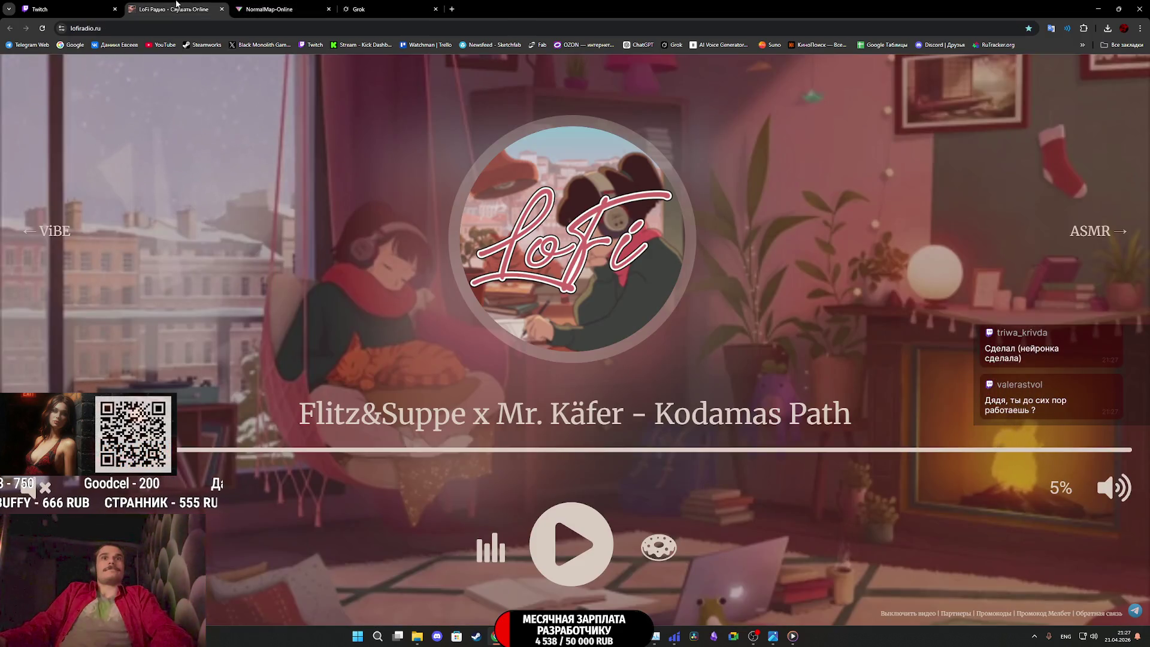
left_click(64, 4)
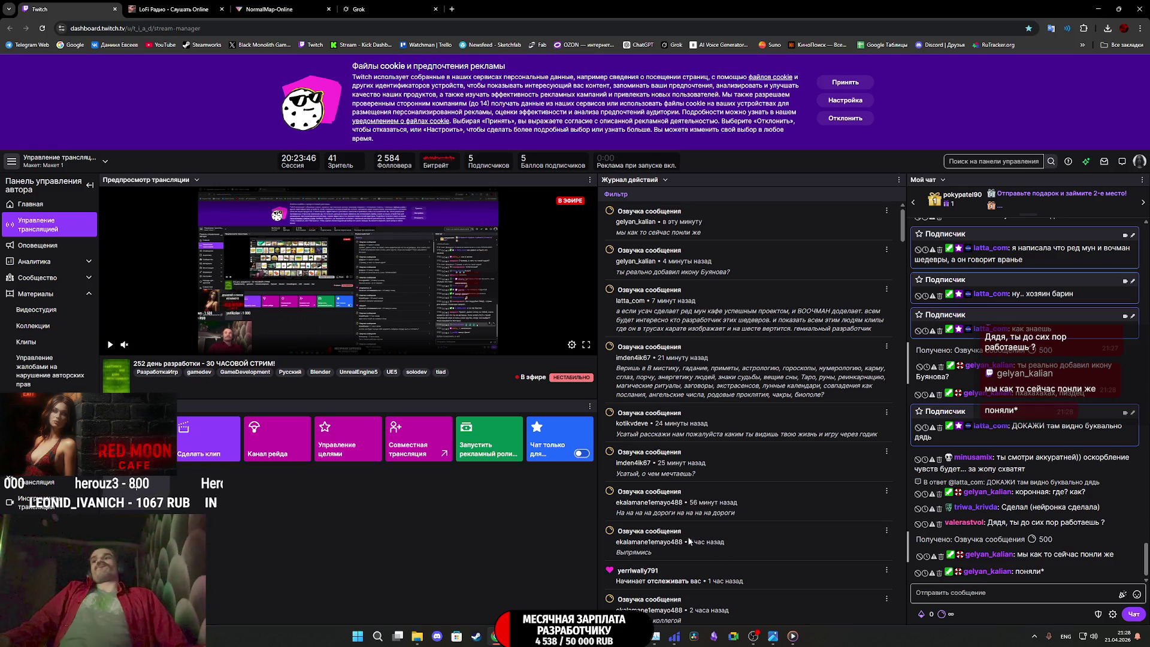
Quit Photoshop, discarding changes to all three open images
key("alt+Tab")
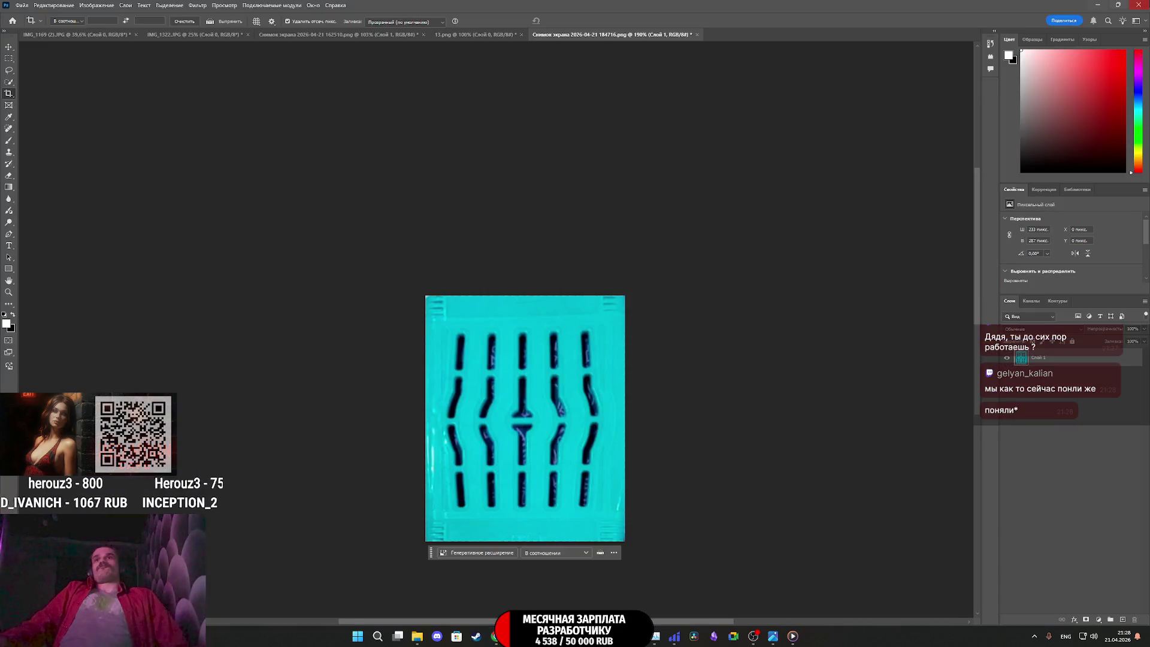
left_click(1138, 6)
left_click(599, 228)
left_click(599, 229)
left_click(599, 228)
left_click(599, 229)
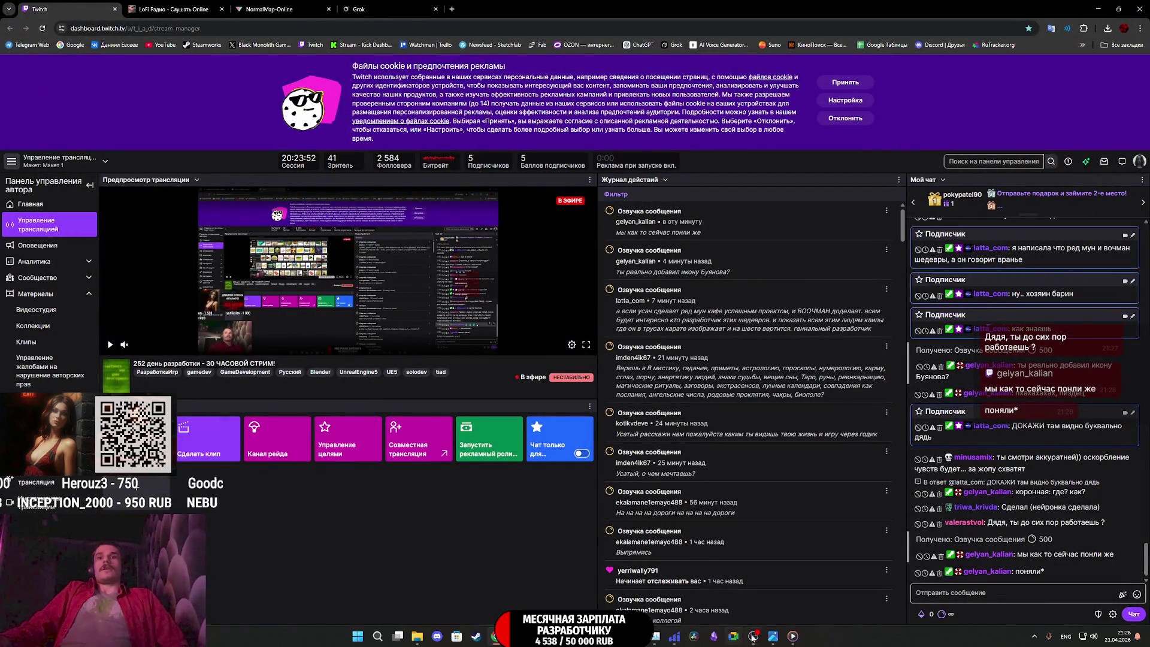
Close the two Photos preview windows and minimize Chrome to show the desktop
mouse_move(774, 638)
left_click(860, 559)
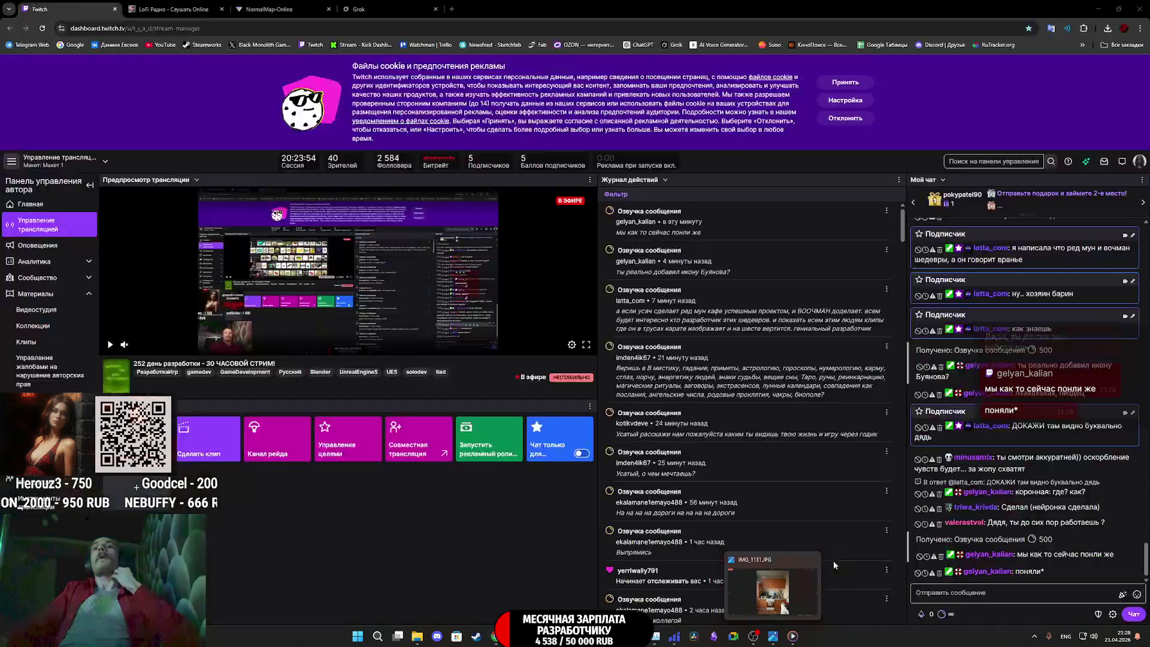
left_click(782, 559)
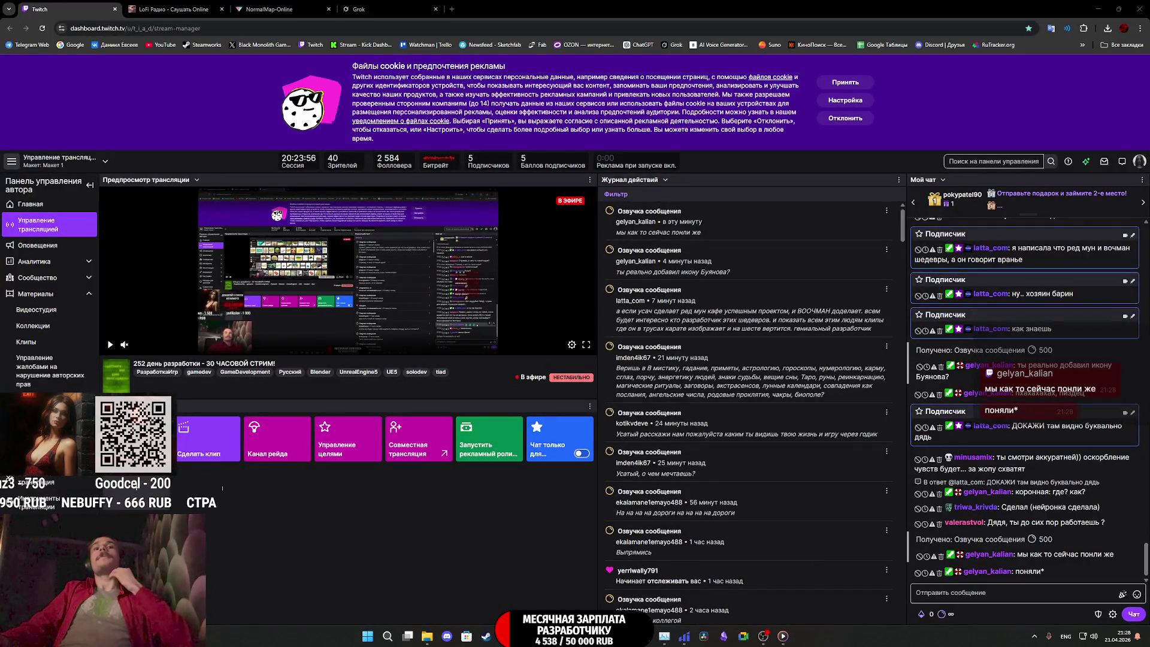
mouse_move(765, 629)
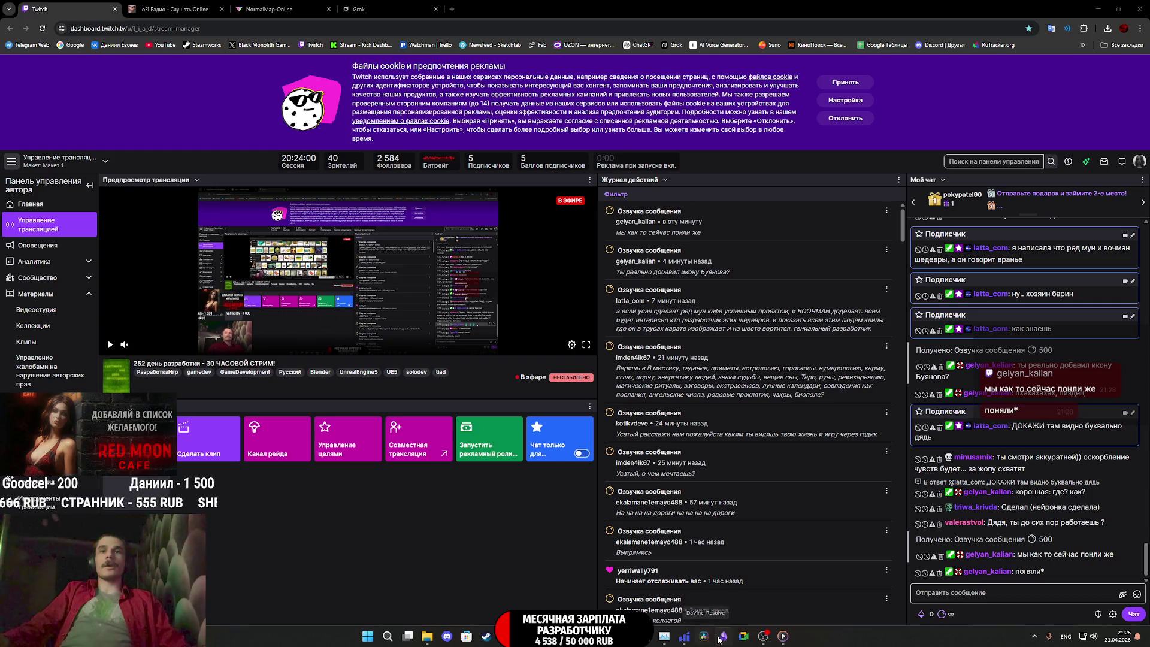
left_click(1093, 9)
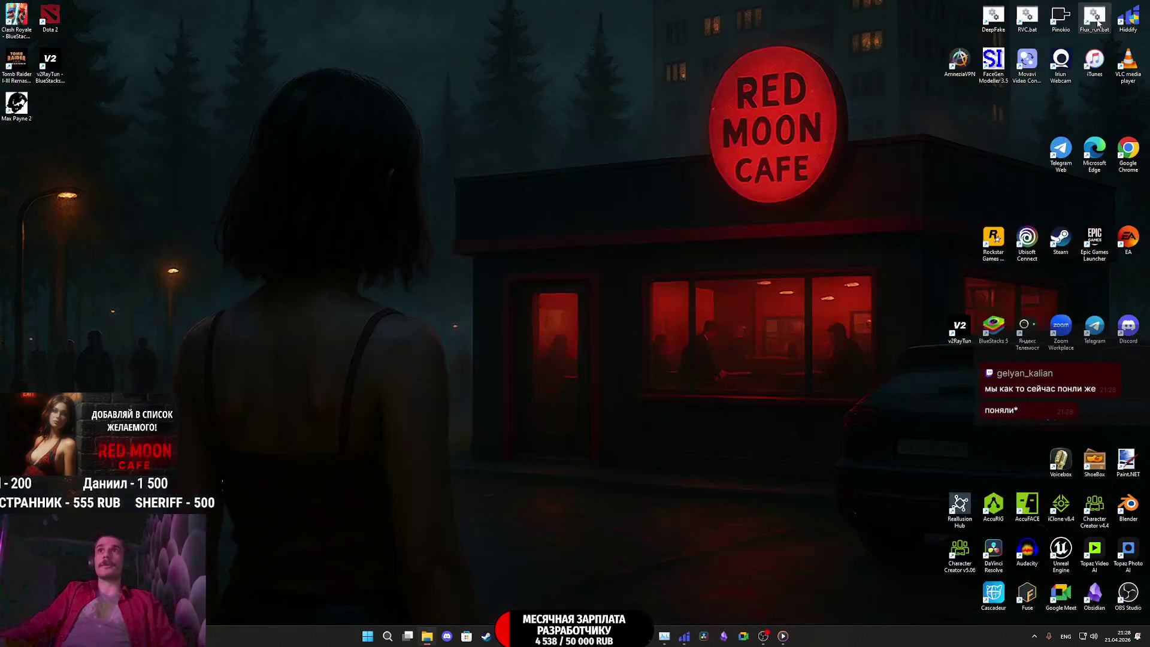
Launch Blender, open the recent Appartment_Props_2.blend and go to the Shading workspace
double_click(1131, 508)
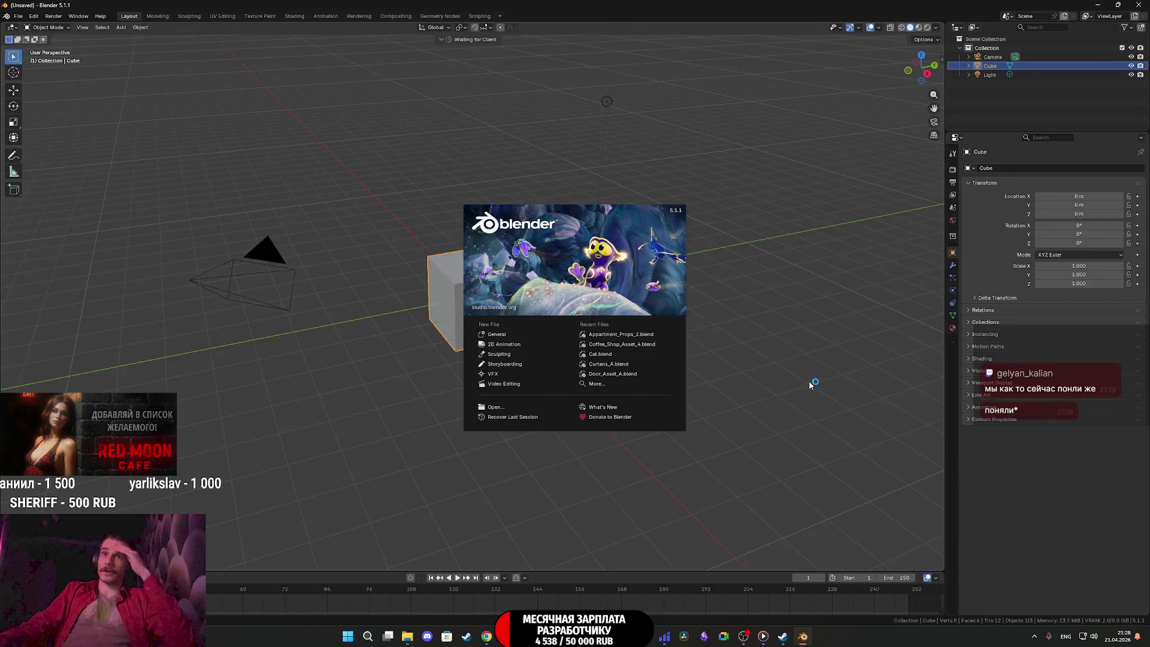
left_click(628, 336)
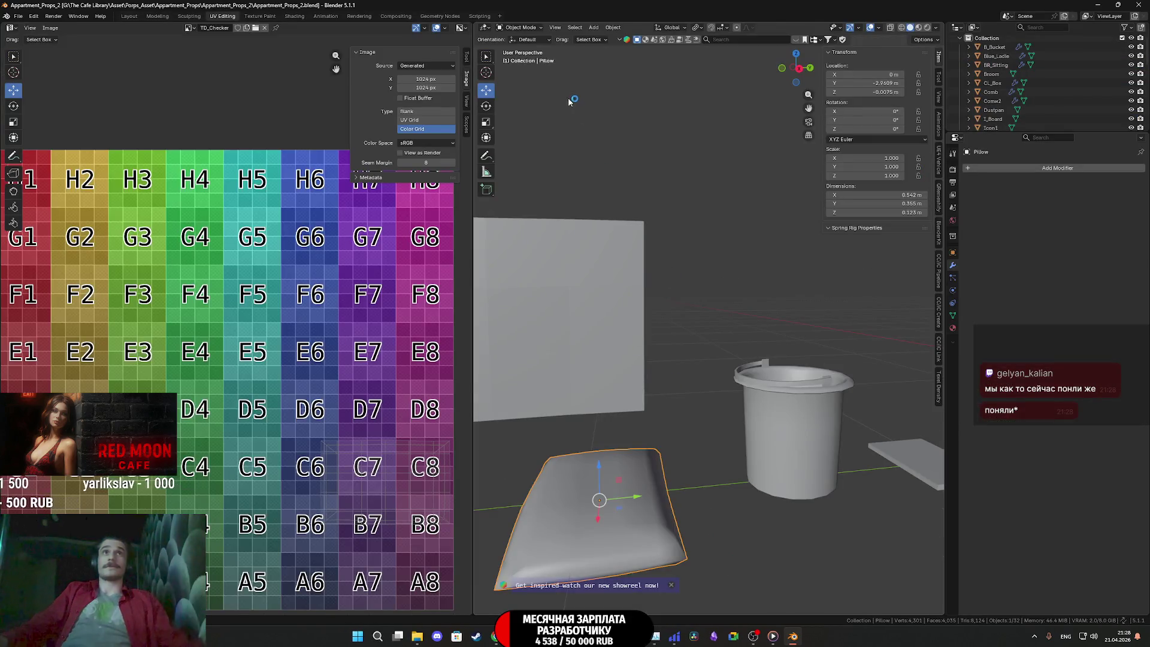
left_click(294, 16)
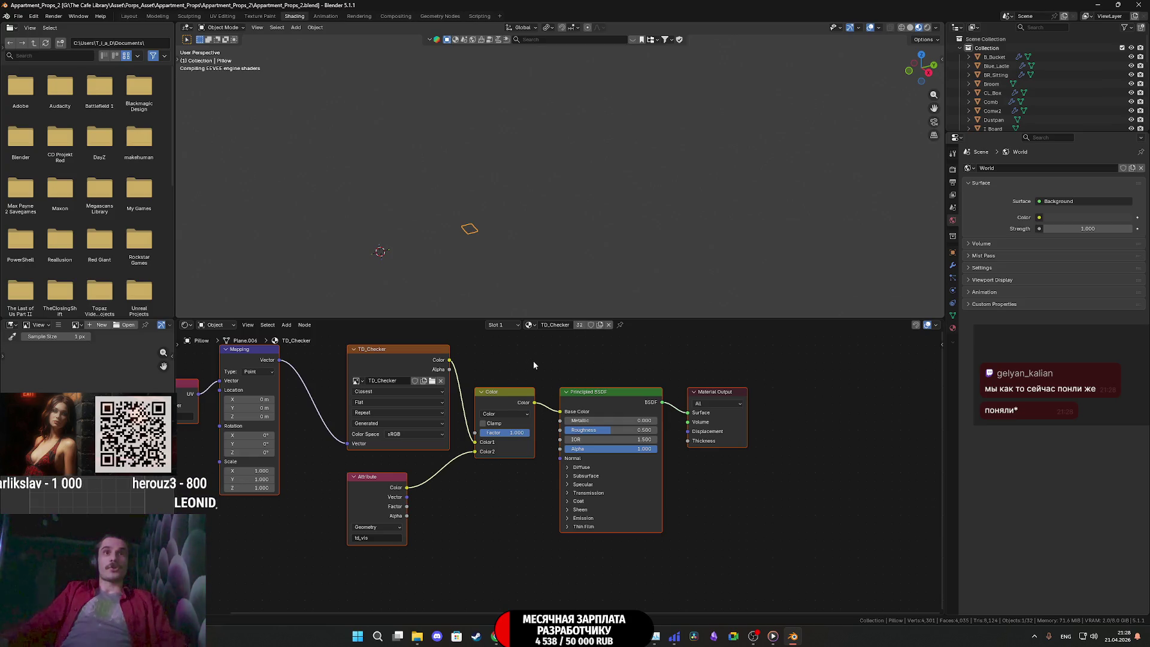
Replace the checker nodes with a BaseColor Image Texture wired into the Base Color input
right_click(550, 367)
left_click(533, 388)
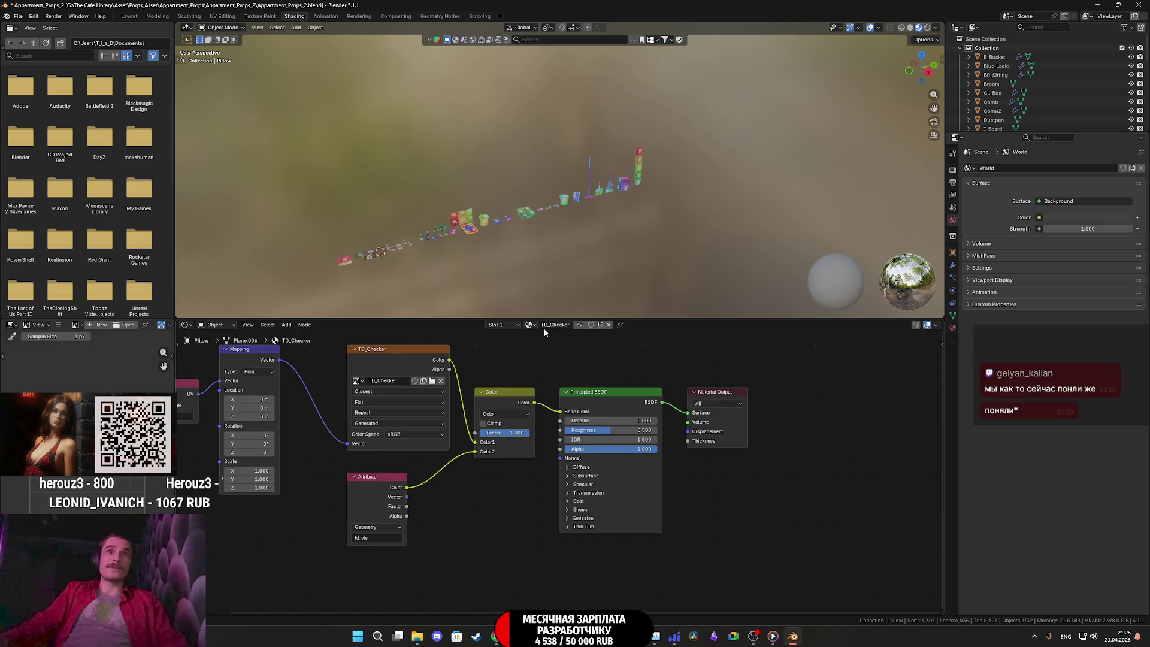
scroll(541, 494, "down", 3)
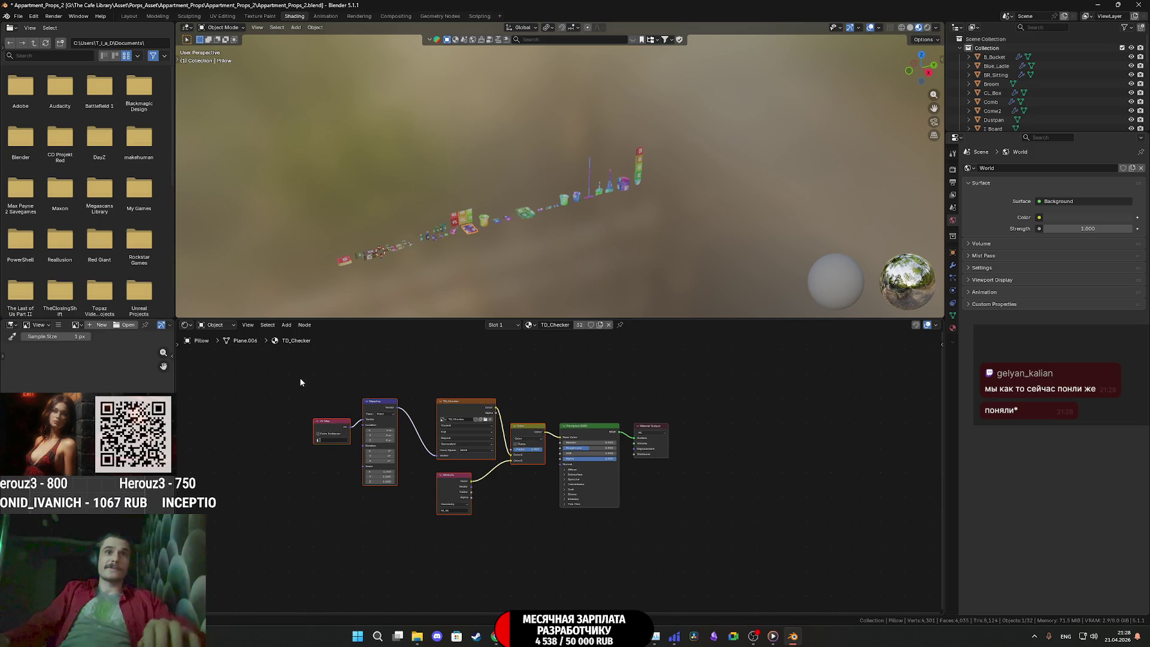
key("Delete")
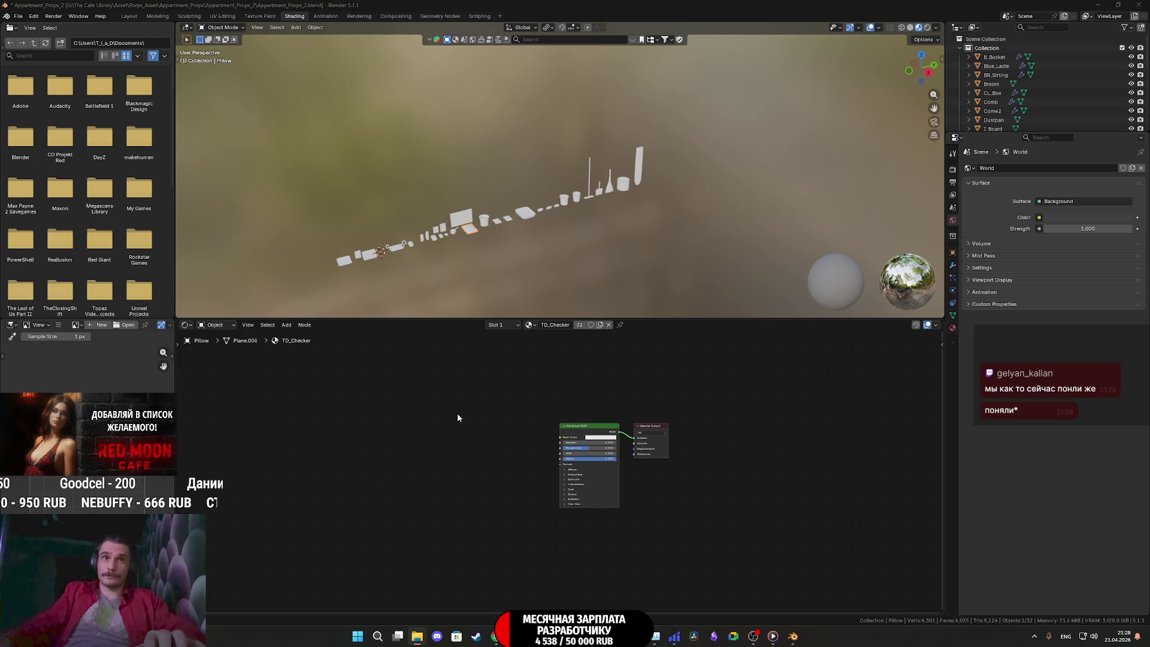
key("ctrl+z")
left_click_drag(465, 374, 560, 406)
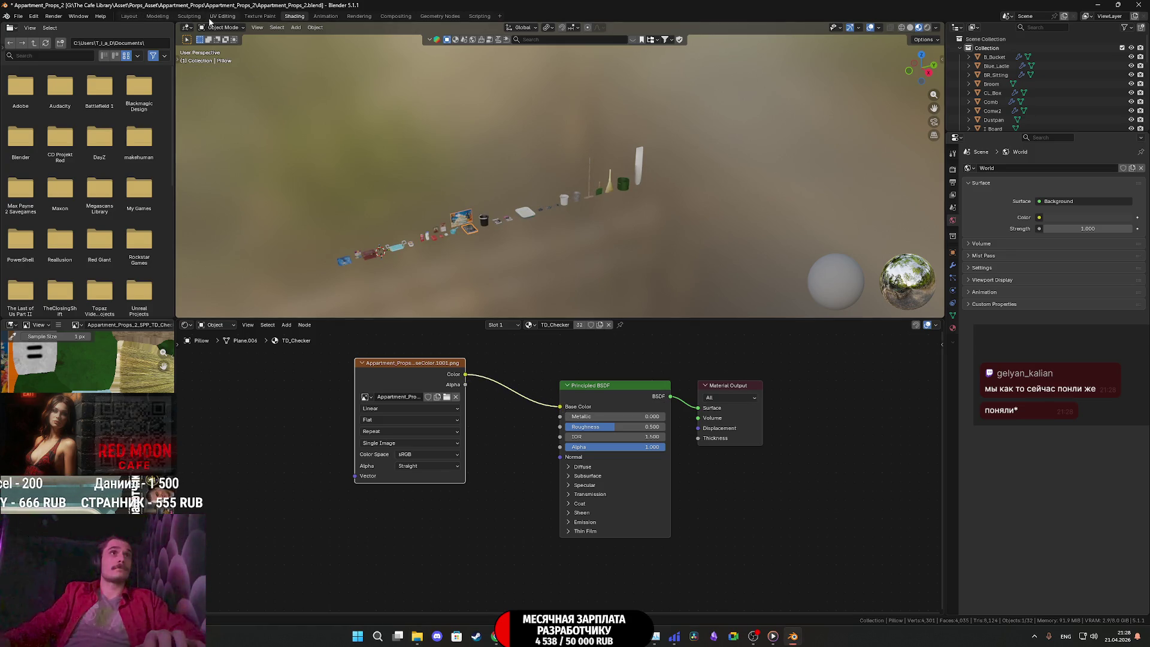
left_click(189, 17)
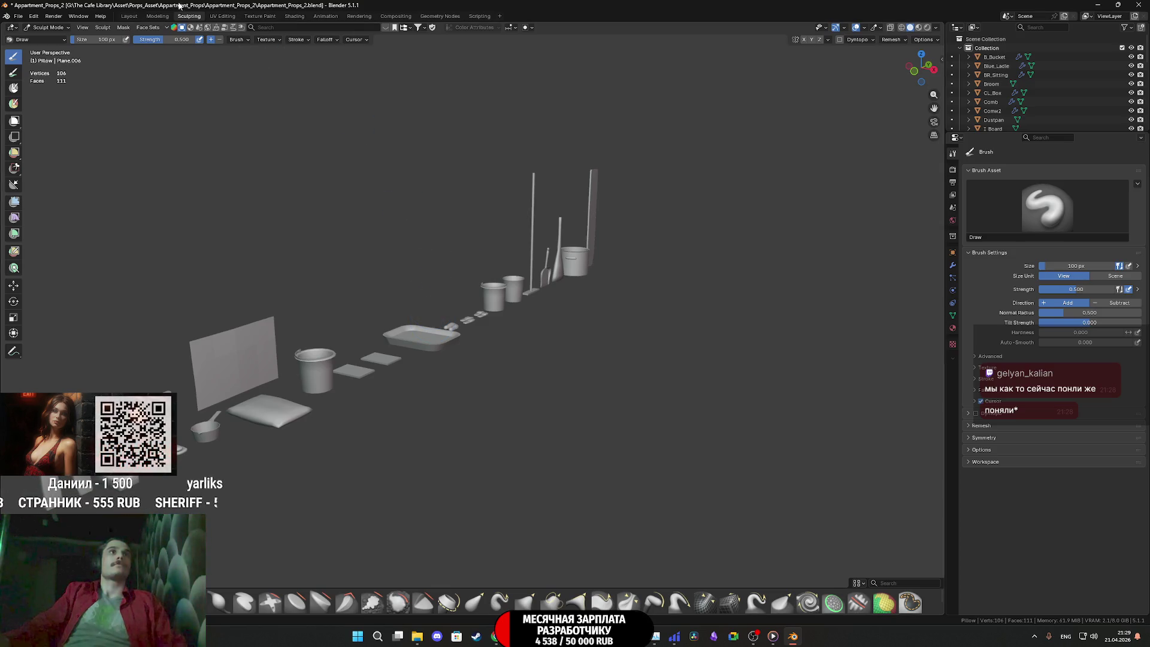
Return to the Layout workspace and set viewport shading to Material Preview
left_click(133, 17)
scroll(482, 339, "down", 5)
middle_click_drag(482, 339, 556, 272)
key("z")
left_click(558, 337)
Orbit around the props to inspect the tray, the two magazines and the trash bucket
scroll(558, 336, "down", 2)
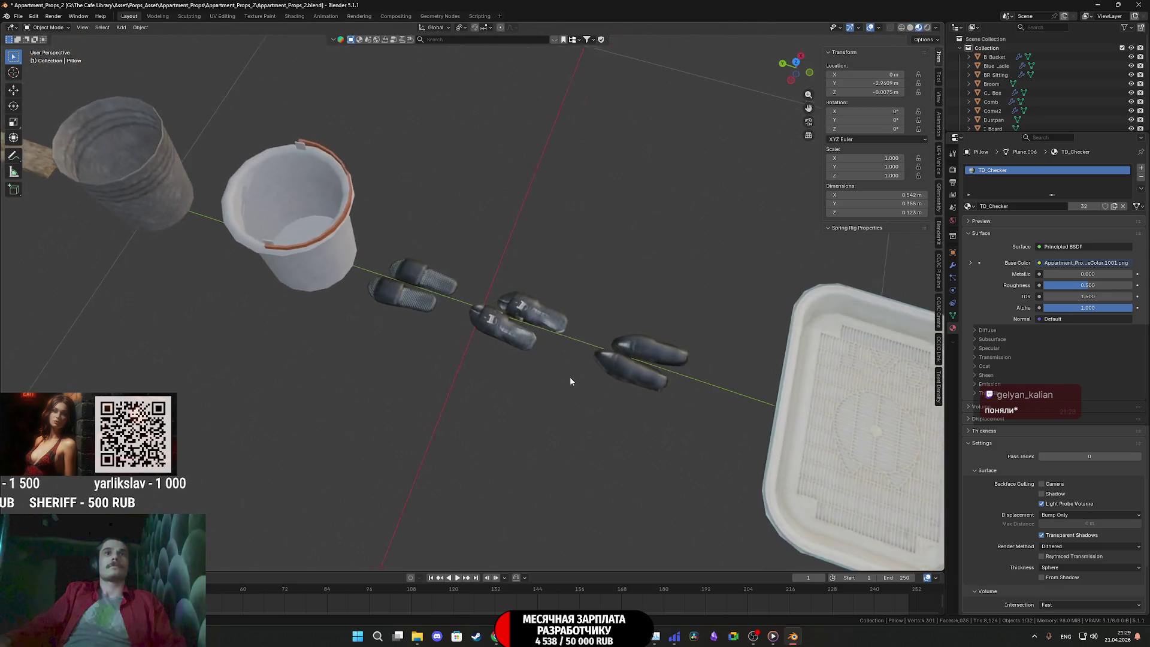
middle_click_drag(558, 337, 537, 329)
scroll(664, 399, "up", 5)
scroll(678, 402, "down", 4)
middle_click_drag(677, 401, 341, 343)
scroll(461, 336, "up", 3)
scroll(461, 336, "up", 2)
mouse_move(462, 336)
middle_mouse_down()
mouse_move(533, 346)
mouse_move(386, 337)
middle_mouse_up()
scroll(533, 347, "up", 1)
scroll(386, 336, "down", 2)
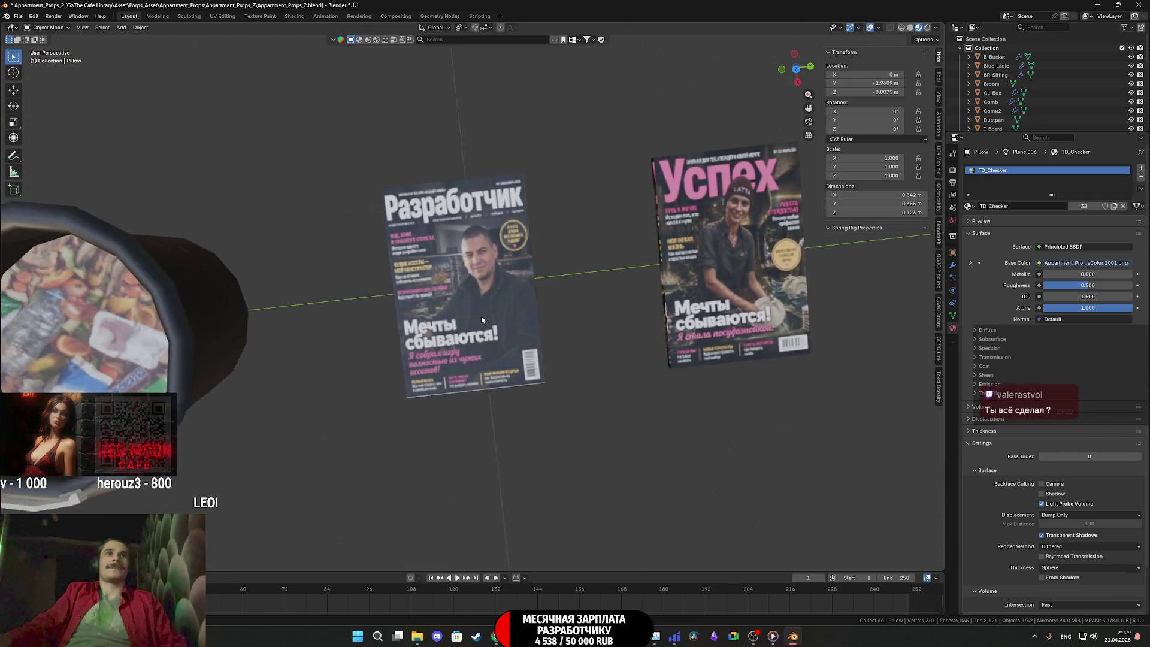
middle_click_drag(480, 315, 710, 272)
scroll(408, 307, "up", 3)
mouse_move(408, 306)
middle_mouse_down()
mouse_move(418, 267)
mouse_move(446, 309)
mouse_move(433, 293)
mouse_move(446, 285)
mouse_move(393, 267)
mouse_move(418, 257)
mouse_move(701, 312)
mouse_move(703, 348)
mouse_move(581, 321)
mouse_move(627, 296)
mouse_move(704, 303)
middle_mouse_up()
scroll(446, 309, "up", 3)
scroll(446, 285, "down", 3)
scroll(700, 312, "up", 2)
Select the calendar prop, frame it in the view and enter Edit Mode
left_click(449, 274)
key("KP_Decimal")
key("Tab")
scroll(449, 273, "down", 5)
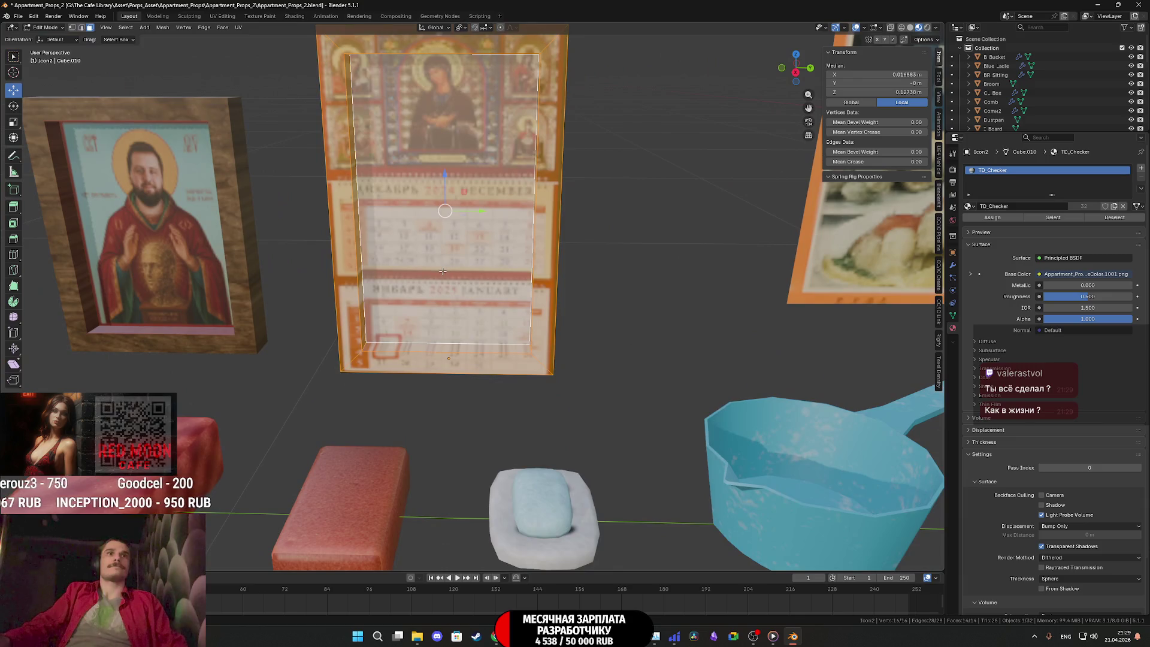
mouse_move(449, 273)
middle_mouse_down()
mouse_move(588, 274)
mouse_move(293, 39)
middle_mouse_up()
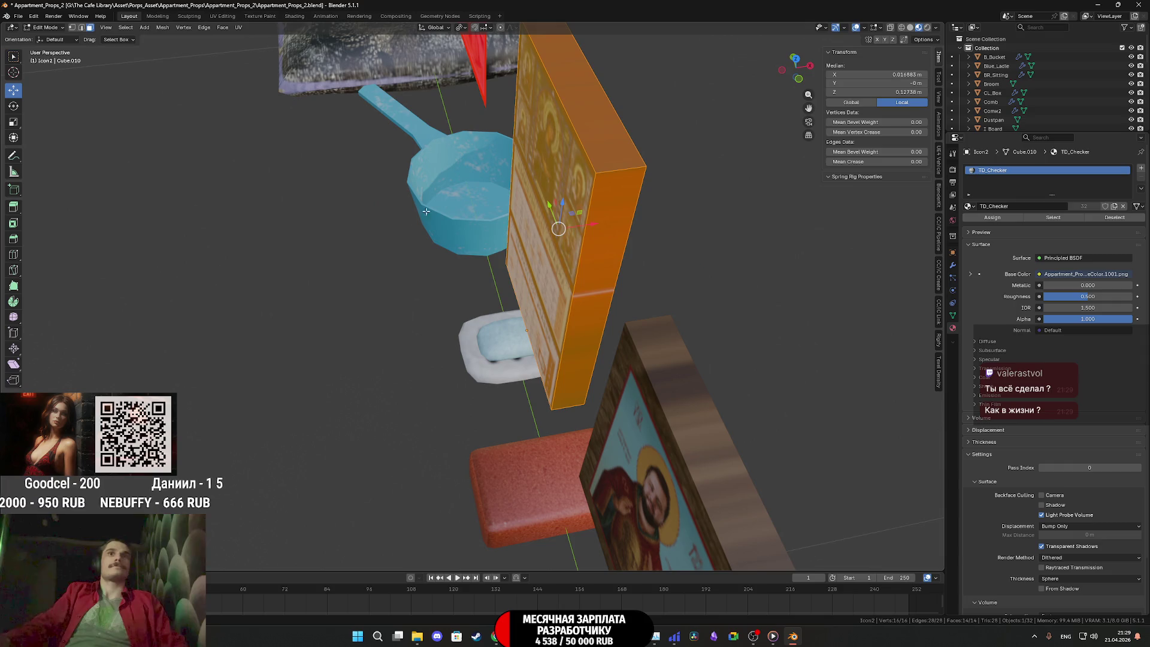
Select the loop of calendar frame faces and delete them
left_click(602, 220)
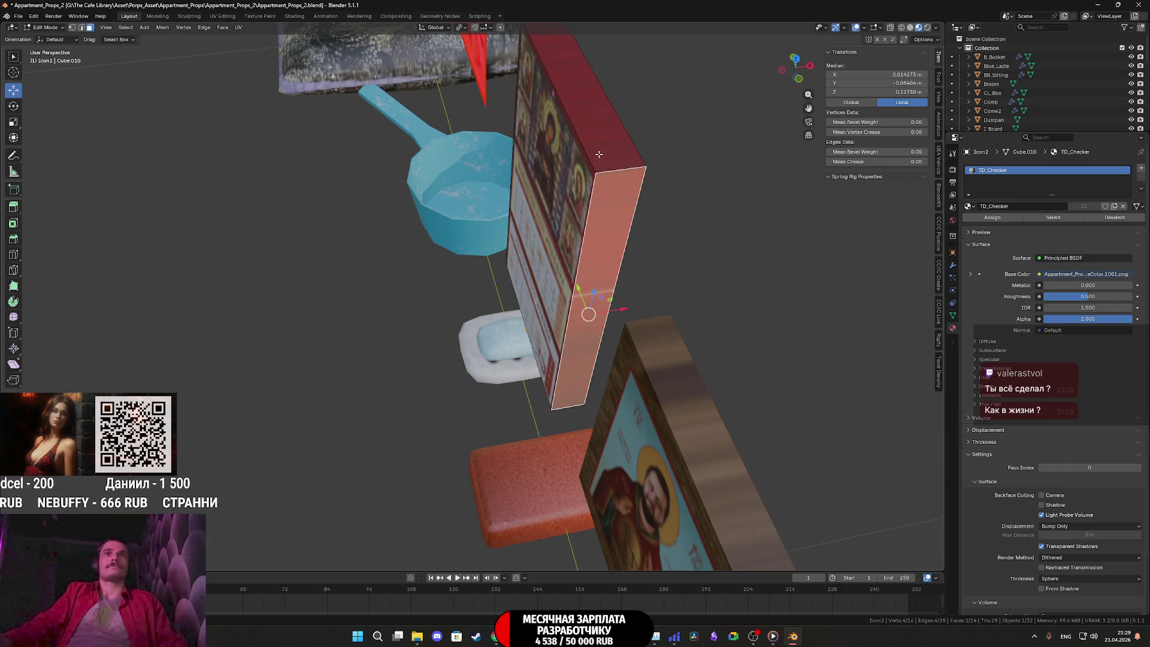
middle_click_drag(599, 154, 594, 148)
key("a")
middle_click_drag(573, 84, 511, 311)
left_click(510, 311, "alt")
key("x")
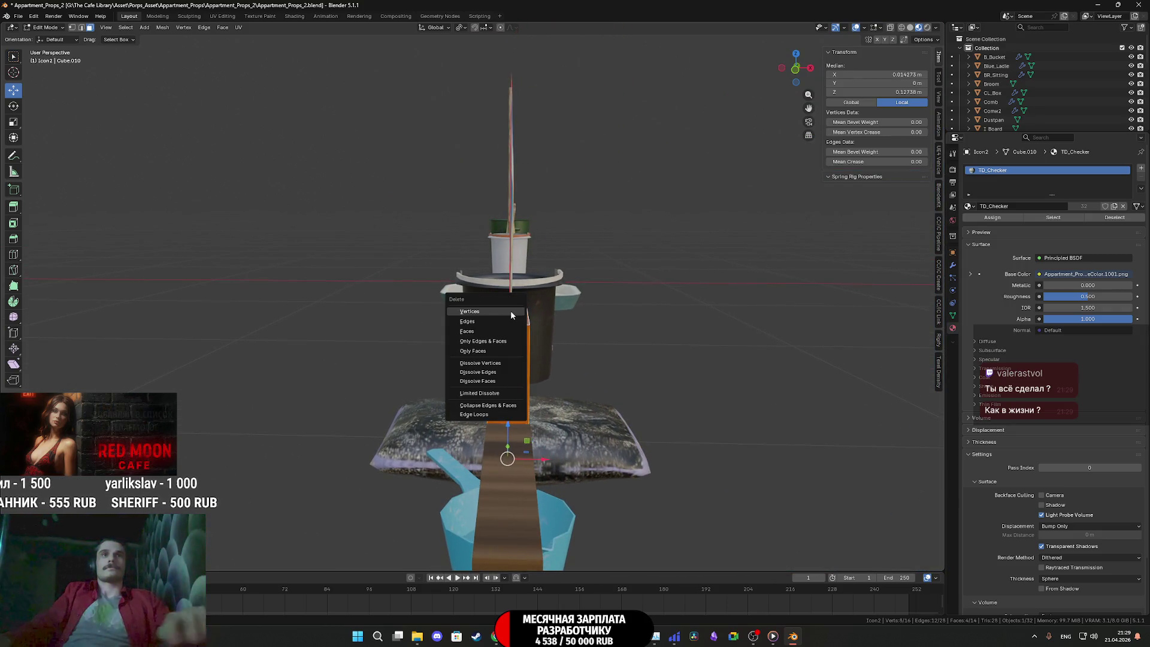
left_click(503, 334)
Select the remaining connected frame faces and delete them, leaving a flat page
middle_click_drag(503, 334, 473, 369)
left_click(473, 377)
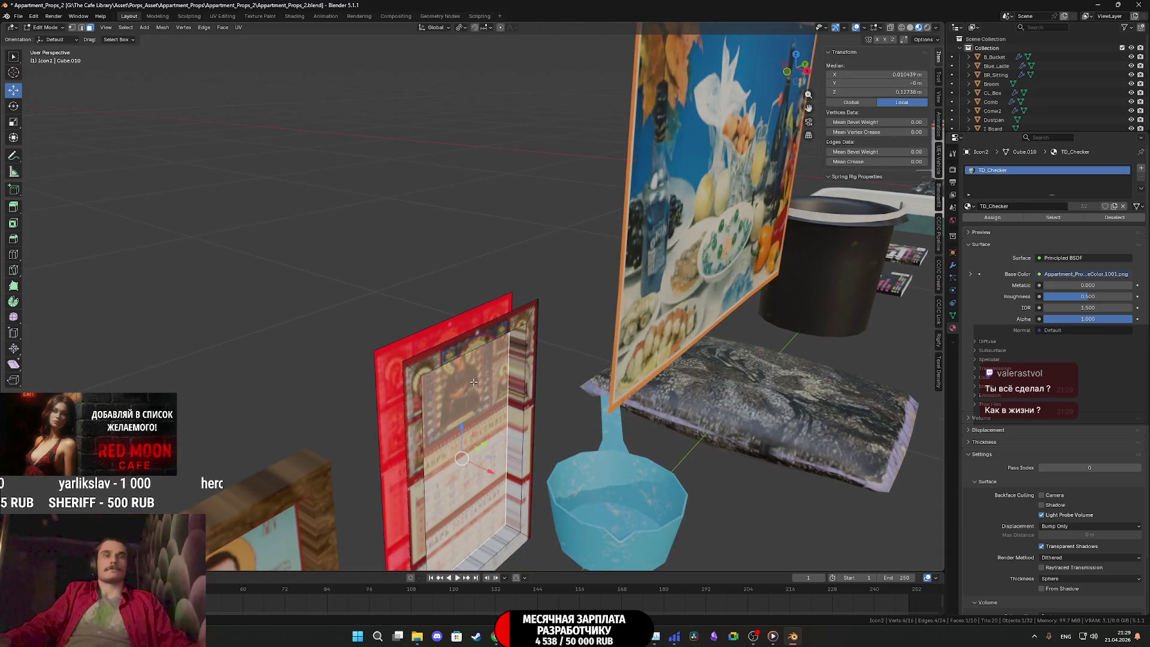
key("ctrl+l")
key("x")
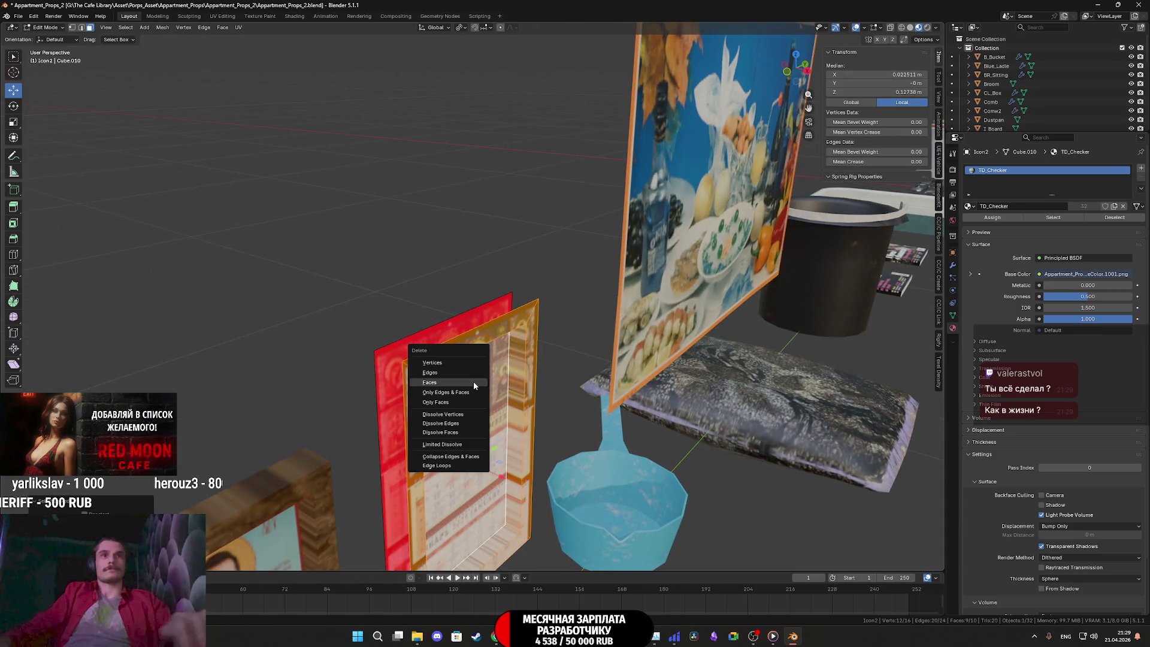
left_click(473, 382)
middle_click_drag(473, 382, 473, 399)
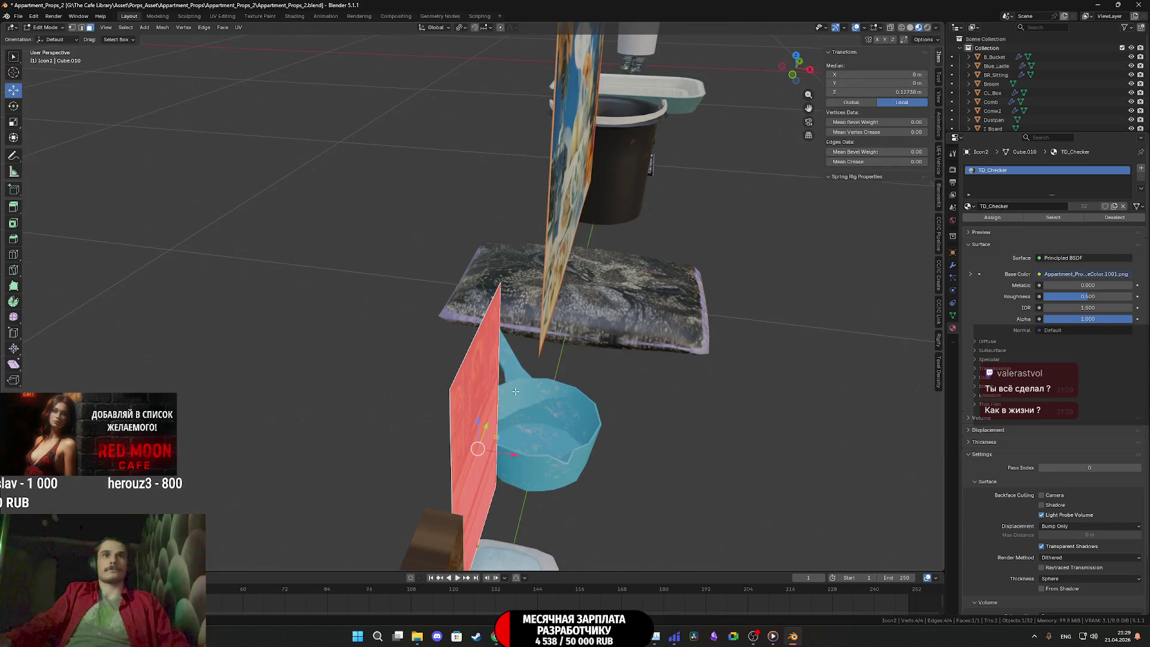
In top view, slightly rotate the page edge and move it along X, then exit Edit Mode
left_click(796, 55)
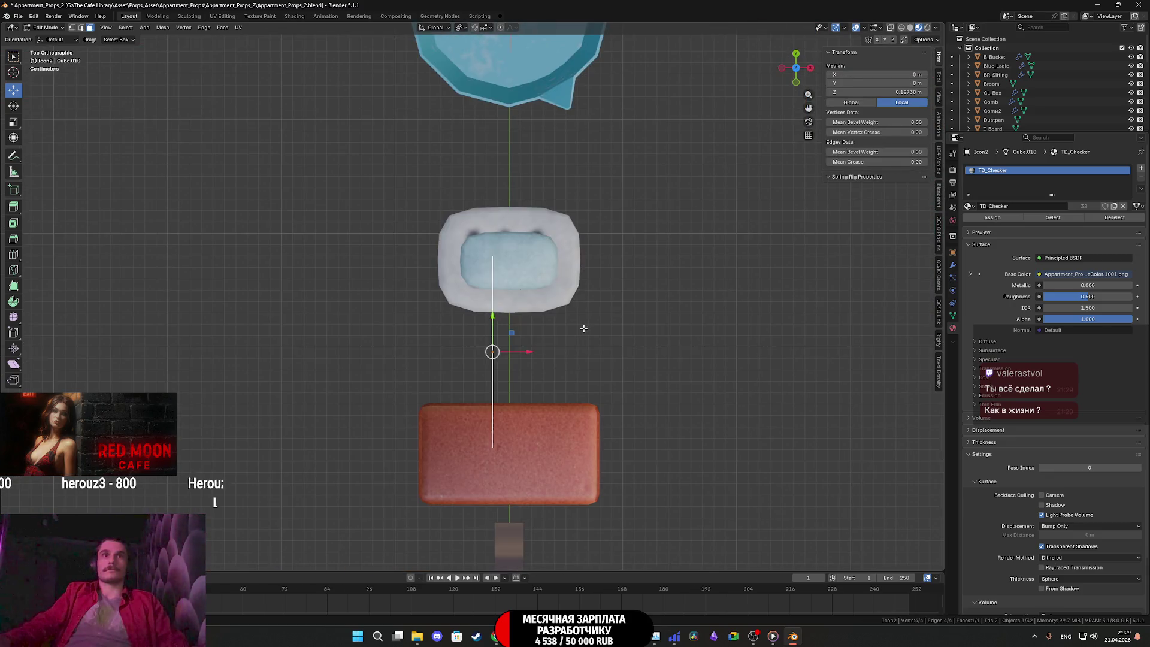
key("r")
left_click(310, 358)
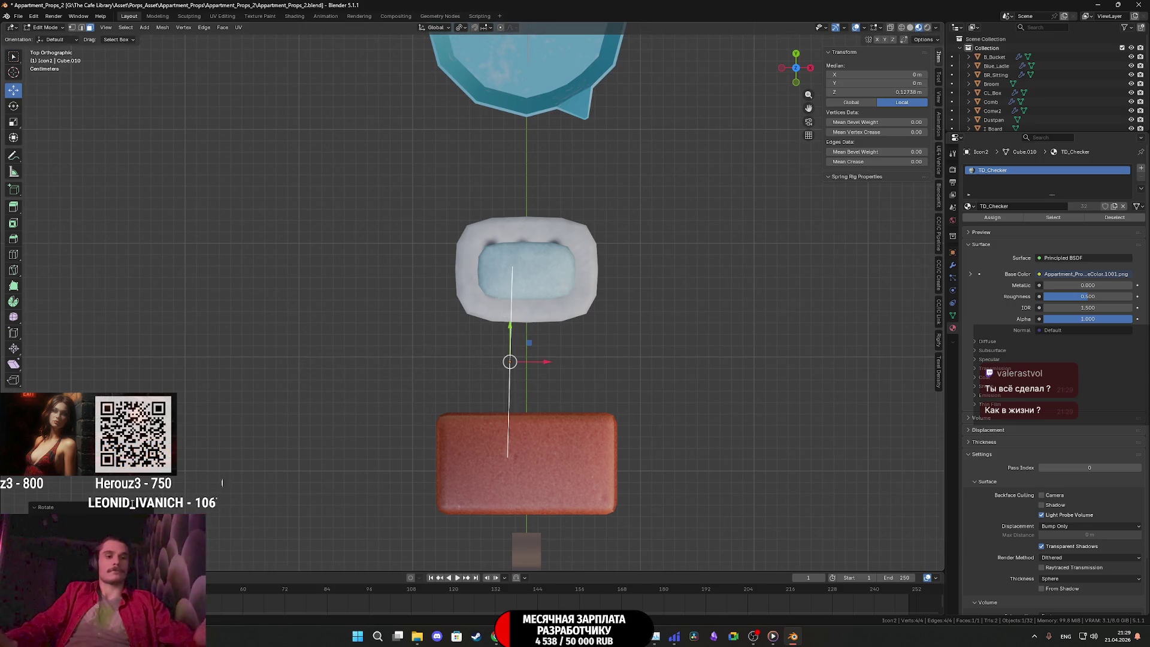
scroll(539, 393, "up", 12)
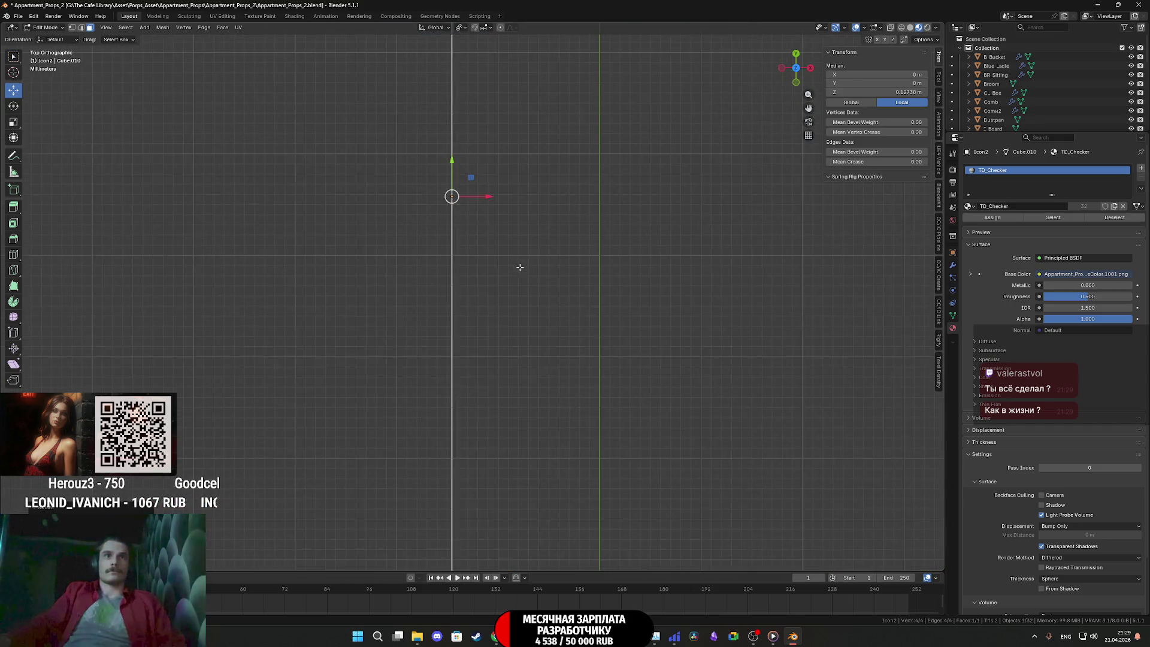
key("g")
key("x")
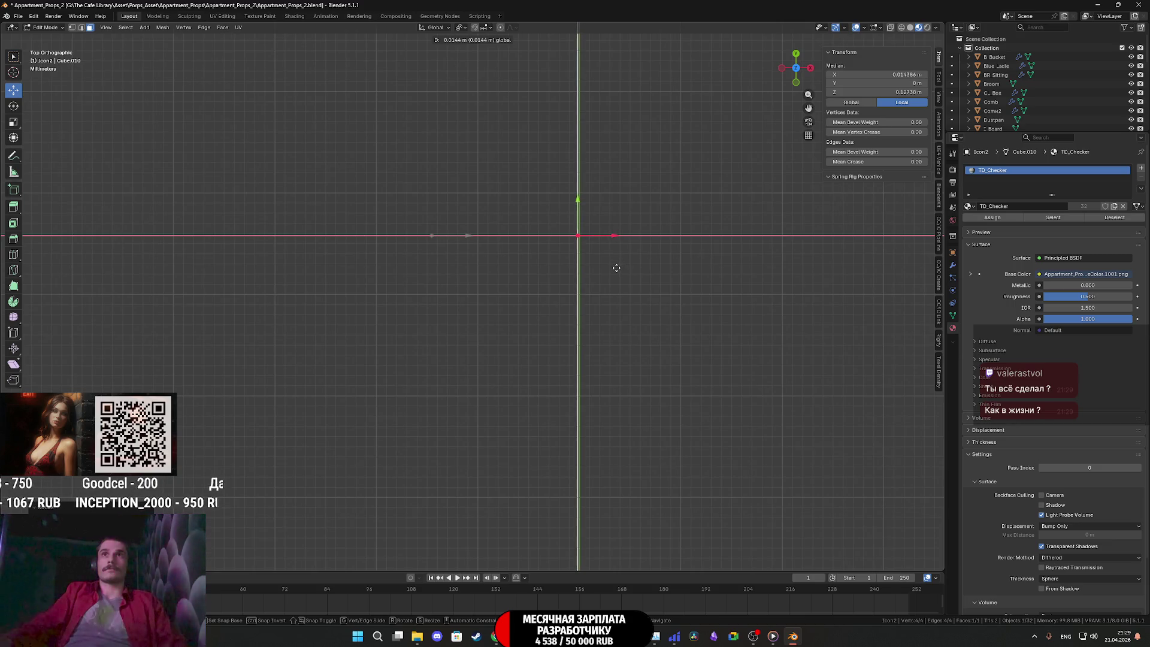
left_click(621, 265)
mouse_move(621, 264)
middle_mouse_down()
mouse_move(535, 280)
mouse_move(370, 241)
middle_mouse_up()
key("Tab")
From top view, slide a calendar vertex left along X to straighten the page
left_click(13, 90)
middle_click_drag(285, 257, 326, 282)
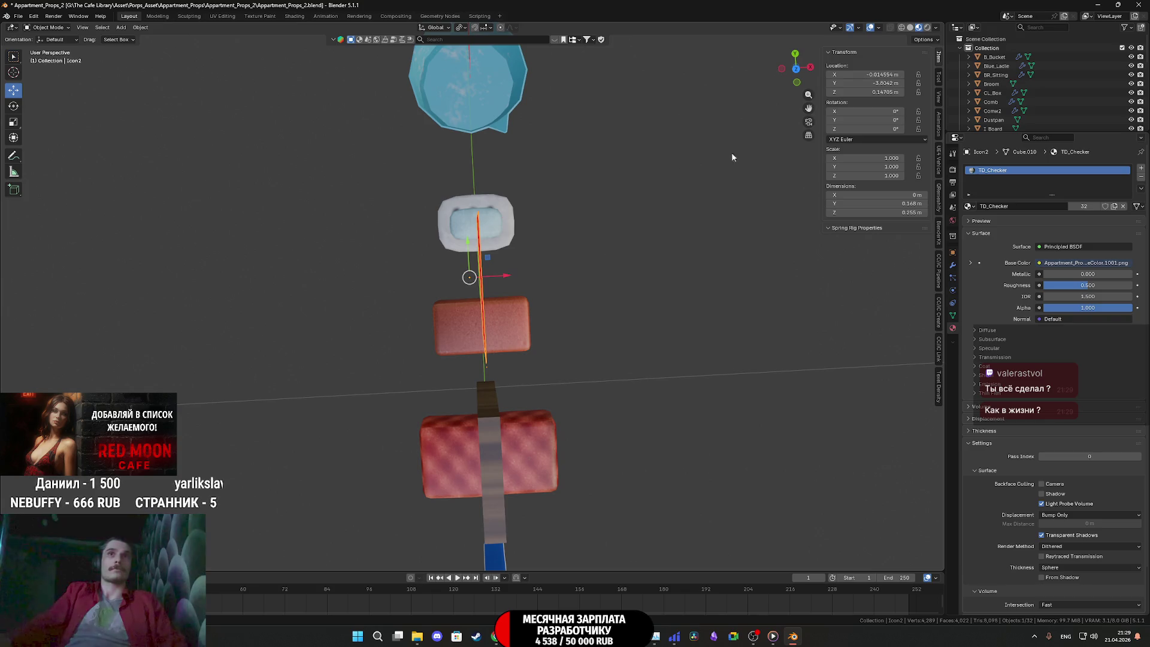
left_click(797, 73)
scroll(555, 305, "up", 5)
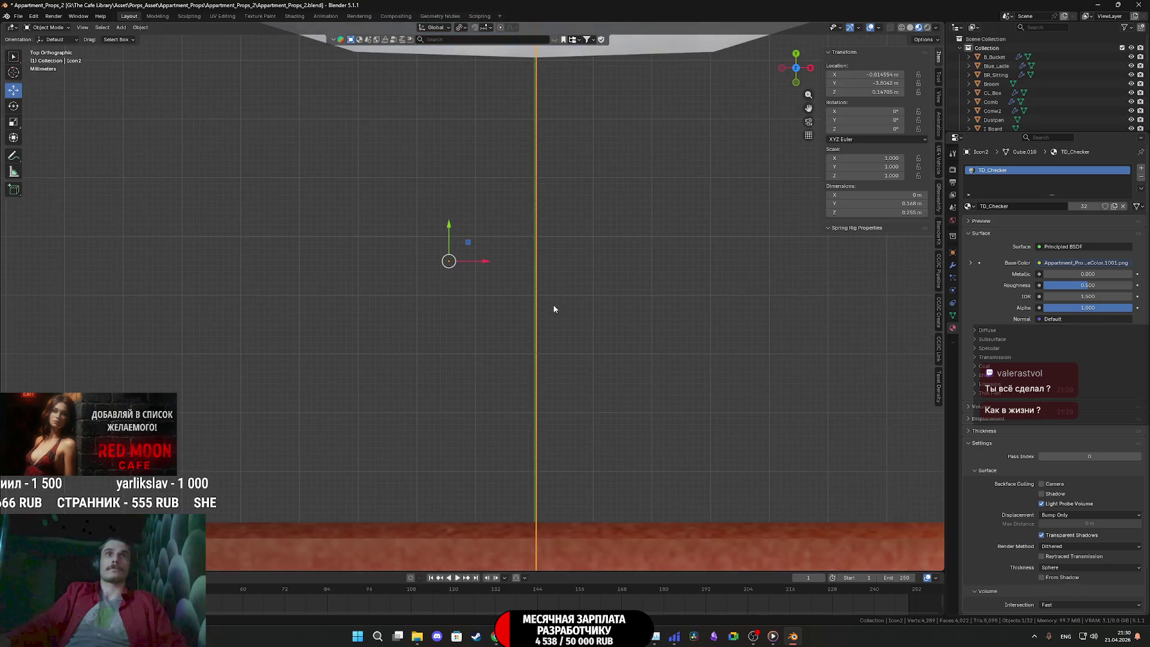
key("Tab")
scroll(549, 272, "up", 6)
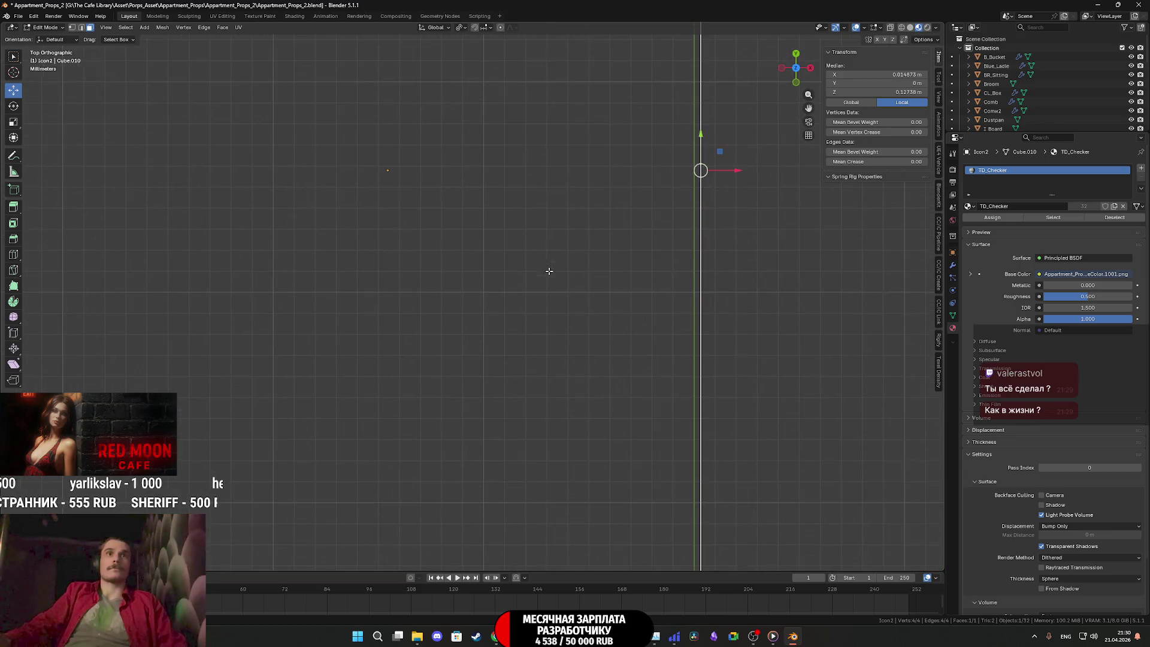
mouse_move(734, 170)
left_mouse_down()
mouse_move(428, 191)
mouse_move(428, 210)
left_mouse_up()
key("Tab")
Orbit to view all props in perspective and enter Edit Mode on the sponge
scroll(529, 253, "down", 10)
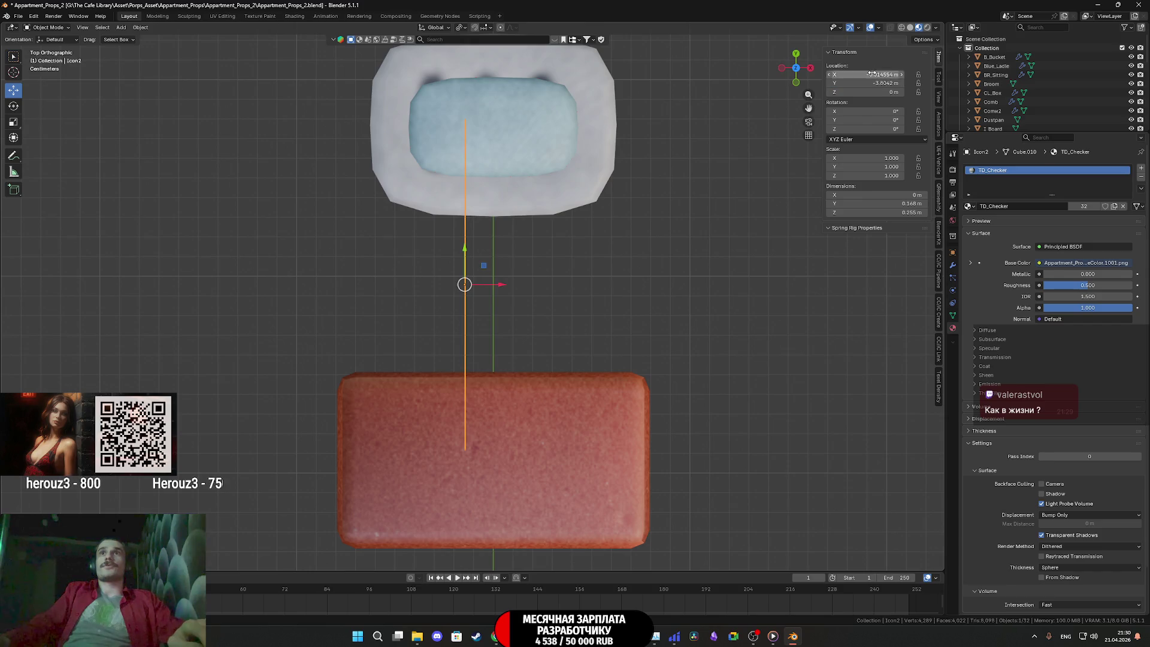
scroll(593, 274, "down", 4)
mouse_move(593, 275)
middle_mouse_down()
mouse_move(511, 225)
mouse_move(533, 308)
mouse_move(479, 341)
middle_mouse_up()
scroll(472, 347, "up", 4)
scroll(472, 347, "down", 6)
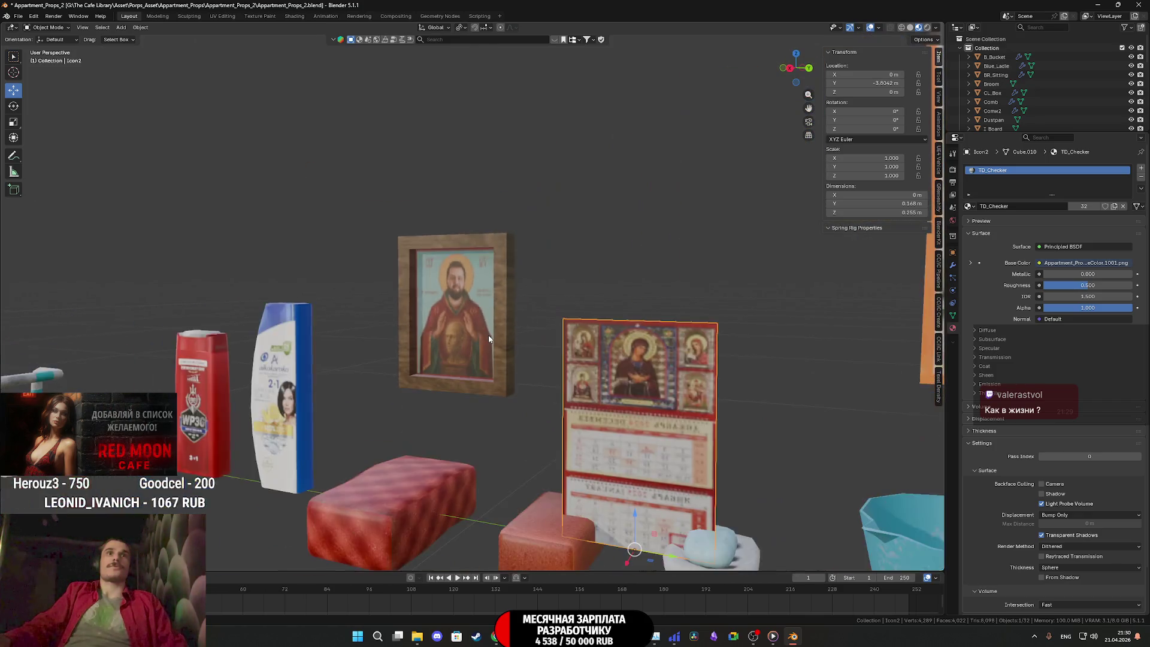
middle_click_drag(475, 349, 474, 360)
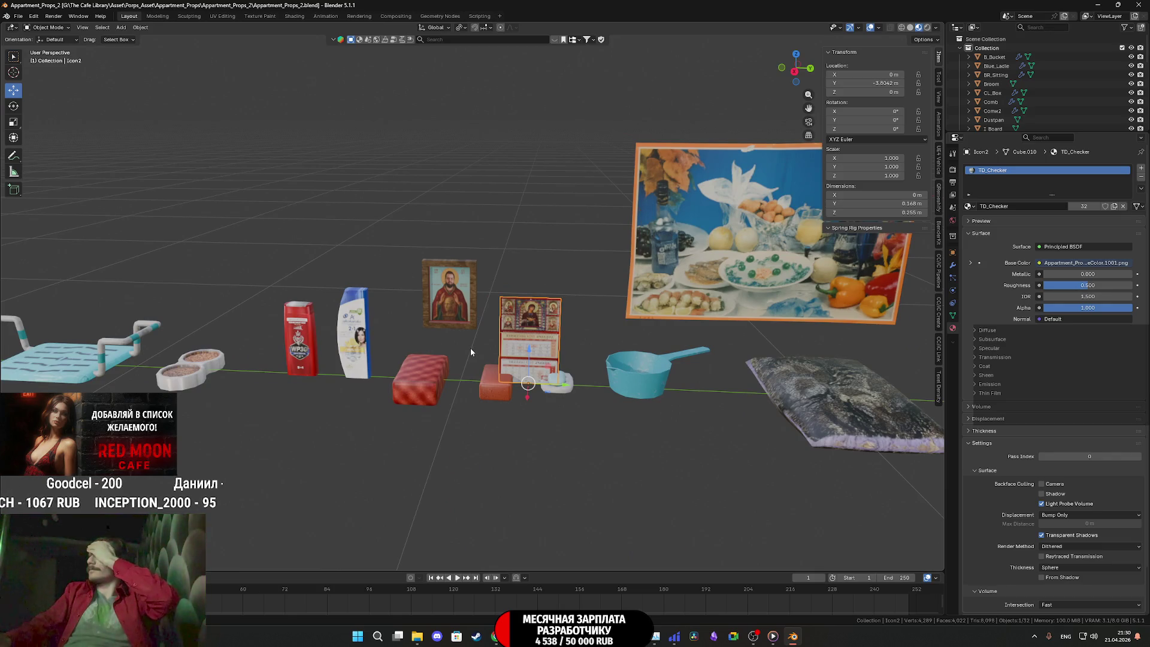
middle_click_drag(469, 346, 426, 365)
key("Tab")
scroll(421, 365, "up", 4)
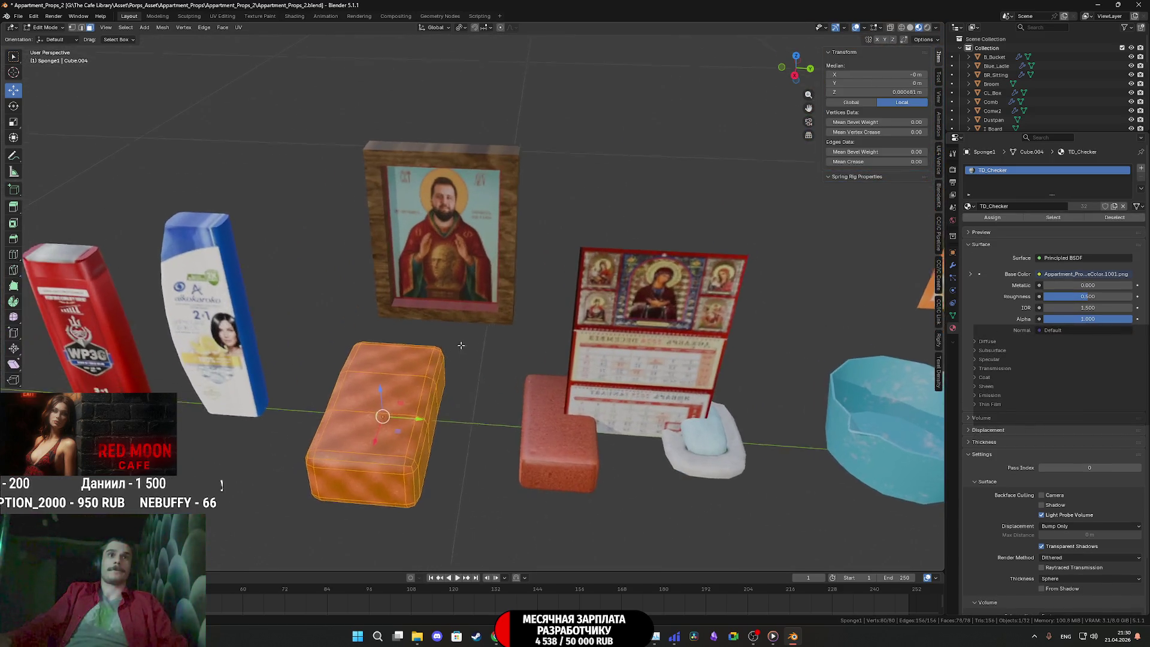
Switch to the UV Editing workspace and frame the sponge and its UV layout
left_click(222, 16)
scroll(621, 446, "down", 5)
middle_click_drag(621, 447, 770, 365)
scroll(763, 359, "up", 8)
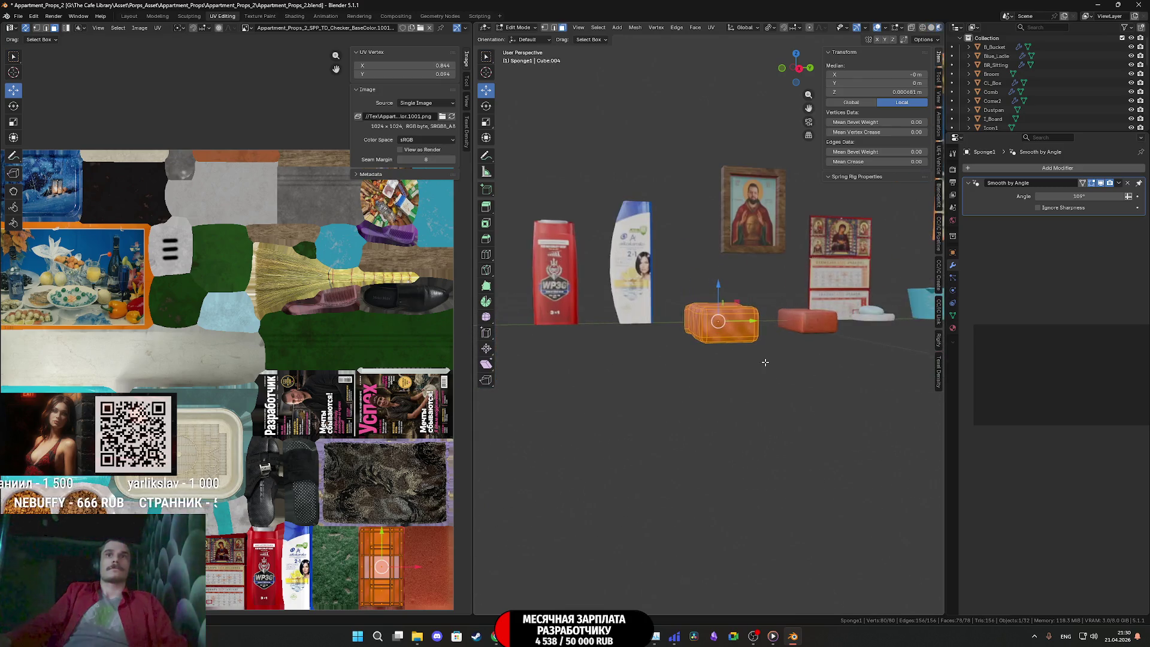
scroll(774, 342, "up", 1)
scroll(299, 473, "down", 2)
scroll(299, 473, "up", 6)
middle_click_drag(299, 473, 265, 345)
scroll(265, 345, "up", 3)
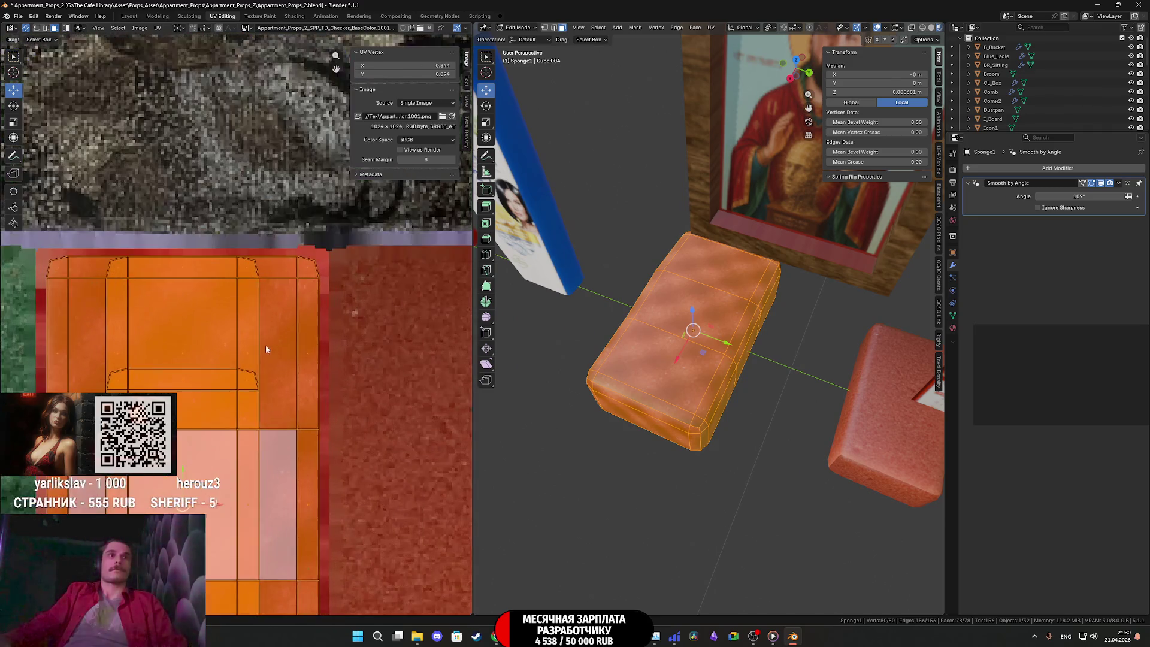
middle_click_drag(664, 333, 670, 295)
Select the sponge's front face, grow it to the bevel faces, and hide overlays
left_click(662, 304)
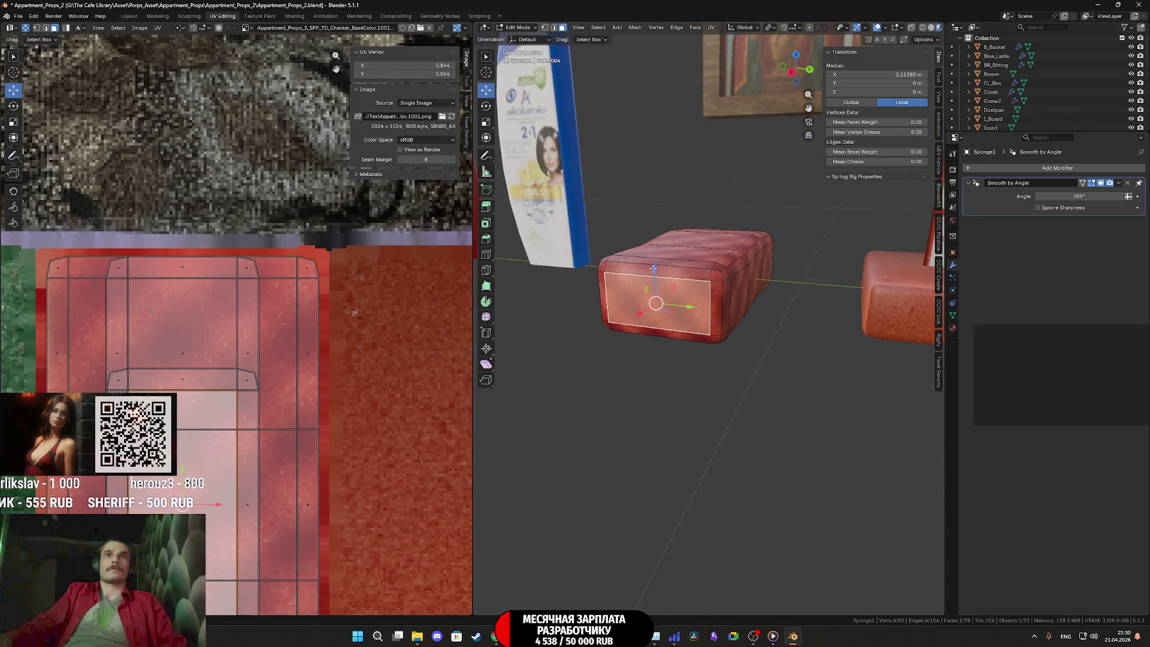
key("a")
left_click(650, 300)
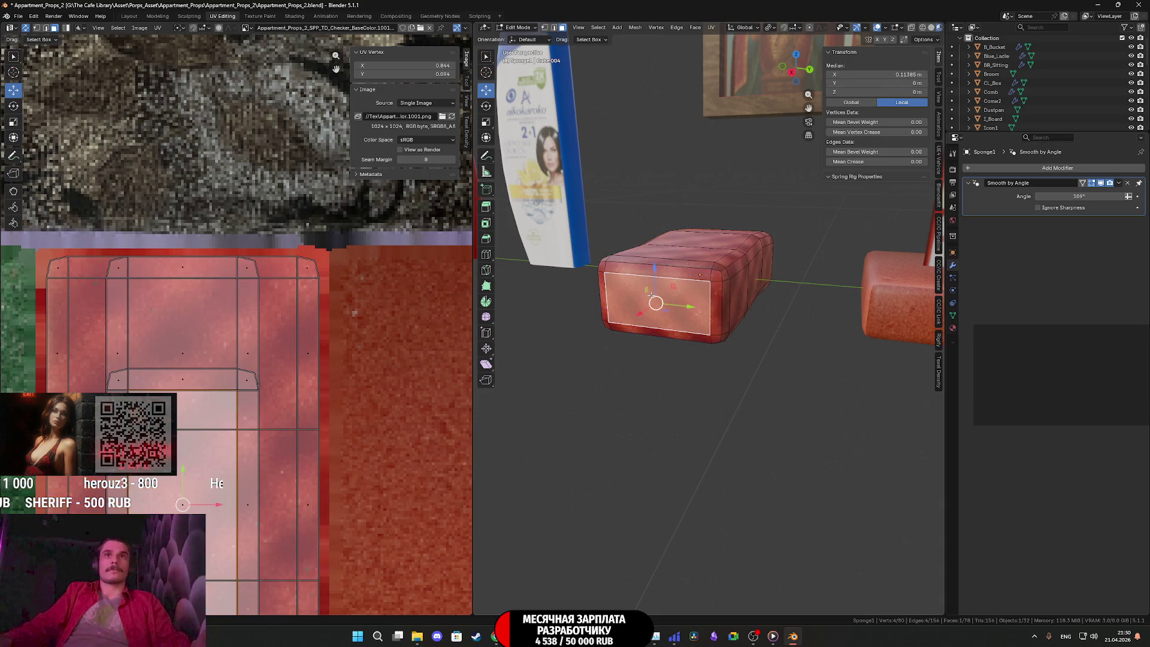
scroll(242, 421, "down", 2)
key("ctrl+KP_Add")
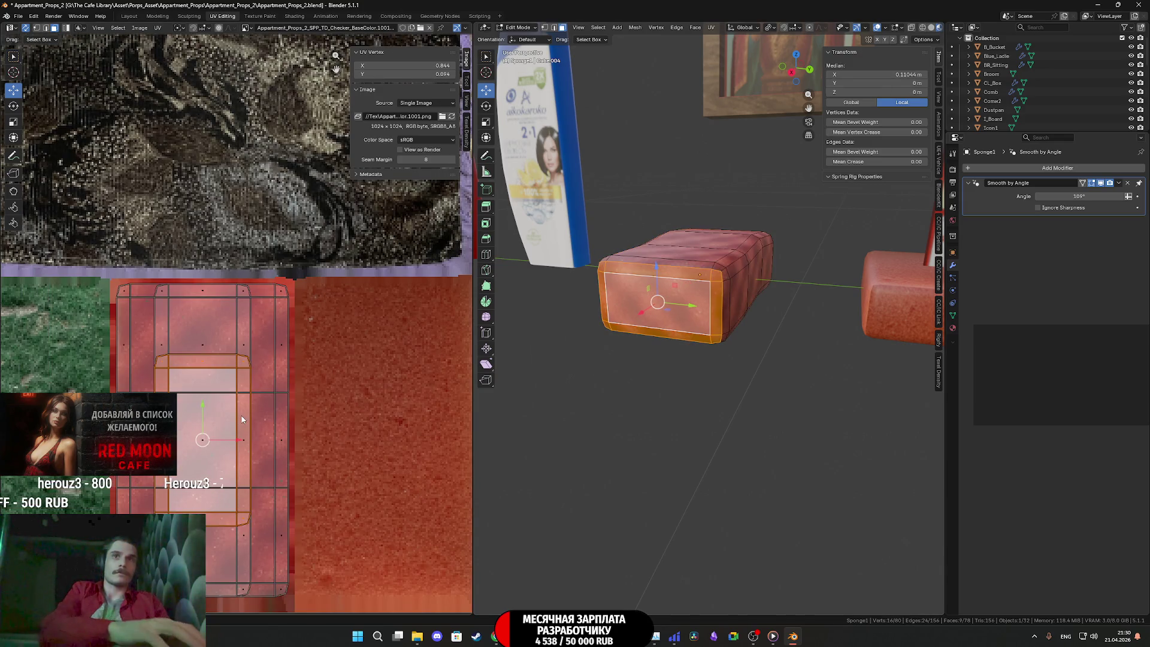
scroll(265, 392, "up", 2)
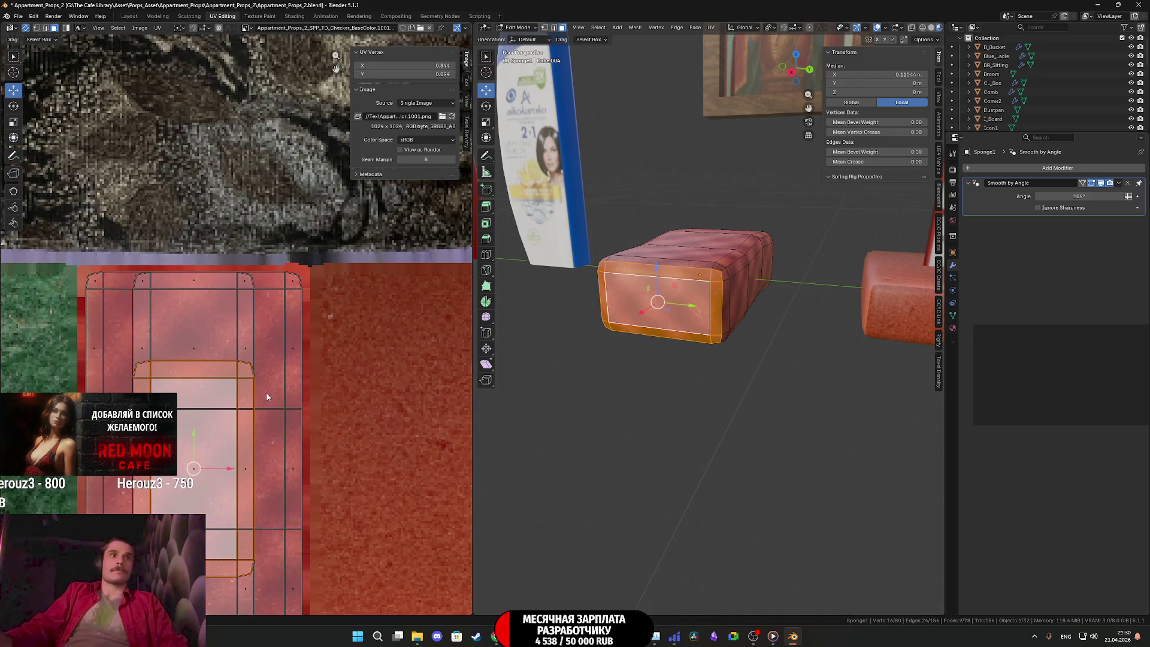
scroll(668, 352, "up", 4)
middle_click_drag(669, 352, 705, 353)
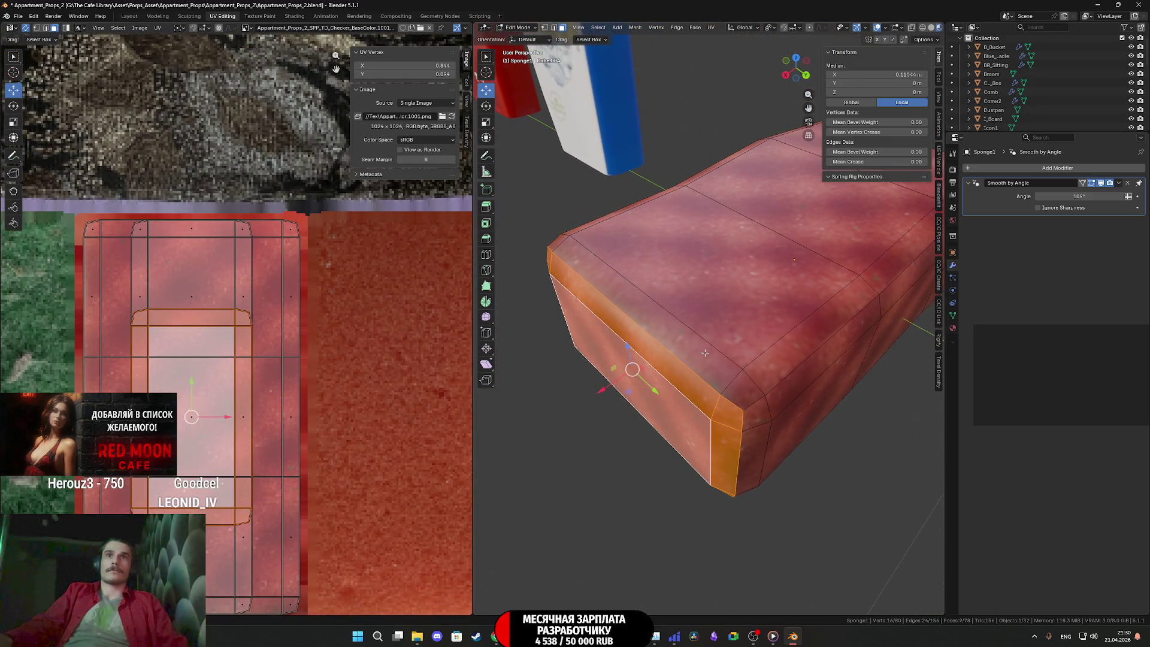
left_click(879, 29)
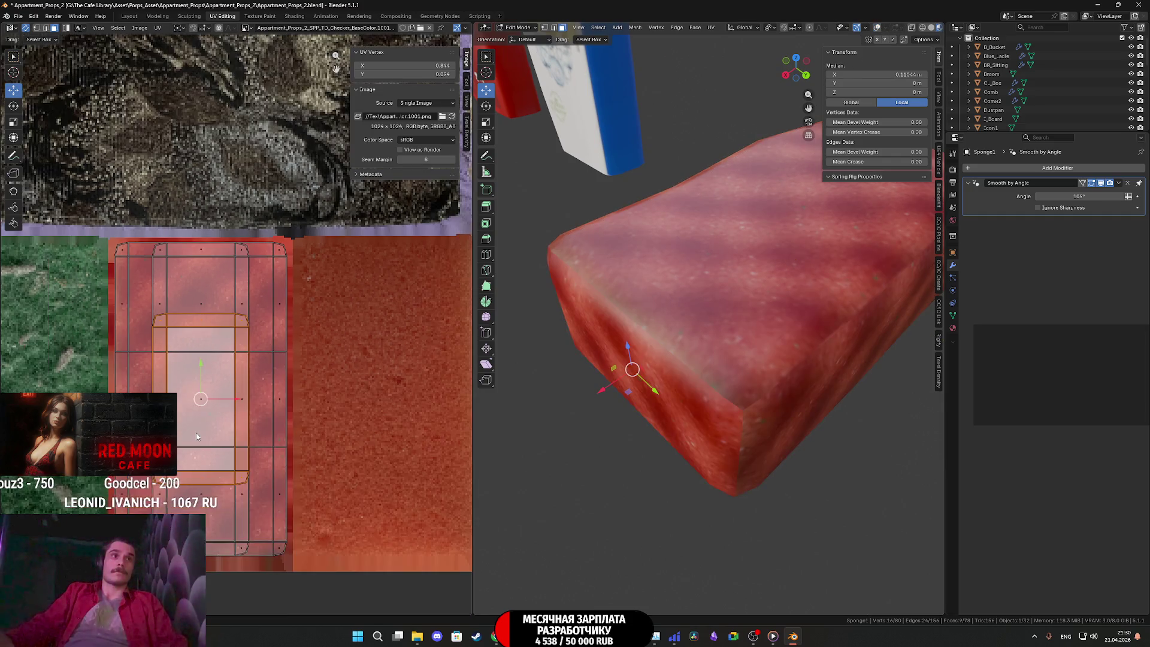
Rotate the UV island a quarter turn and move it to a new spot on the texture
mouse_move(225, 418)
left_mouse_down()
mouse_move(286, 408)
mouse_move(135, 399)
mouse_move(222, 390)
left_mouse_up()
key("r")
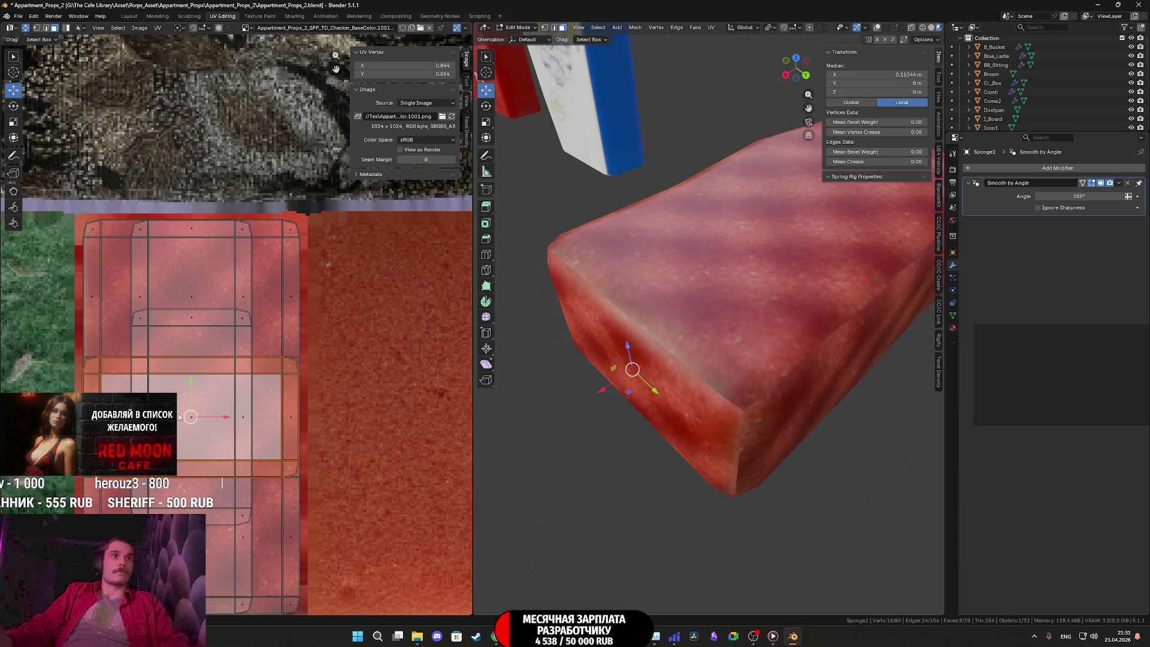
mouse_move(190, 392)
left_mouse_down()
mouse_move(222, 251)
mouse_move(192, 401)
mouse_move(196, 508)
left_mouse_up()
middle_click_drag(197, 508, 250, 310)
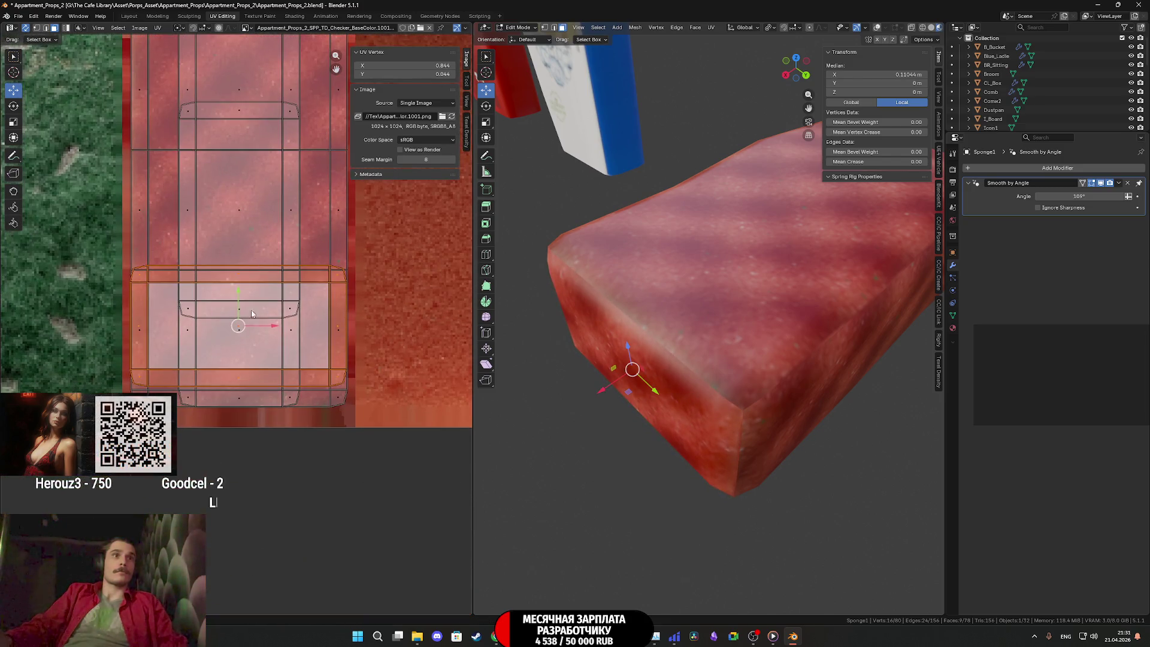
mouse_move(239, 306)
left_mouse_down()
mouse_move(236, 348)
mouse_move(248, 312)
mouse_move(259, 315)
left_mouse_up()
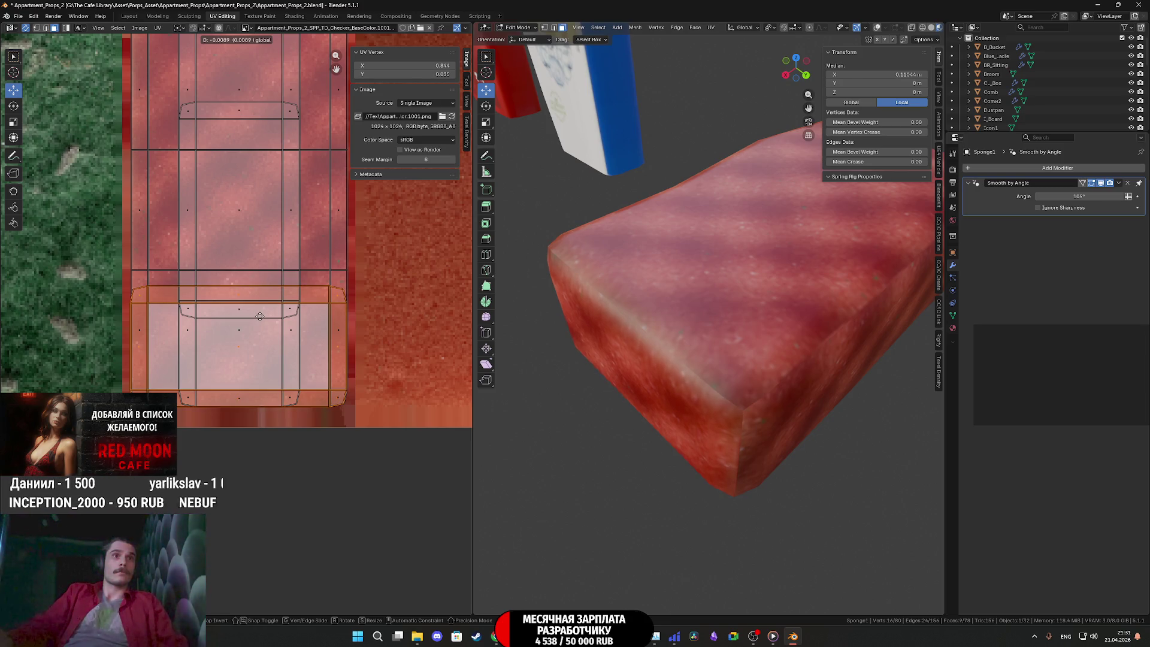
Toggle out of and back into Edit Mode to check the sponge texture, ending in Object Mode
mouse_move(642, 396)
middle_mouse_down()
mouse_move(757, 379)
mouse_move(724, 415)
mouse_move(728, 432)
mouse_move(720, 426)
mouse_move(764, 394)
mouse_move(666, 347)
mouse_move(779, 355)
middle_mouse_up()
key("Tab")
scroll(720, 425, "down", 3)
key("Tab")
left_click(743, 318)
mouse_move(743, 318)
middle_mouse_down()
mouse_move(612, 332)
mouse_move(635, 353)
mouse_move(735, 321)
mouse_move(769, 345)
mouse_move(750, 329)
middle_mouse_up()
key("Tab")
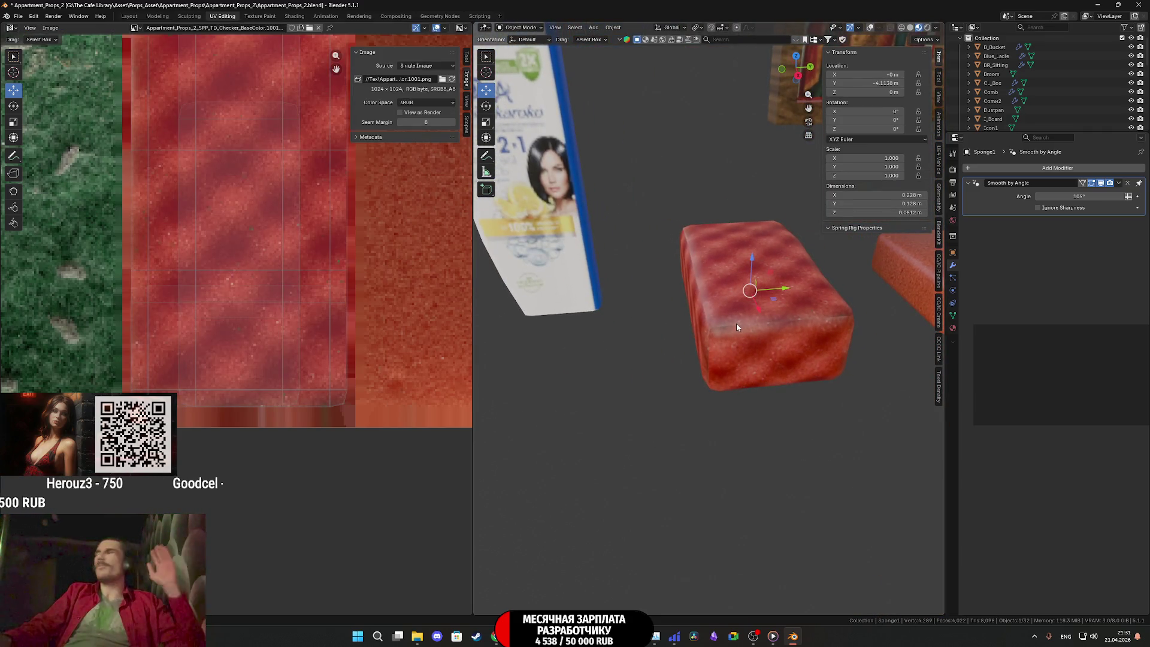
Zoom and pan across the bath seat, bowls and boxes to check their textures
scroll(735, 322, "down", 7)
scroll(738, 326, "up", 3)
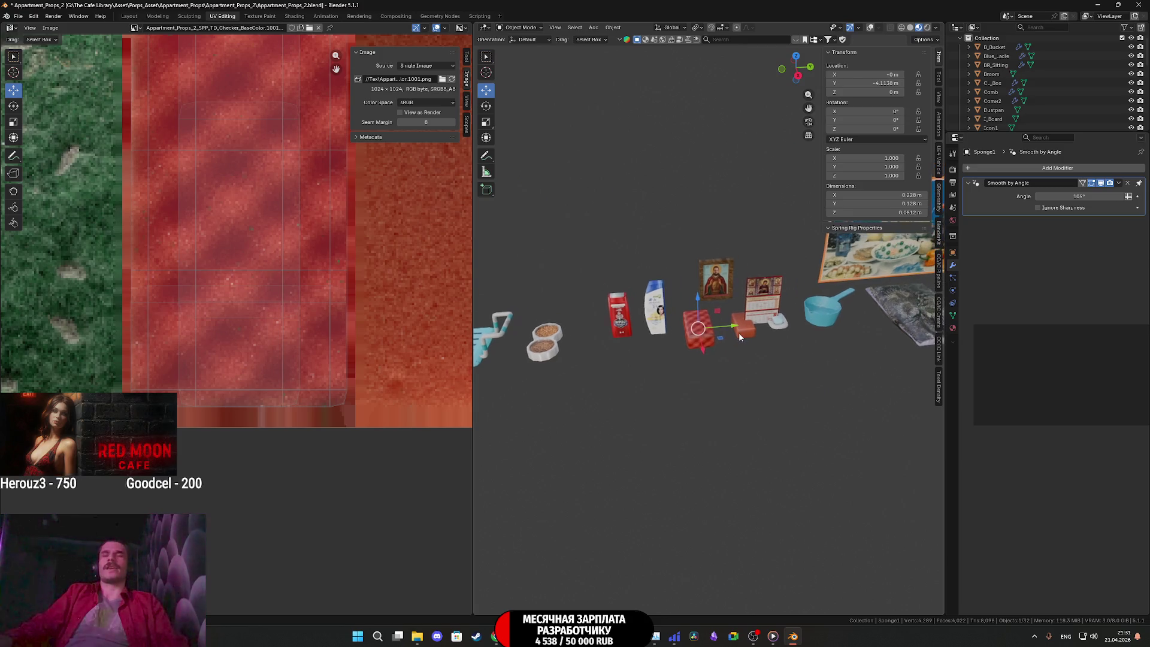
scroll(777, 339, "up", 5)
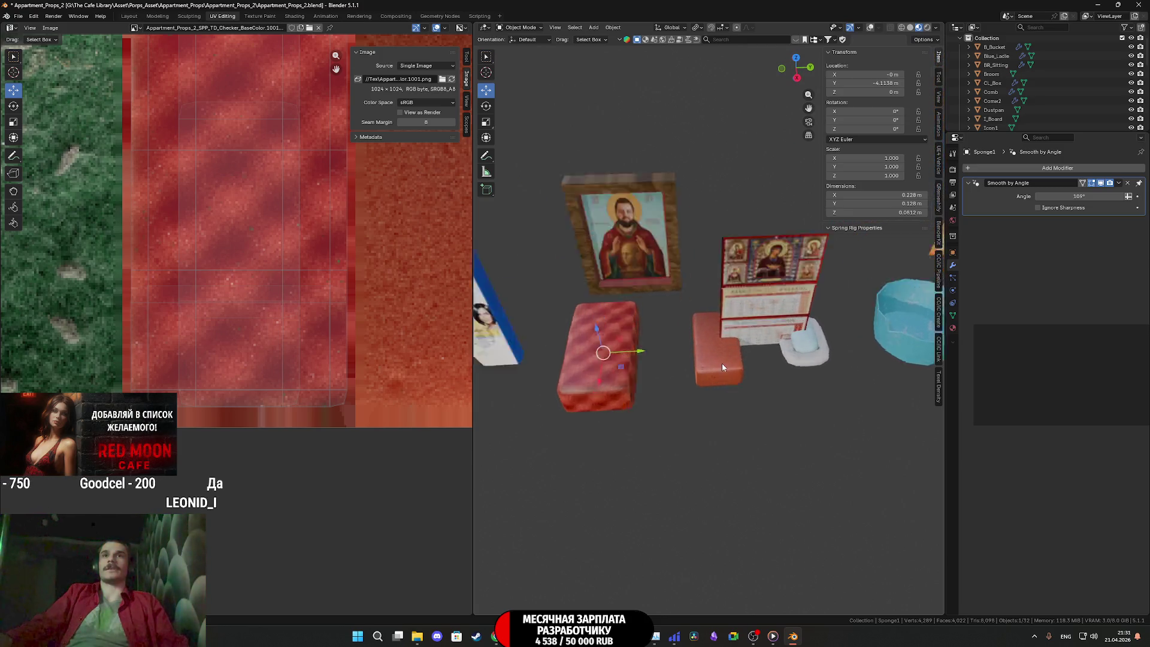
scroll(742, 367, "down", 5)
middle_click_drag(746, 364, 903, 343, "shift")
scroll(630, 346, "up", 4)
mouse_move(630, 346)
middle_mouse_down("shift")
mouse_move(683, 371)
mouse_move(883, 375)
mouse_move(926, 331)
mouse_move(658, 344)
mouse_move(918, 349)
mouse_move(642, 353)
mouse_move(509, 372)
mouse_move(524, 401)
mouse_move(707, 389)
mouse_move(648, 389)
mouse_move(732, 367)
mouse_move(814, 369)
mouse_move(726, 406)
mouse_move(477, 404)
mouse_move(855, 422)
mouse_move(563, 420)
mouse_move(734, 425)
mouse_move(738, 415)
mouse_move(512, 404)
mouse_move(822, 421)
mouse_move(509, 401)
mouse_move(648, 393)
mouse_move(714, 329)
middle_mouse_up("shift")
Center the shampoo bottle, then pan to the blue basket and food bowls and orbit into perspective
scroll(714, 329, "up", 8)
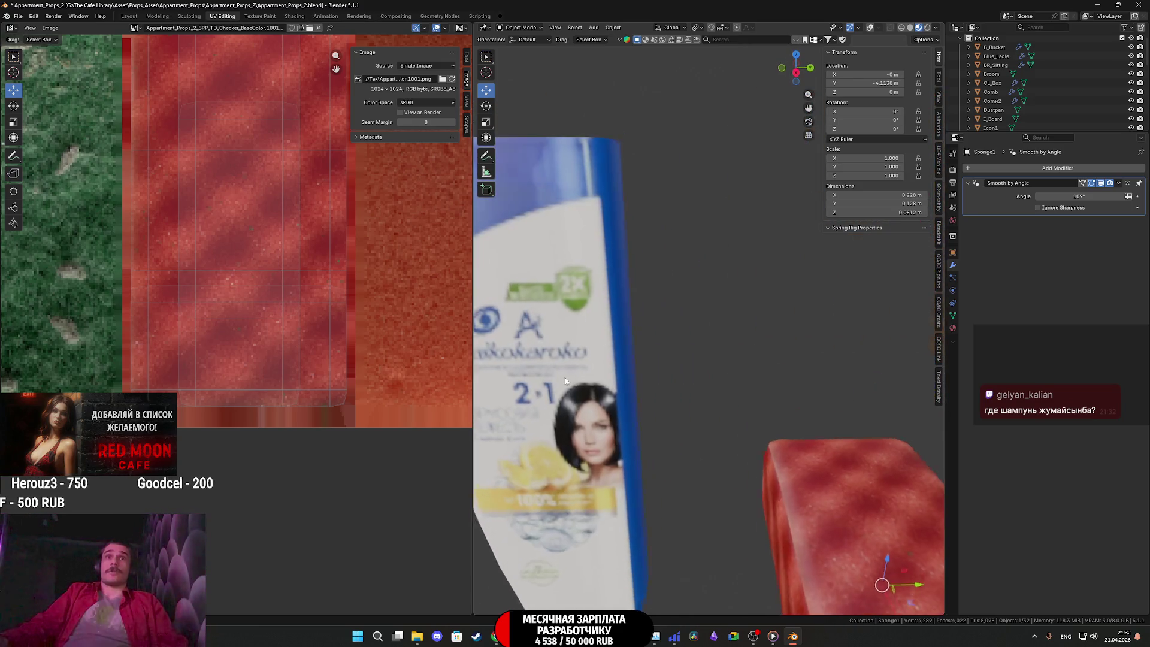
middle_click_drag(553, 374, 627, 346, "shift")
scroll(628, 347, "down", 5)
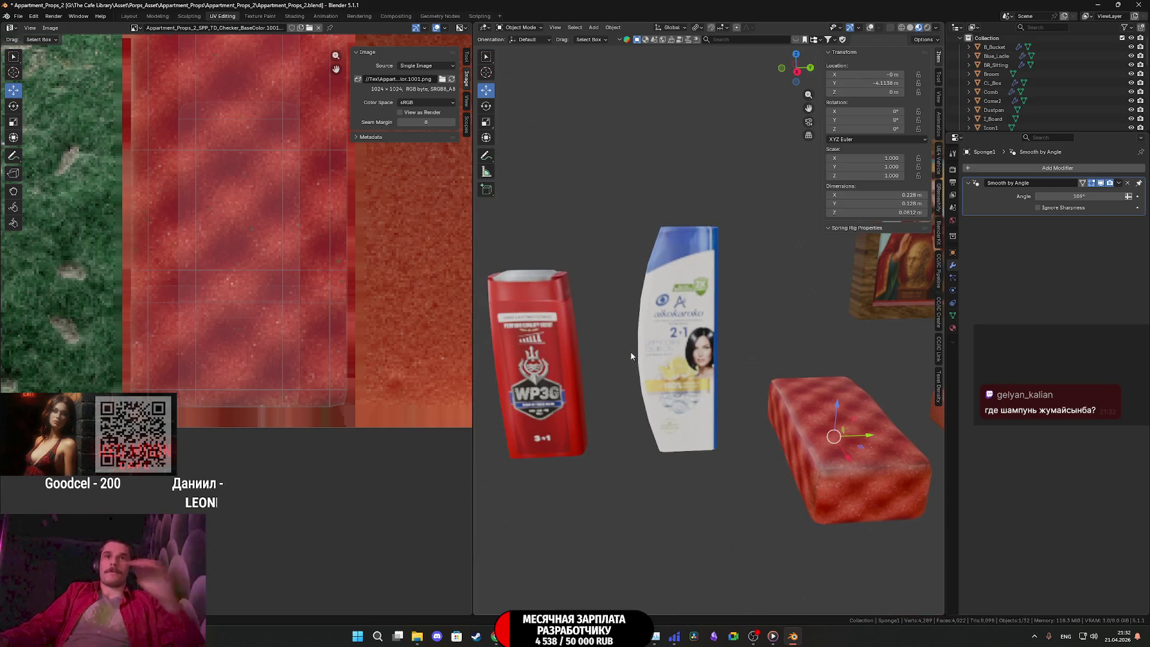
scroll(631, 356, "down", 2)
scroll(633, 361, "down", 1)
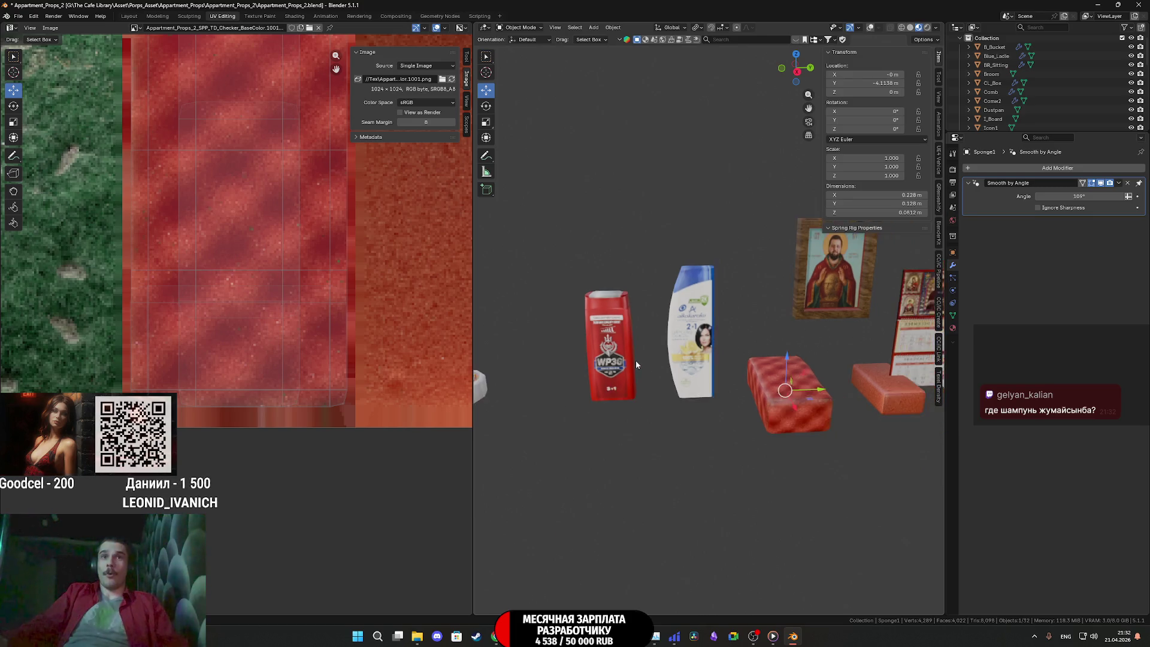
scroll(634, 360, "up", 8)
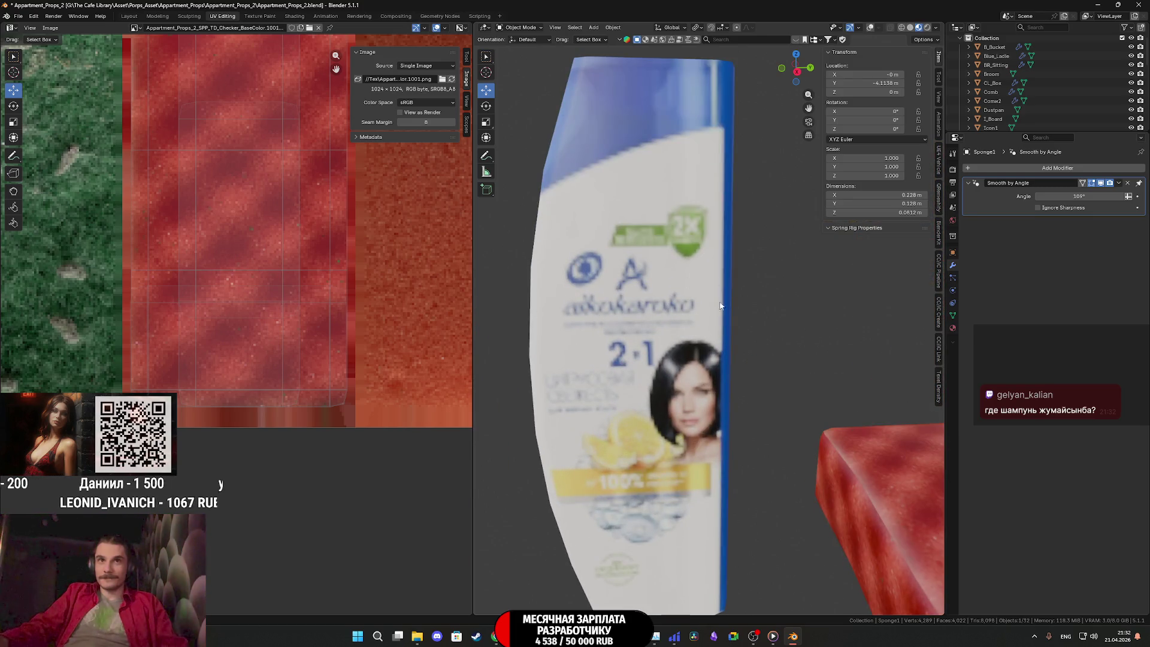
scroll(649, 387, "down", 6)
scroll(742, 349, "up", 6)
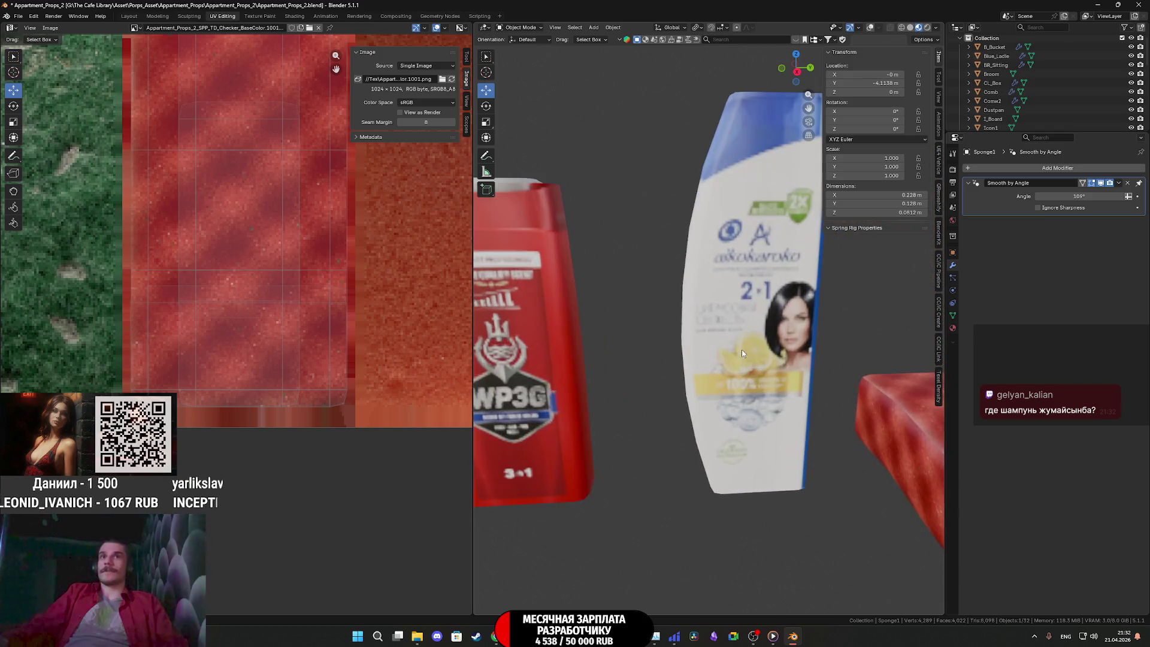
scroll(745, 327, "up", 2)
scroll(745, 327, "down", 8)
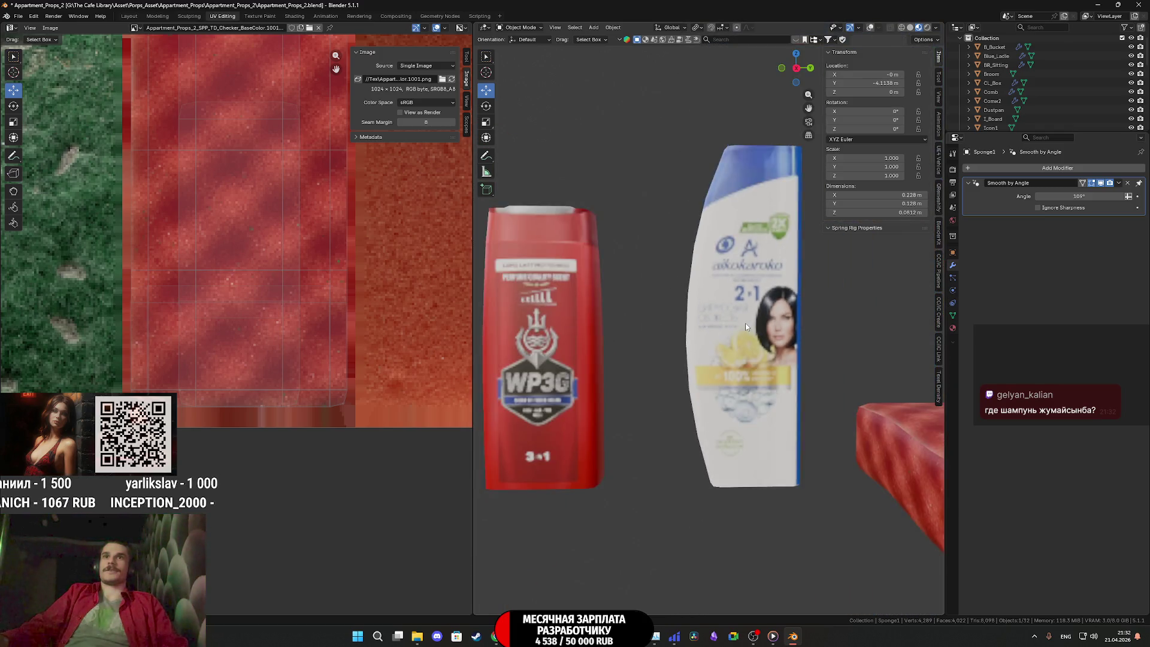
middle_click_drag(652, 345, 882, 362, "shift")
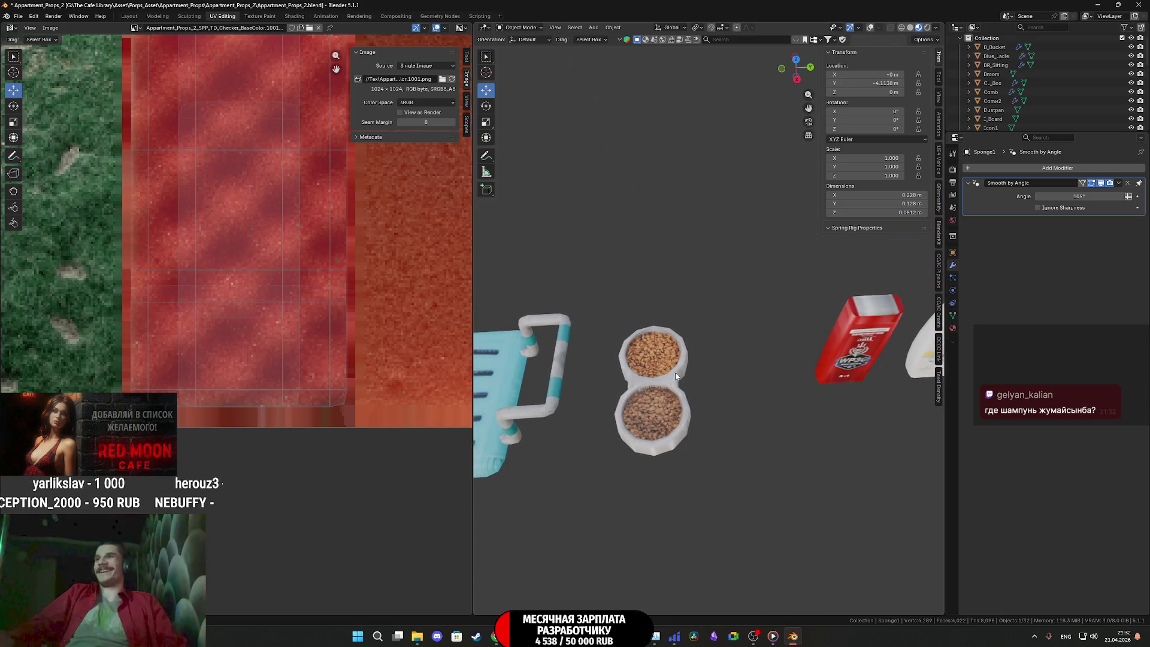
scroll(630, 396, "down", 3)
mouse_move(630, 396)
middle_mouse_down()
mouse_move(813, 347)
mouse_move(895, 390)
mouse_move(867, 390)
middle_mouse_up()
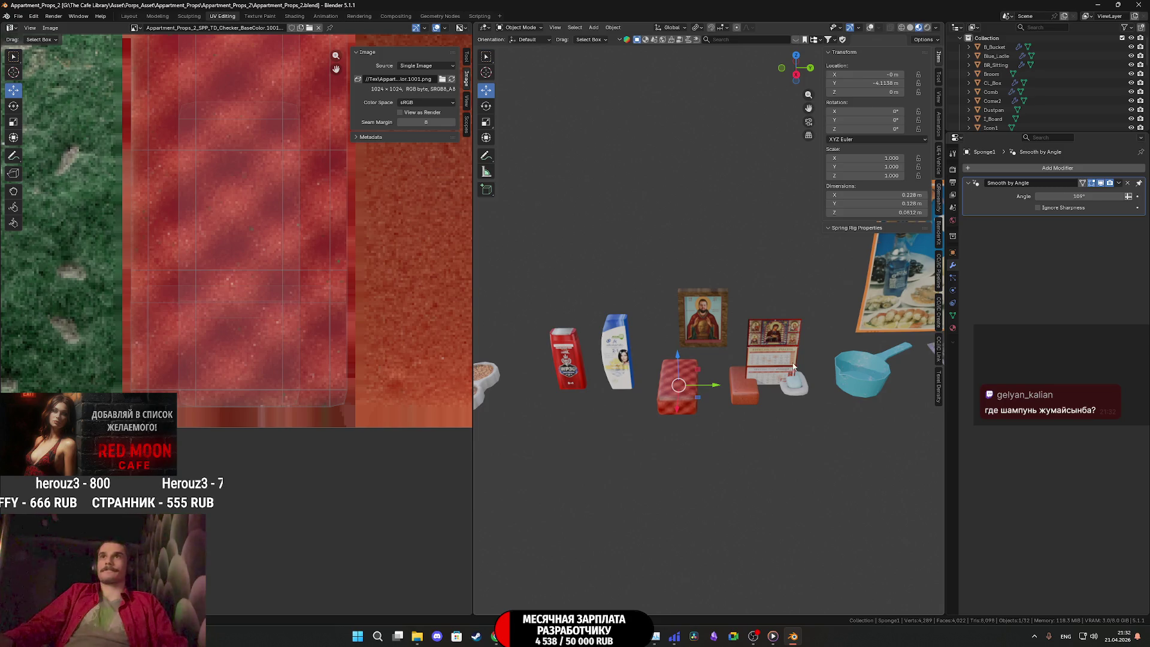
scroll(1054, 103, "down", 5)
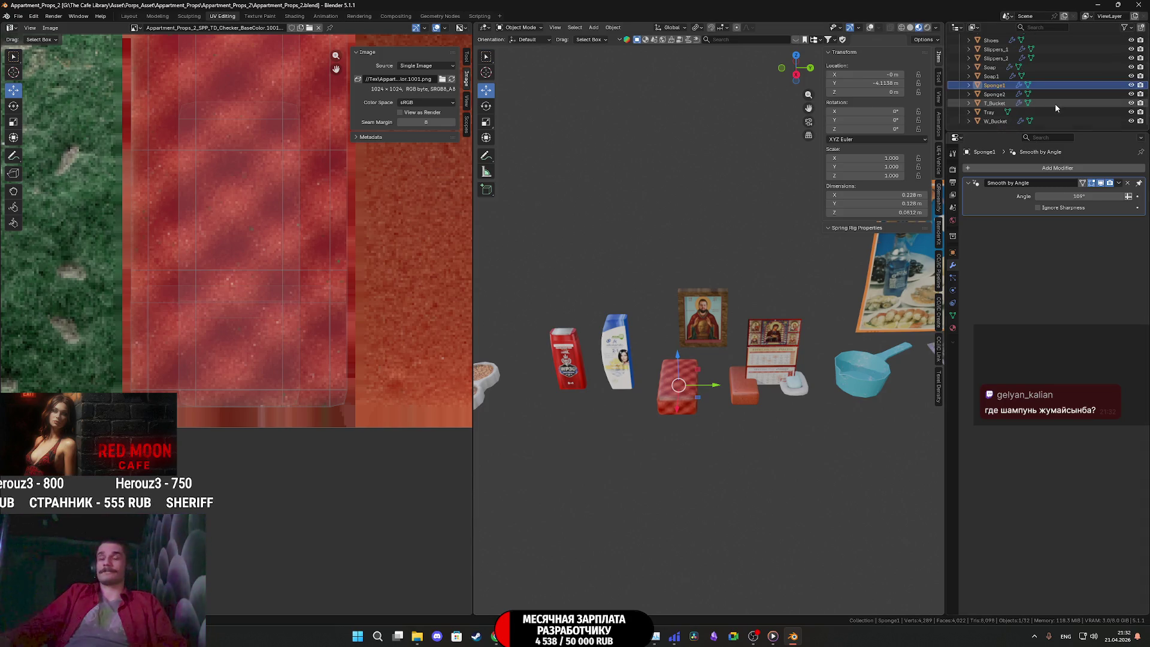
Select all the props and turn the viewport overlays back on
scroll(832, 274, "down", 3)
scroll(832, 273, "up", 3)
left_click(796, 353)
mouse_move(797, 353)
middle_mouse_down()
mouse_move(844, 337)
mouse_move(774, 355)
mouse_move(682, 337)
mouse_move(712, 372)
mouse_move(709, 355)
mouse_move(750, 339)
mouse_move(733, 356)
middle_mouse_up()
scroll(773, 354, "down", 8)
key("a")
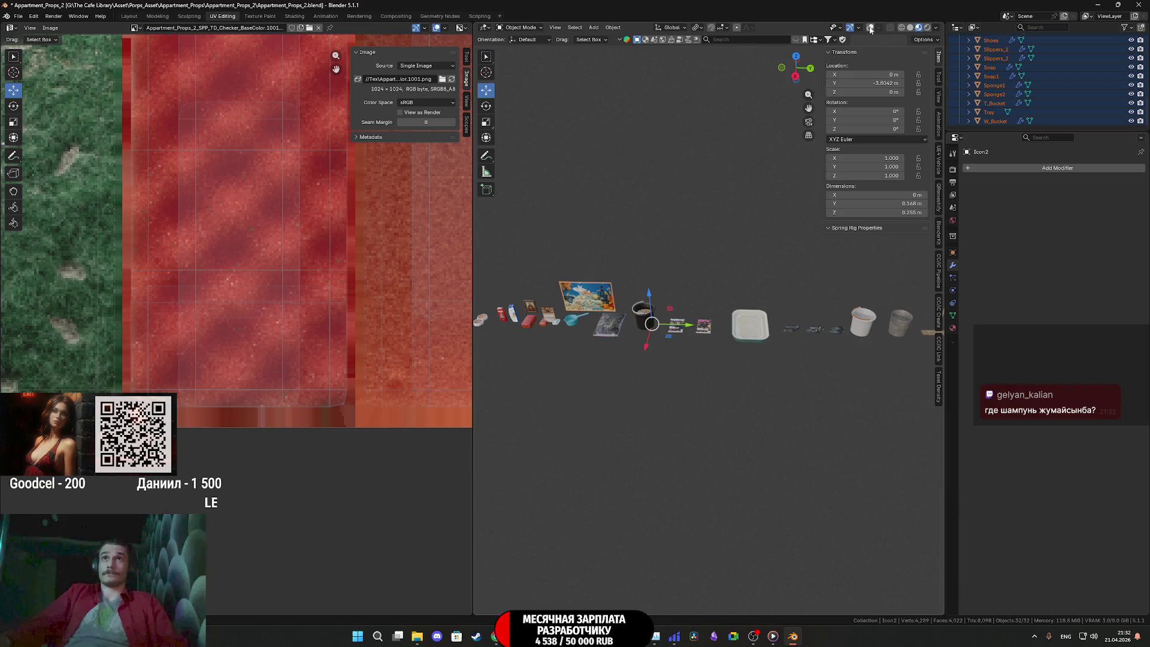
left_click(871, 29)
Snap all selected props to the 3D cursor at the world origin with Selection to Cursor
scroll(804, 364, "up", 5)
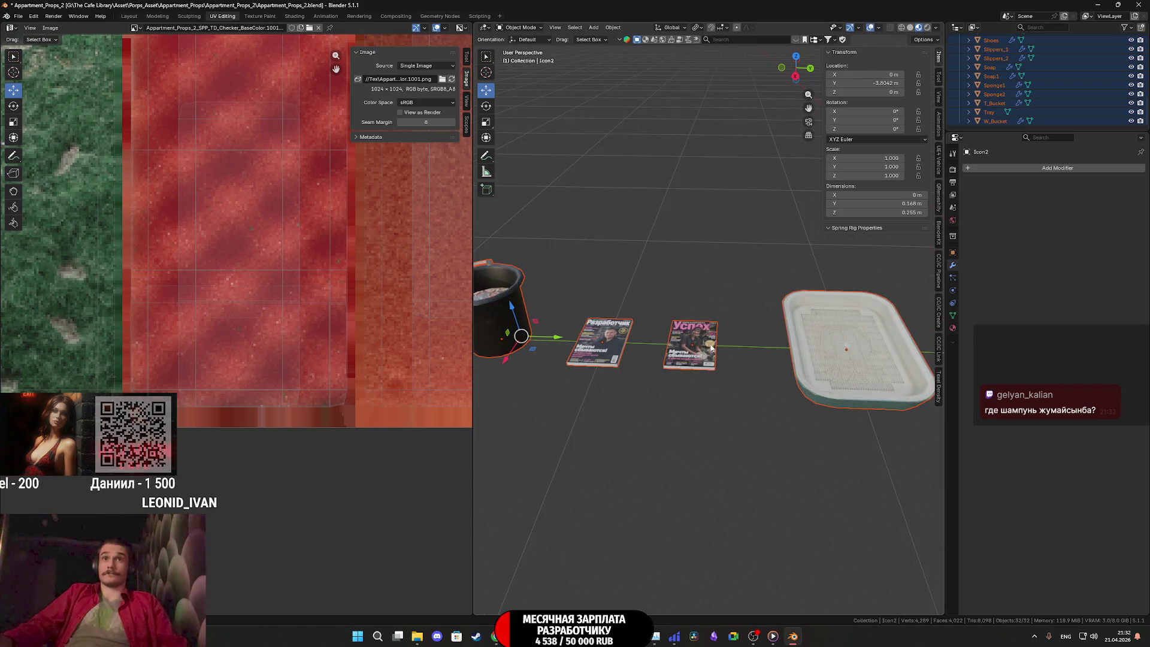
scroll(804, 364, "down", 3)
key("shift+a")
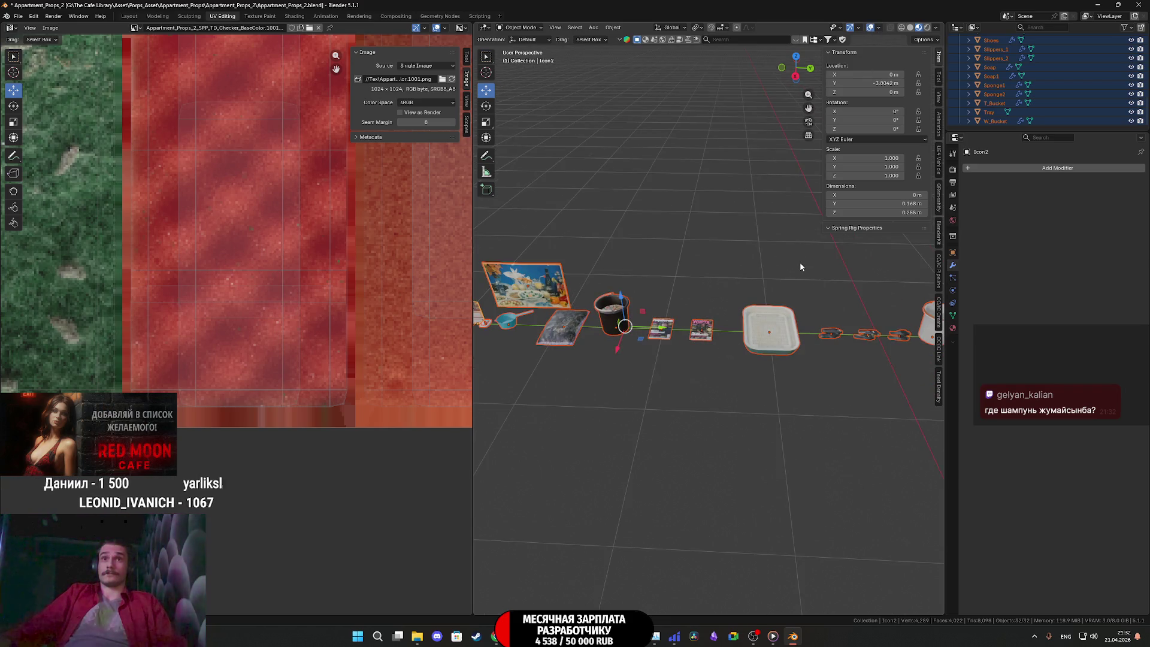
key("shift+s")
key("Escape")
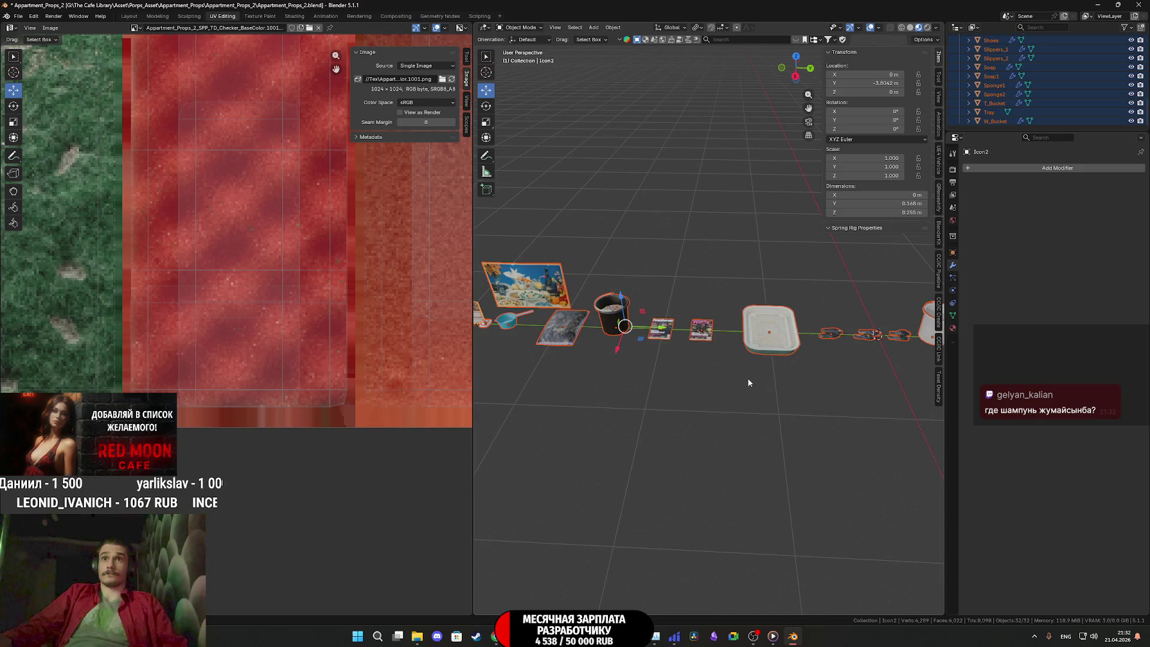
key("shift+a")
key("Escape")
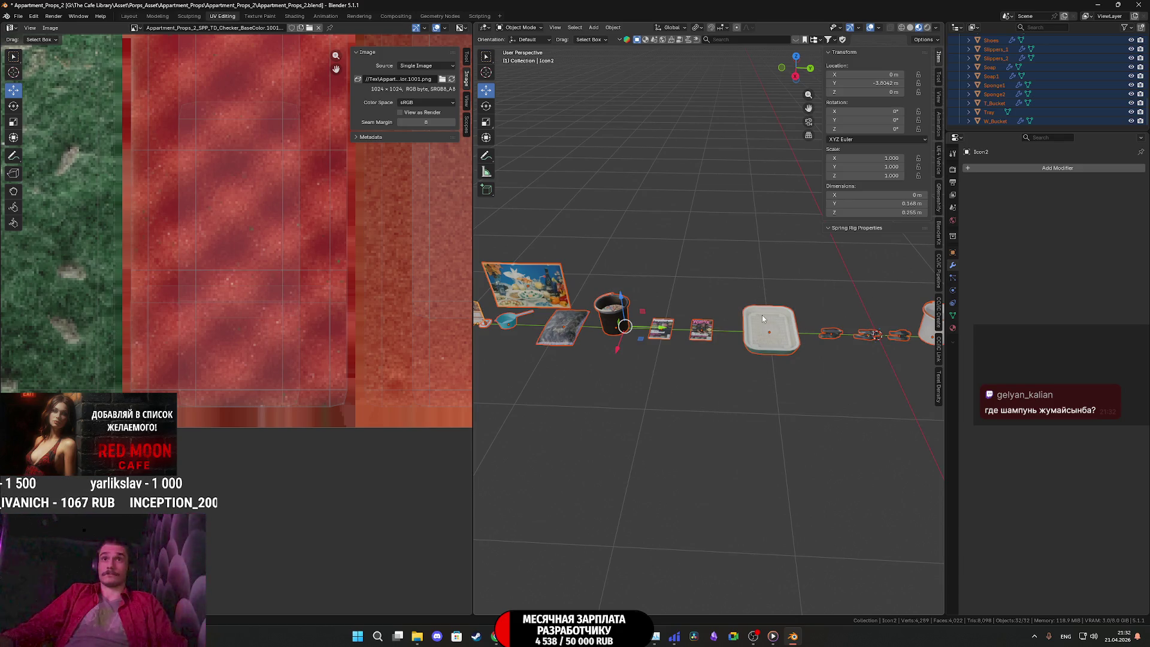
scroll(775, 321, "down", 4)
key("shift+s")
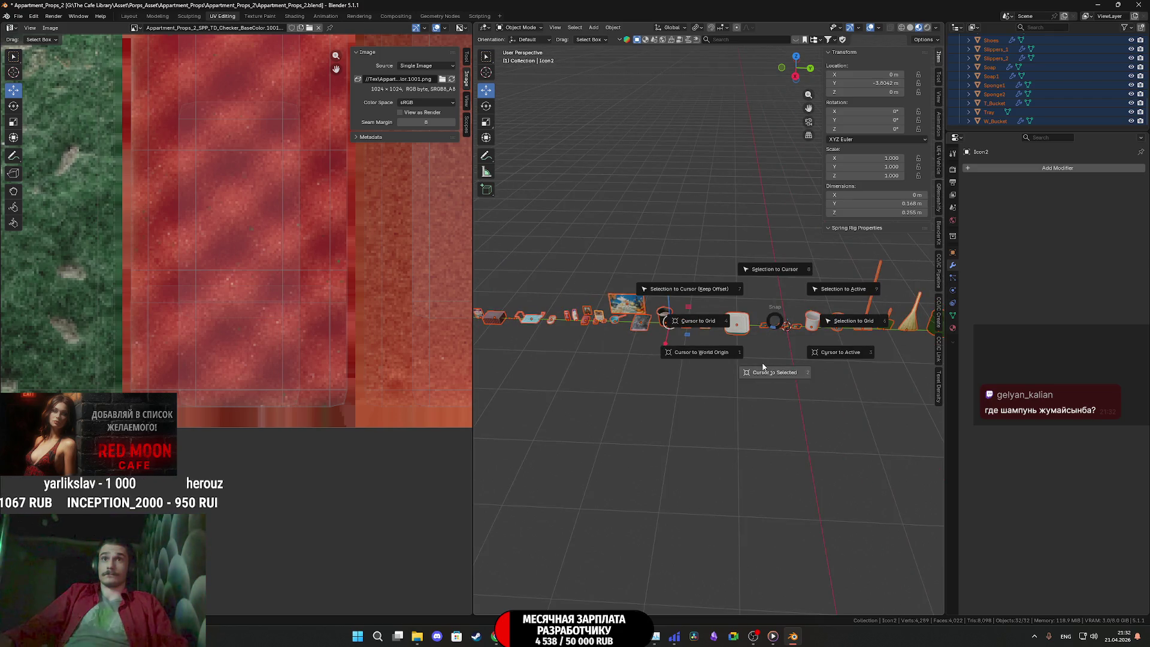
left_click(775, 269)
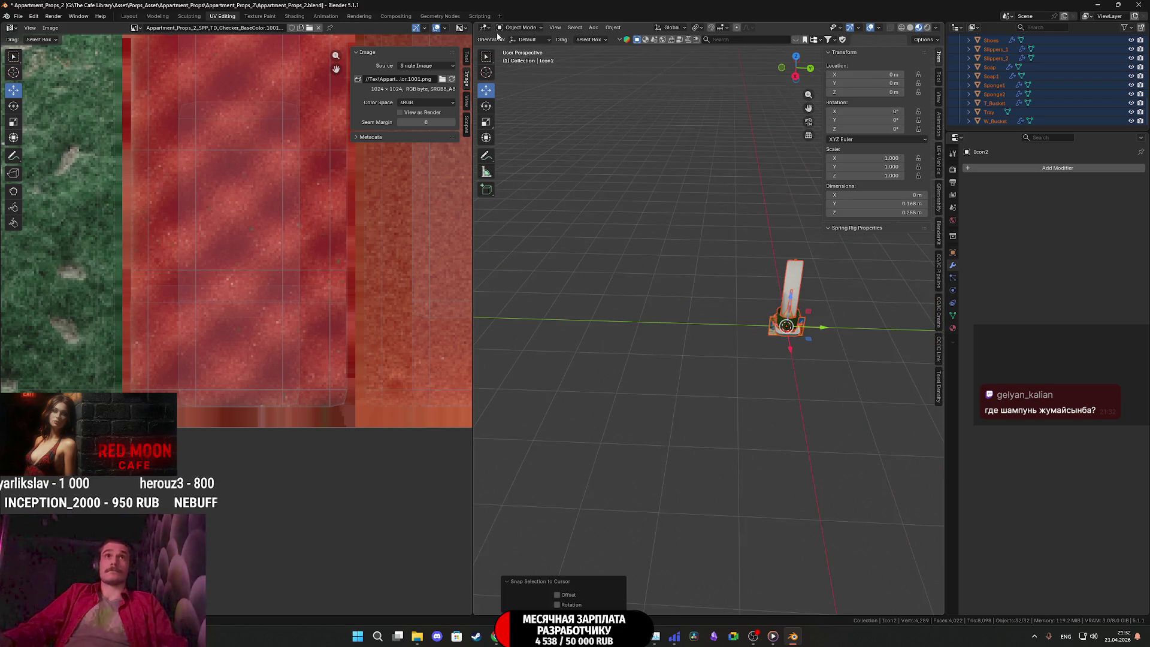
left_click(23, 17)
Export the selected props to Appartment_Props_2.fbx, then undo Snap Selection to Cursor to spread them out
mouse_move(49, 154)
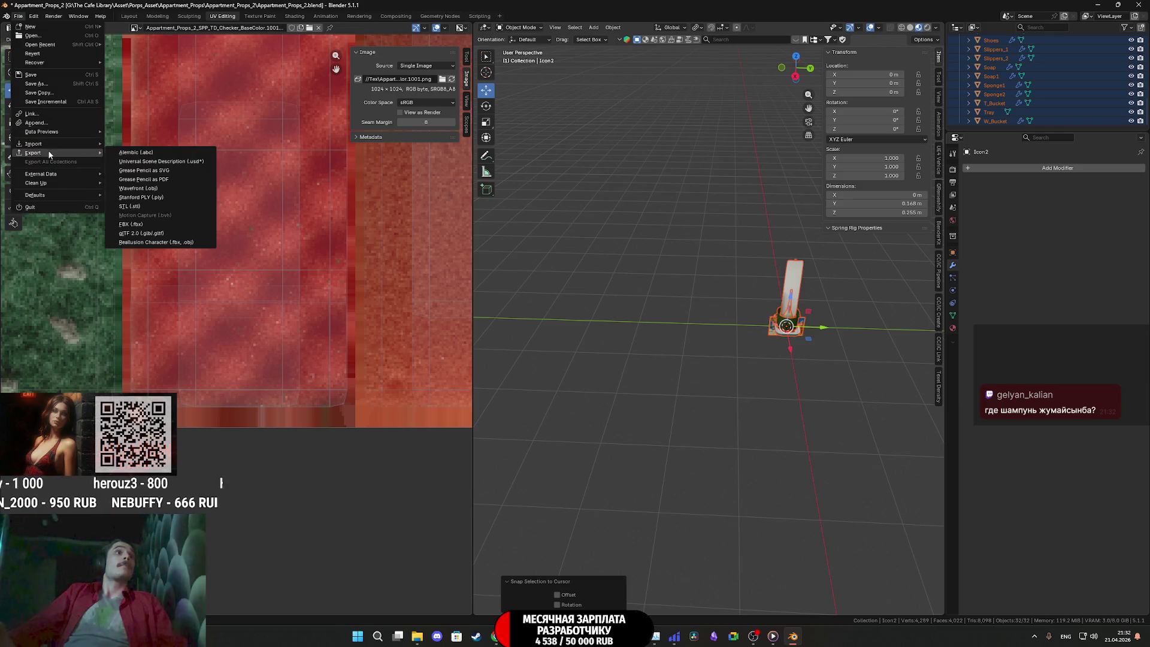
left_click(144, 225)
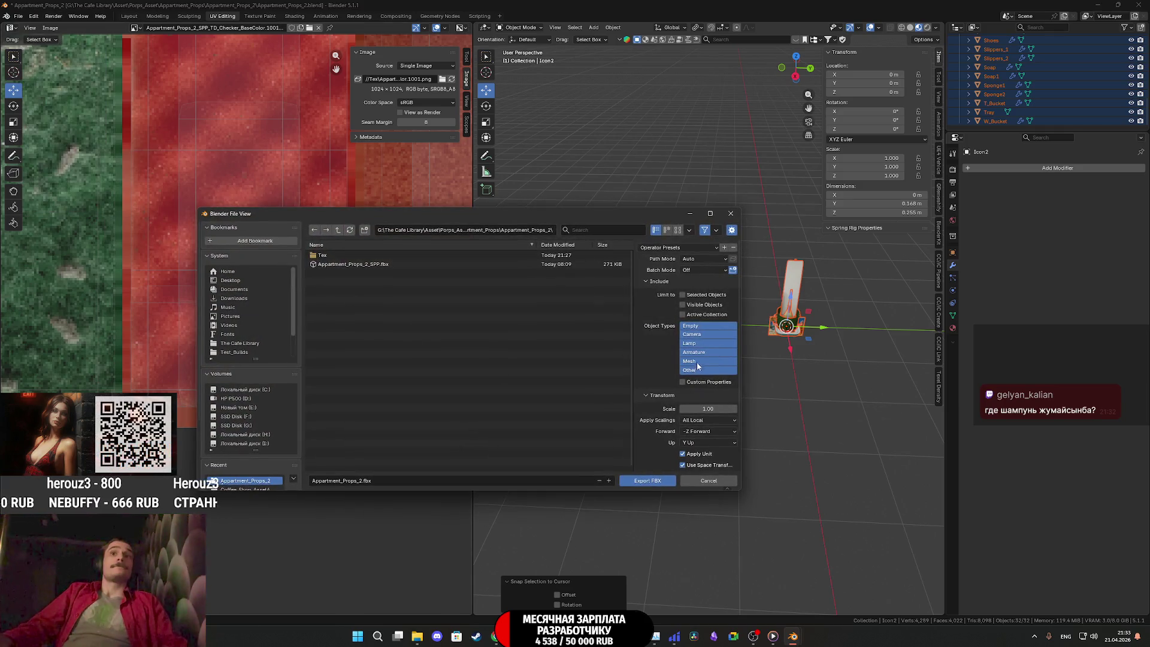
scroll(661, 441, "down", 2)
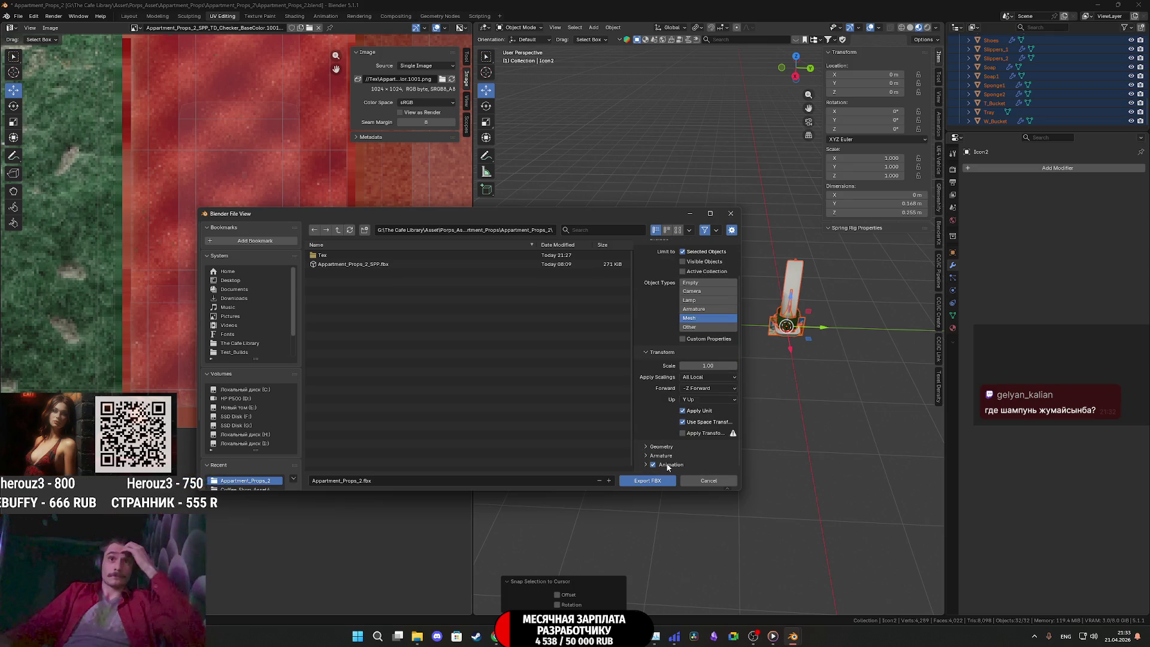
left_click(657, 456)
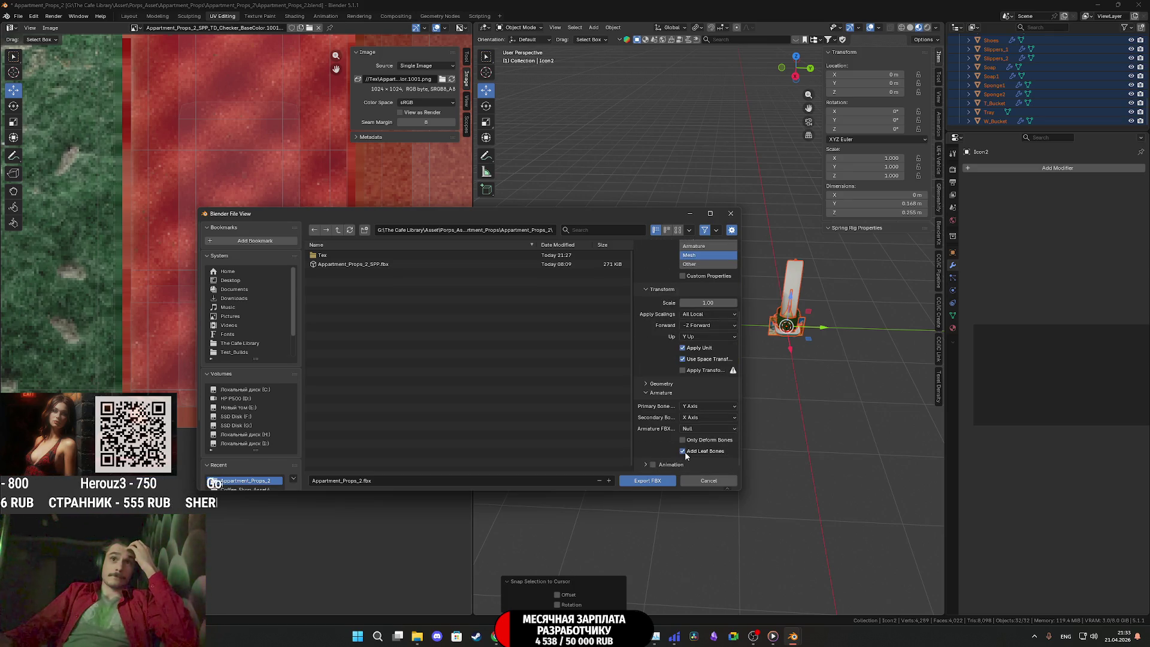
left_click(657, 393)
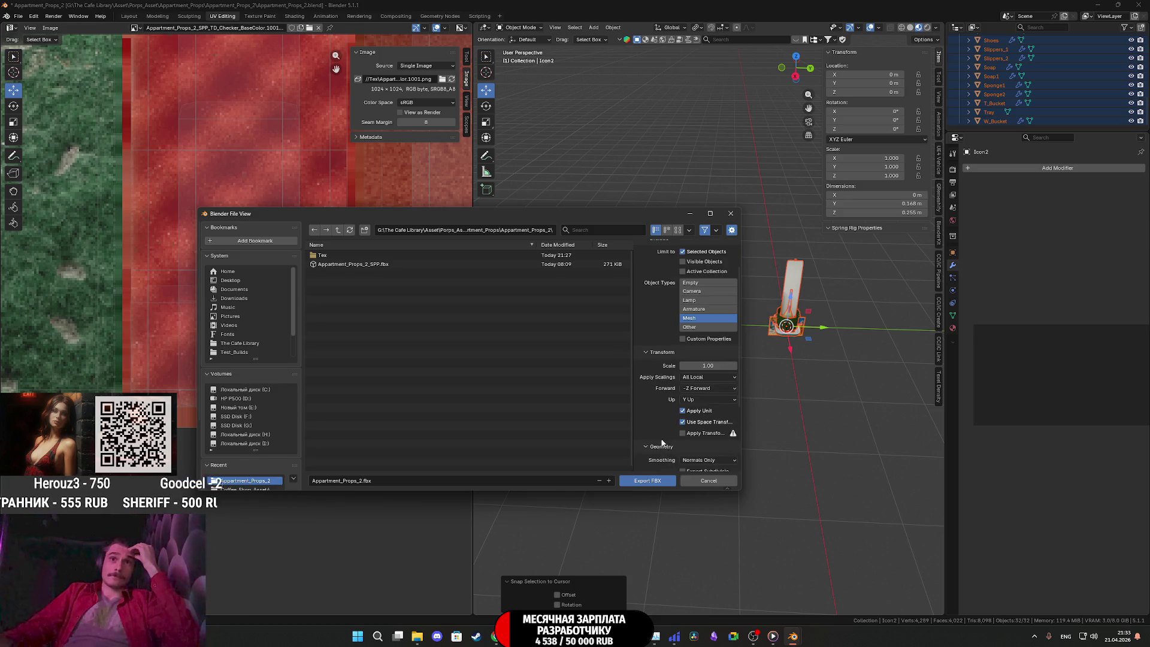
scroll(662, 442, "down", 4)
left_click(358, 264)
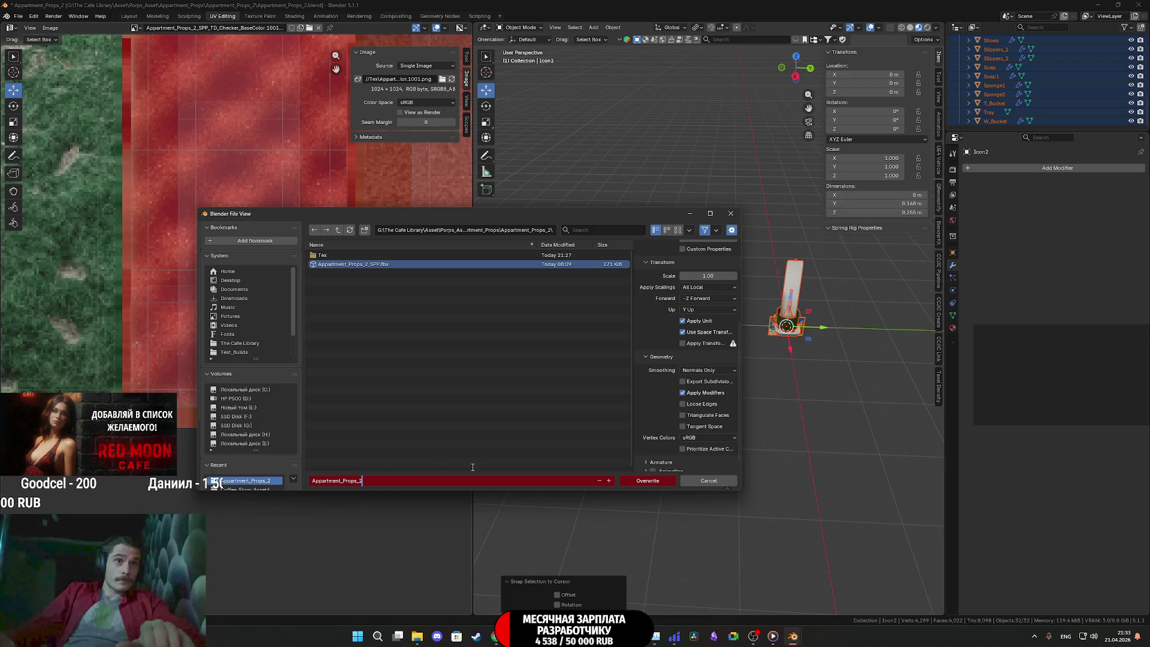
left_click(647, 481)
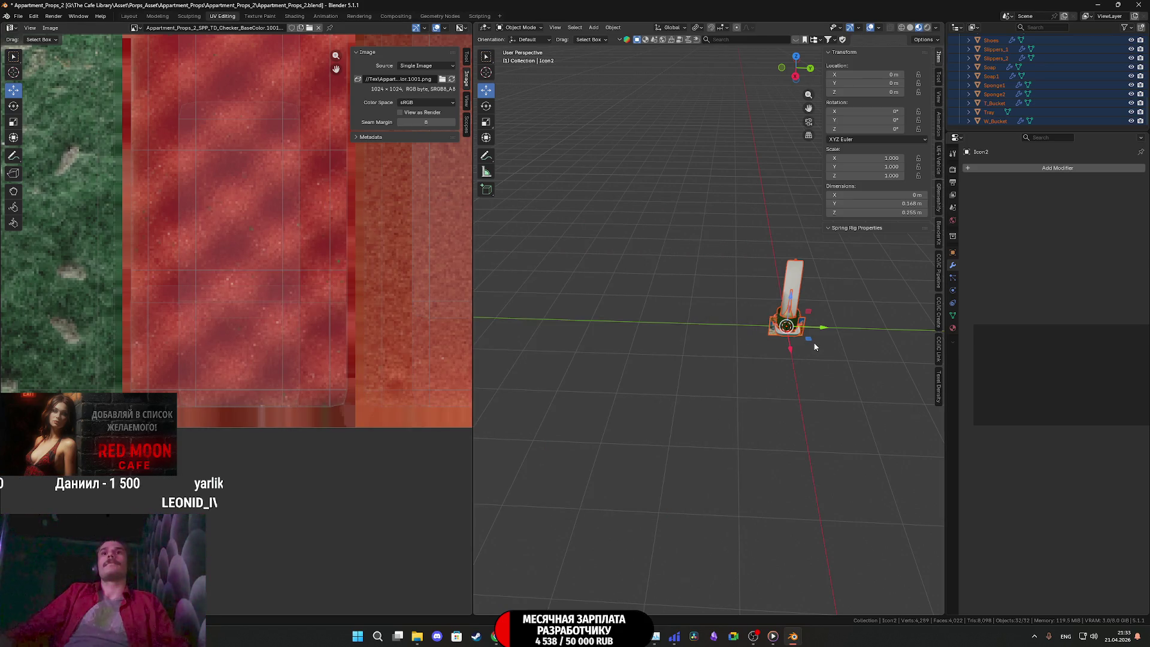
key("ctrl+z")
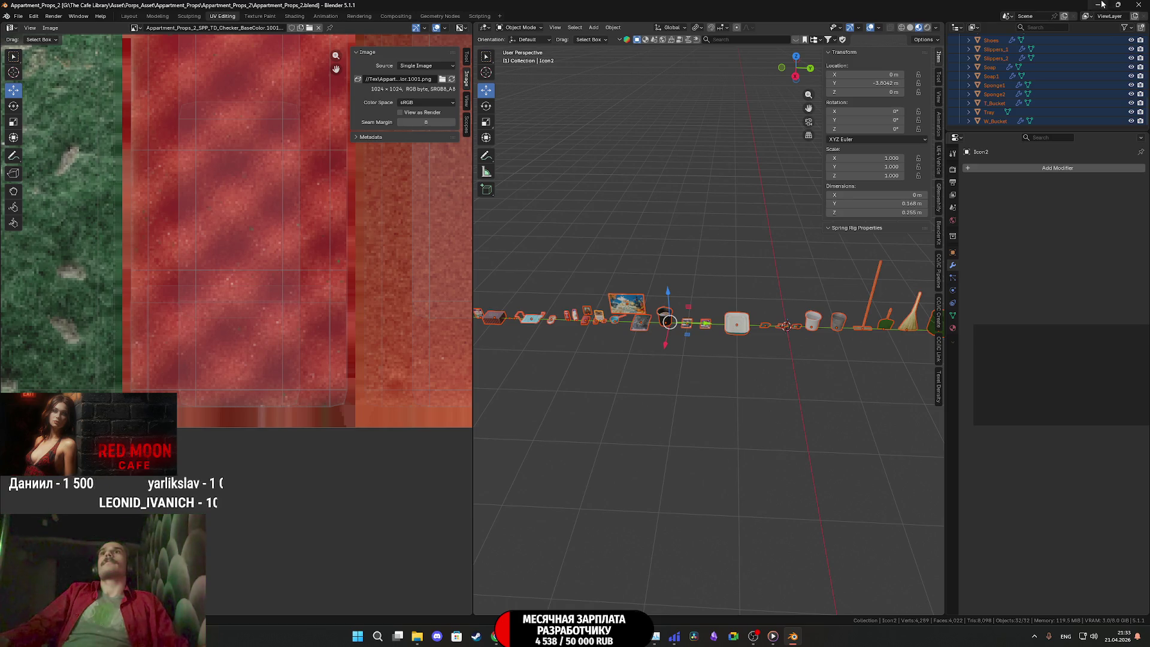
Minimize Blender, dismiss the message, and go up to the Assets folder in Unreal Editor
left_click(1099, 5)
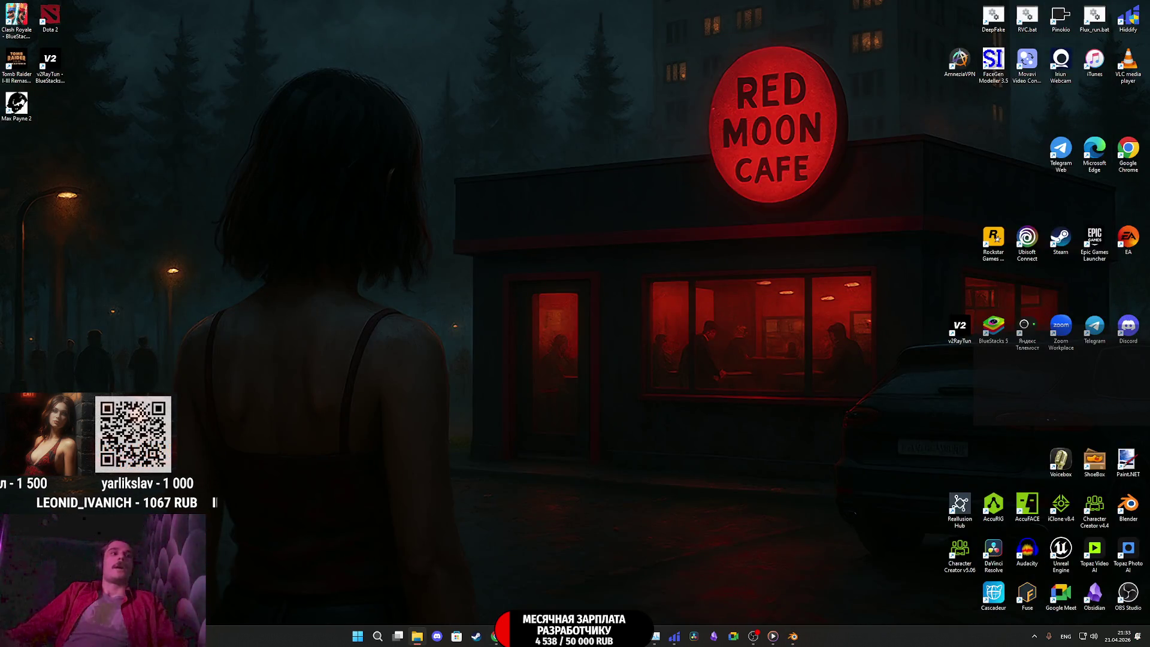
left_click(619, 357)
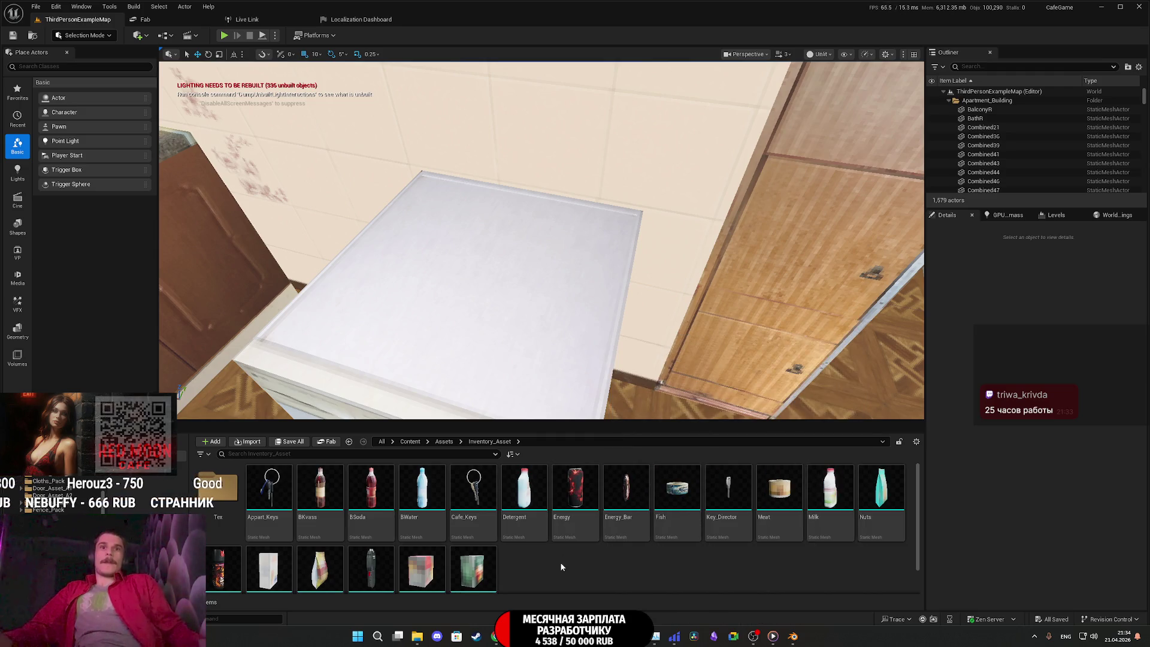
left_click(449, 442)
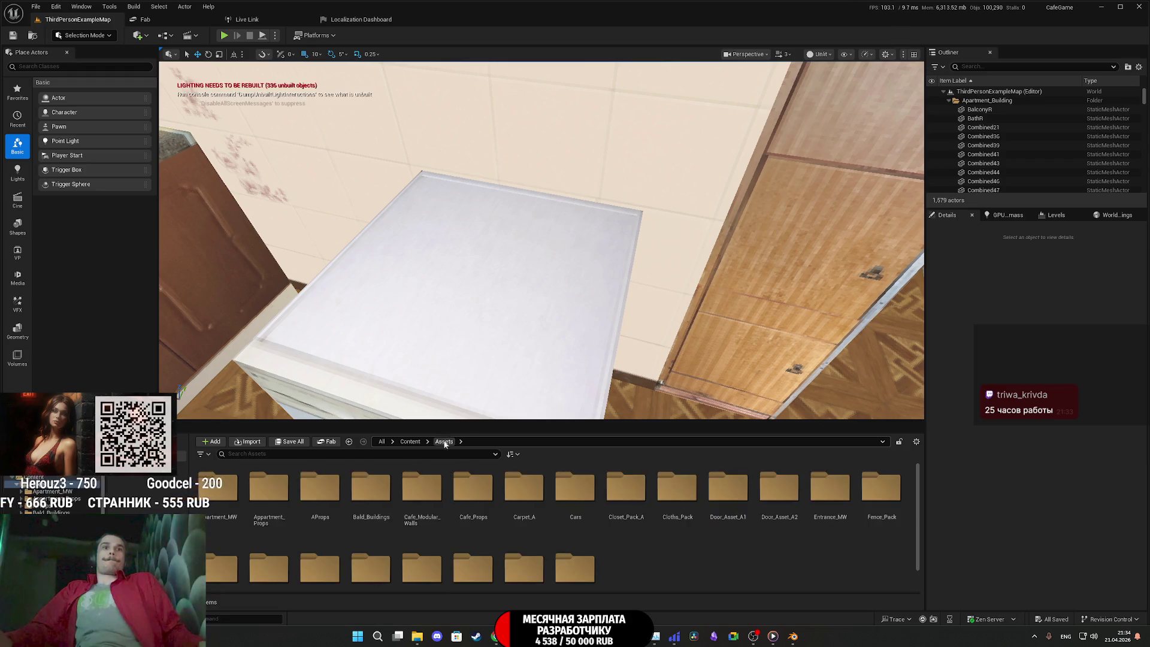
Create and open an Appartment_Props_2 folder inside Appartment_Props, then drop the props FBX into it
double_click(286, 500)
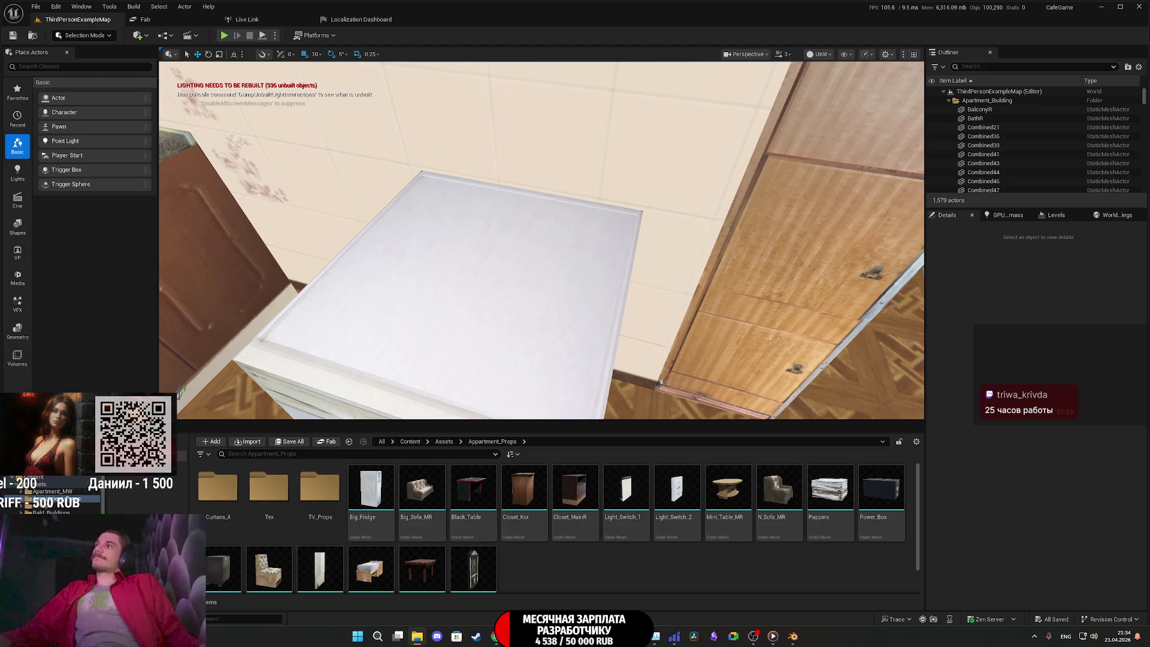
right_click(601, 586)
left_click(647, 271)
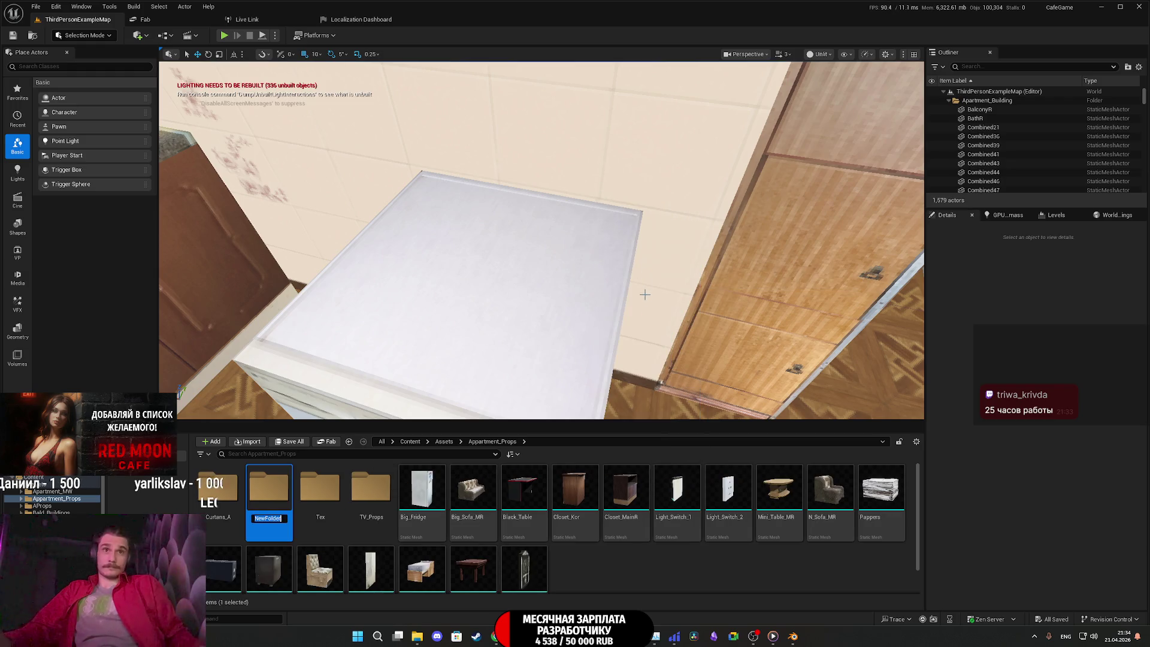
type("Appartment_Props_2")
key("Return")
key("Return")
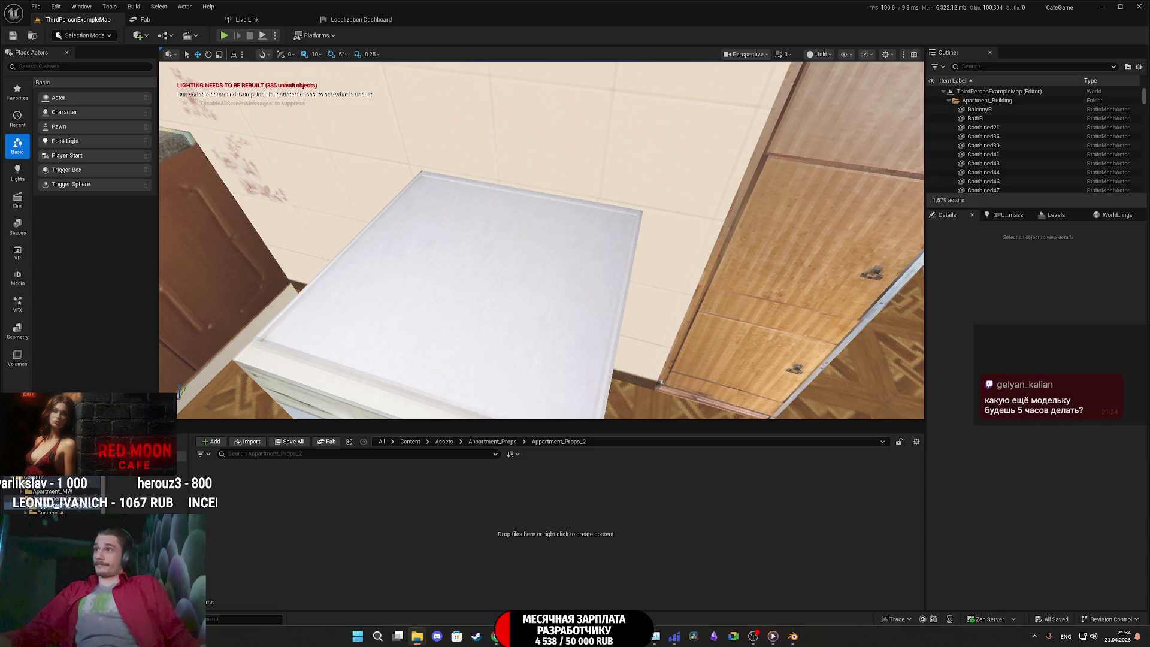
left_click_drag(567, 546, 488, 539)
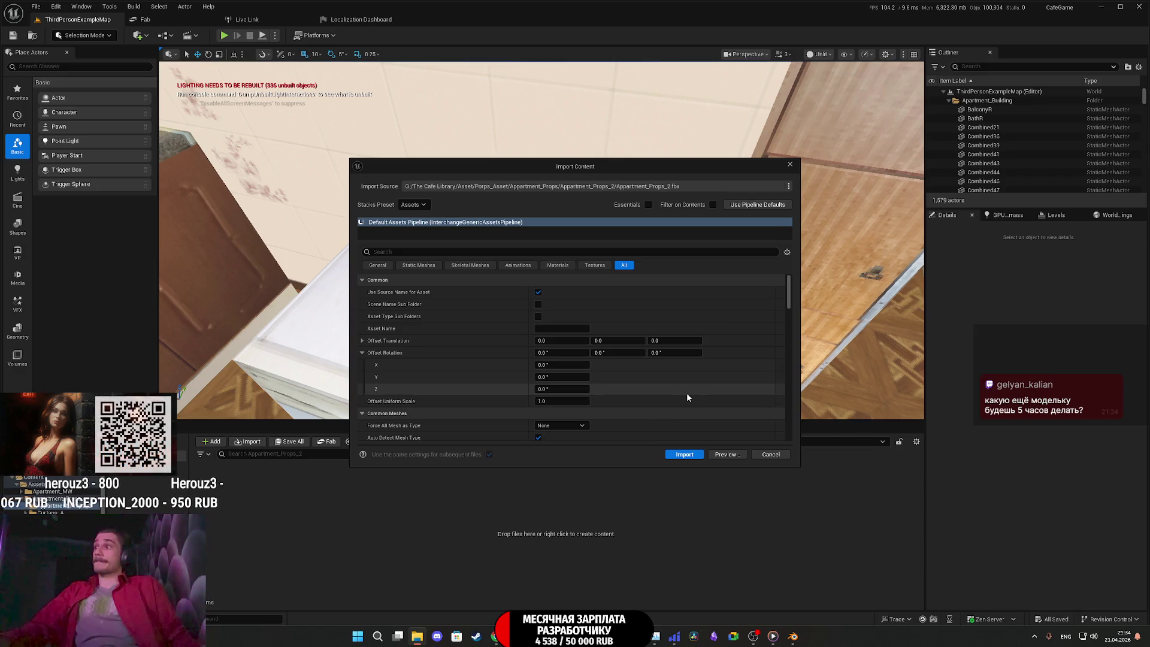
Import Appartment_Props_2.fbx with the default settings, producing 32 static meshes like Mop and Slippers
scroll(661, 386, "down", 10)
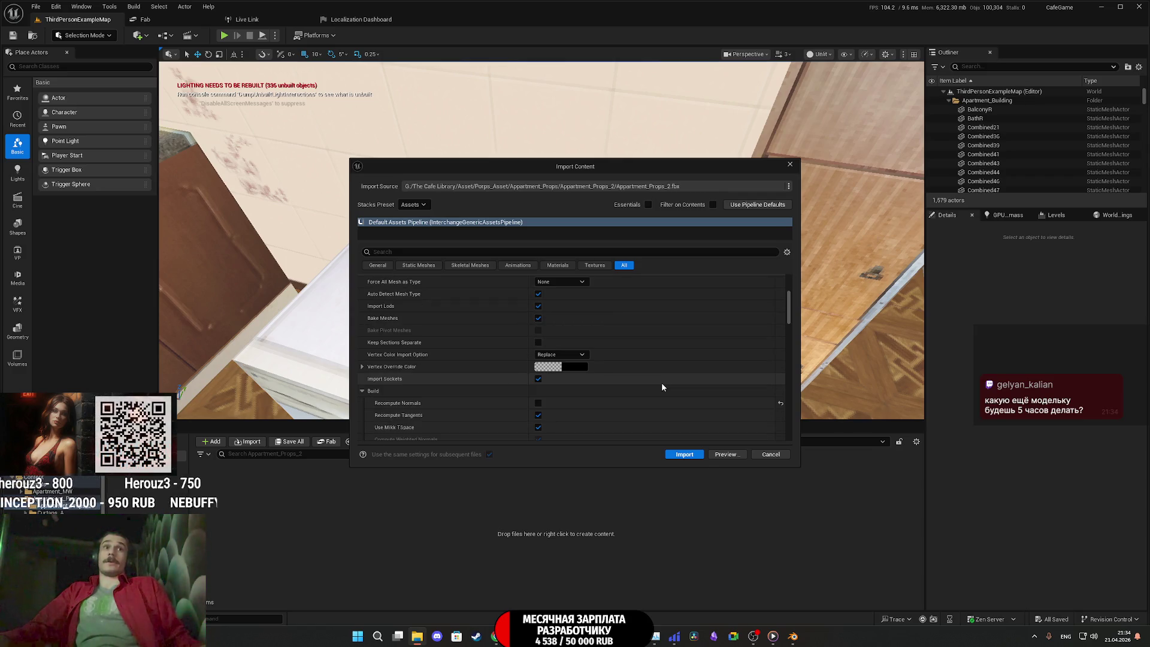
scroll(662, 385, "down", 4)
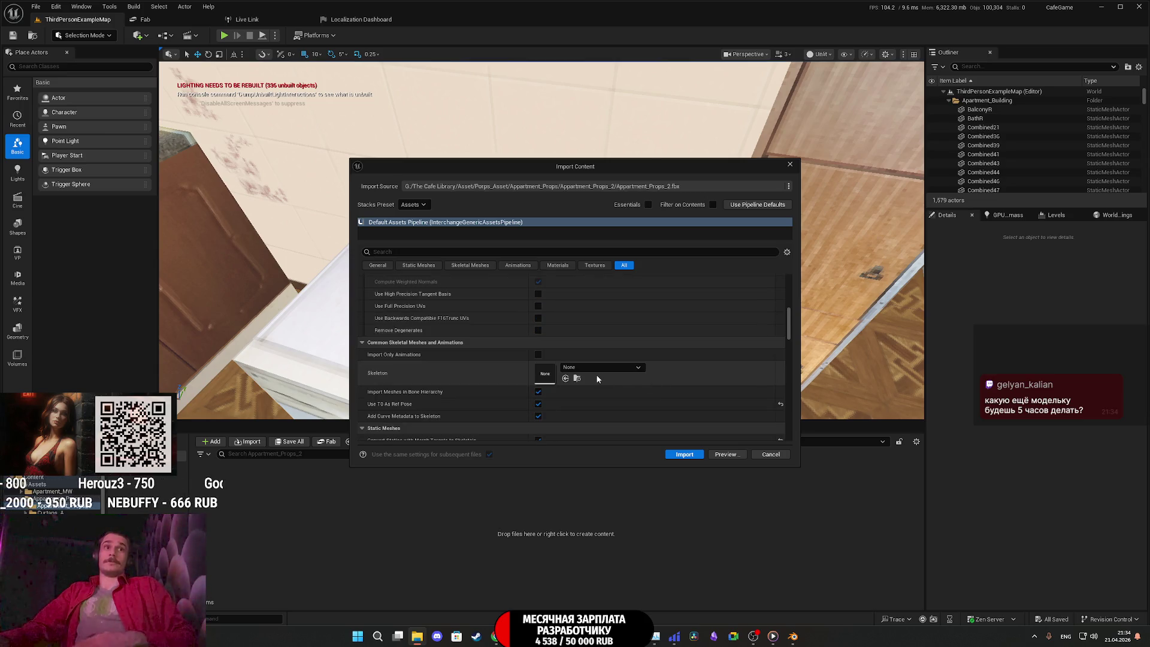
left_click(690, 455)
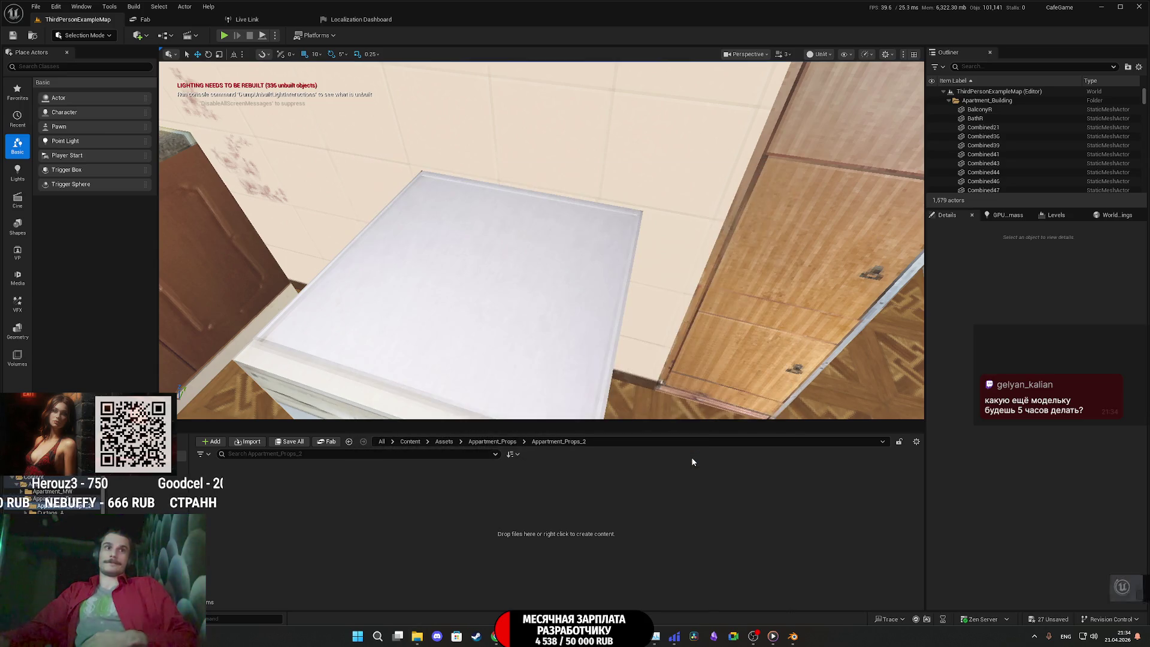
scroll(716, 527, "down", 3)
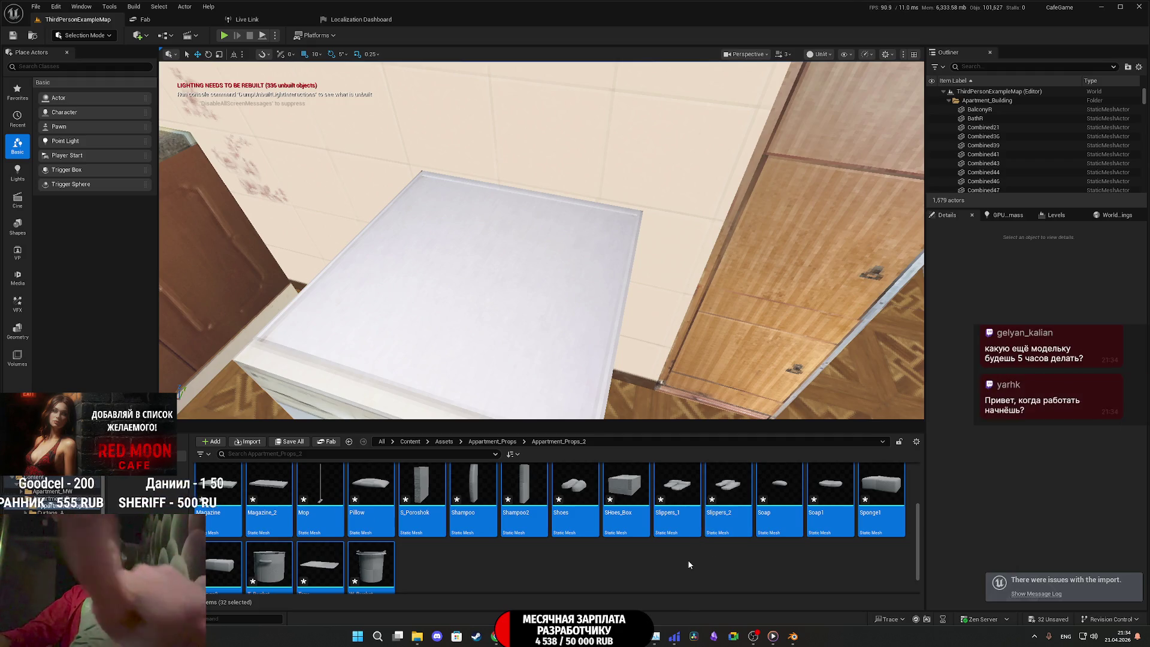
Save All and confirm Save Selected for the 32 newly imported static meshes
left_click(290, 441)
left_click(642, 420)
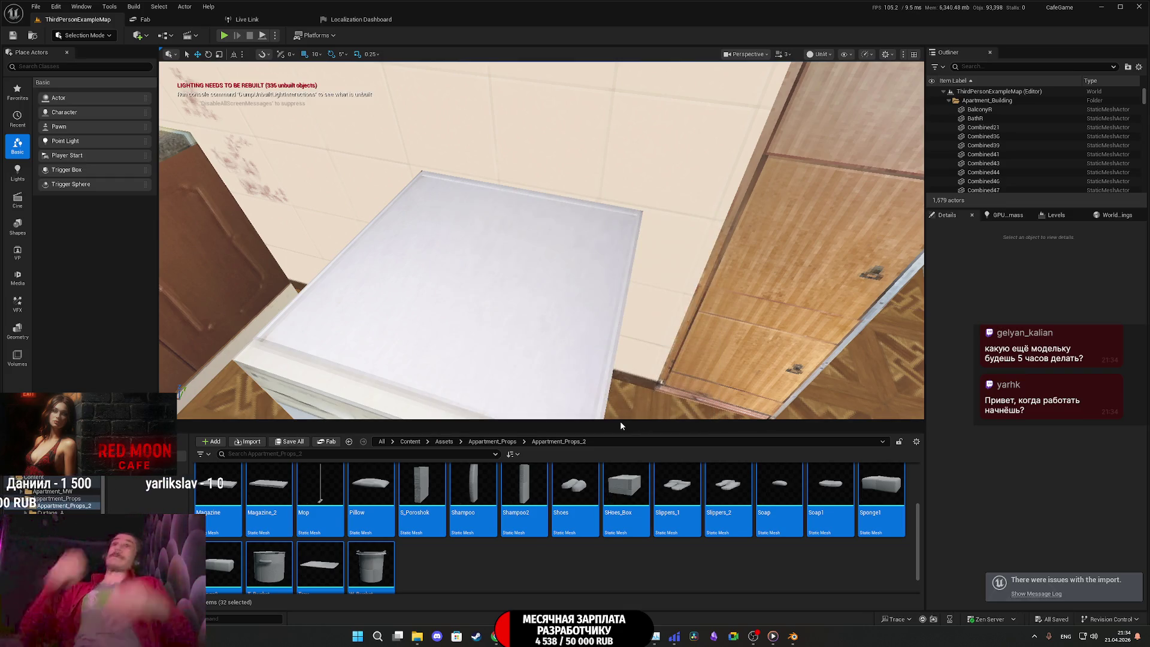
mouse_move(535, 636)
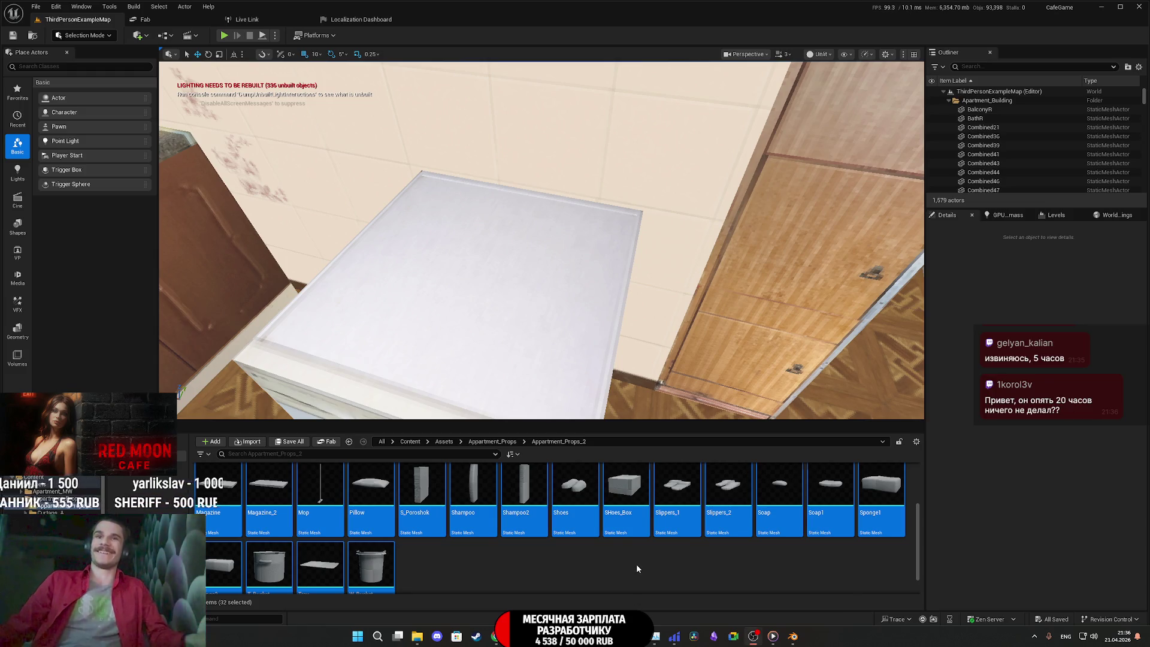
Deselect the meshes and open the 1024x1024 BaseColor texture from the Tex folder
left_click(598, 569)
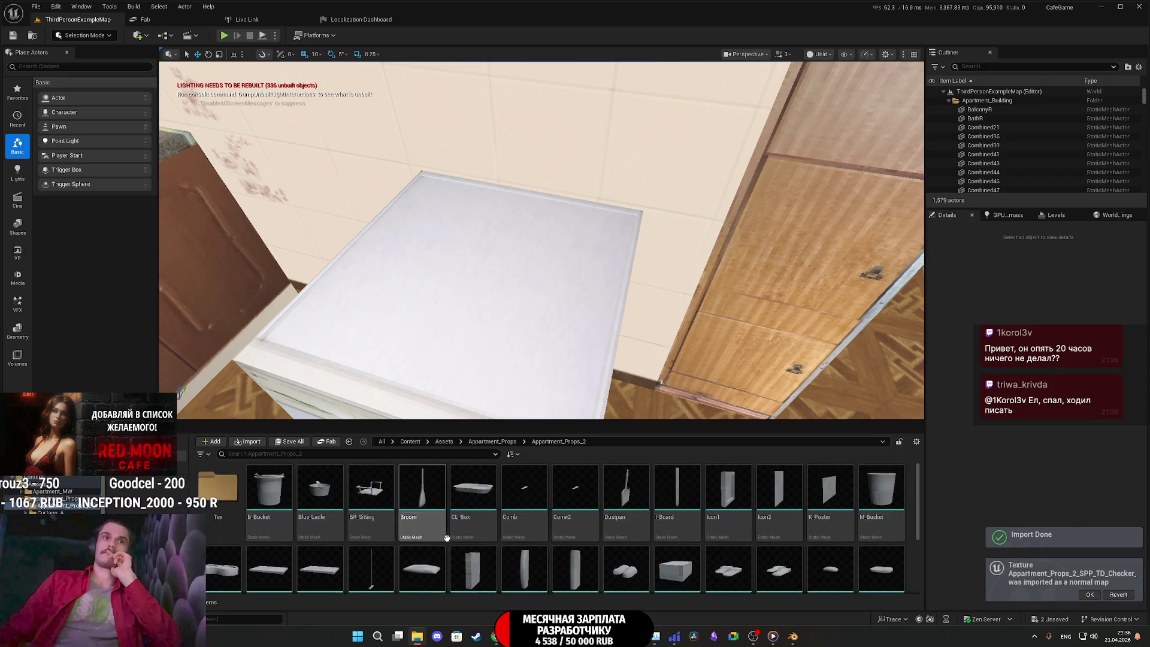
double_click(238, 493)
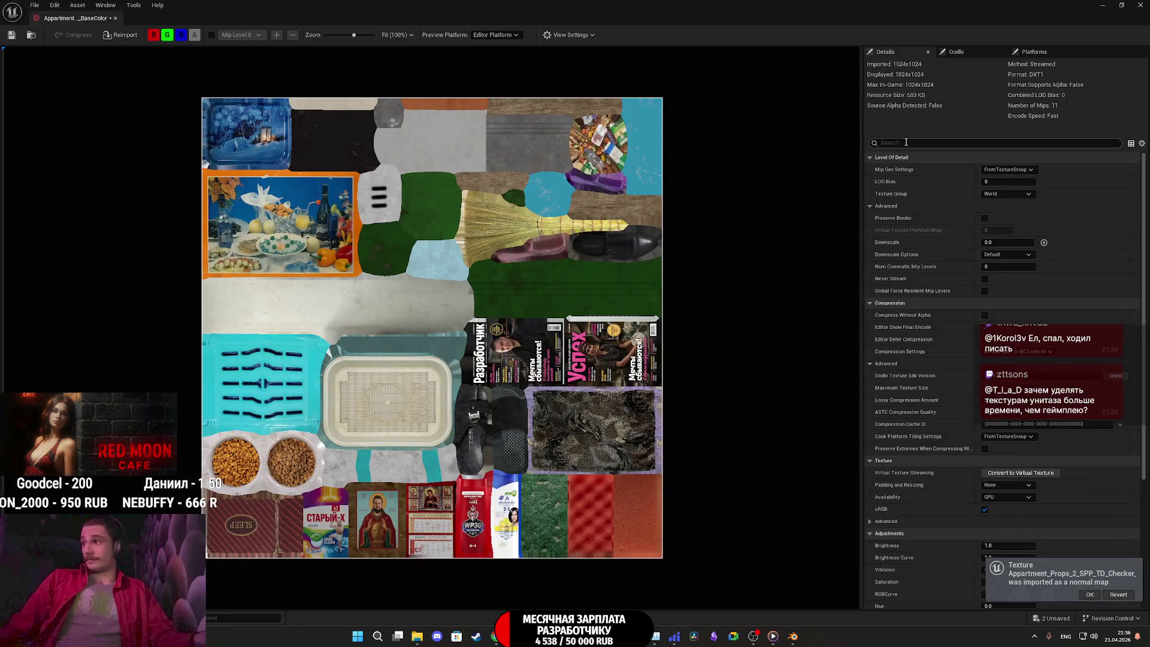
Set the BaseColor texture group to 8 Bit Data with sRGB on, then save and close it
left_click(906, 143)
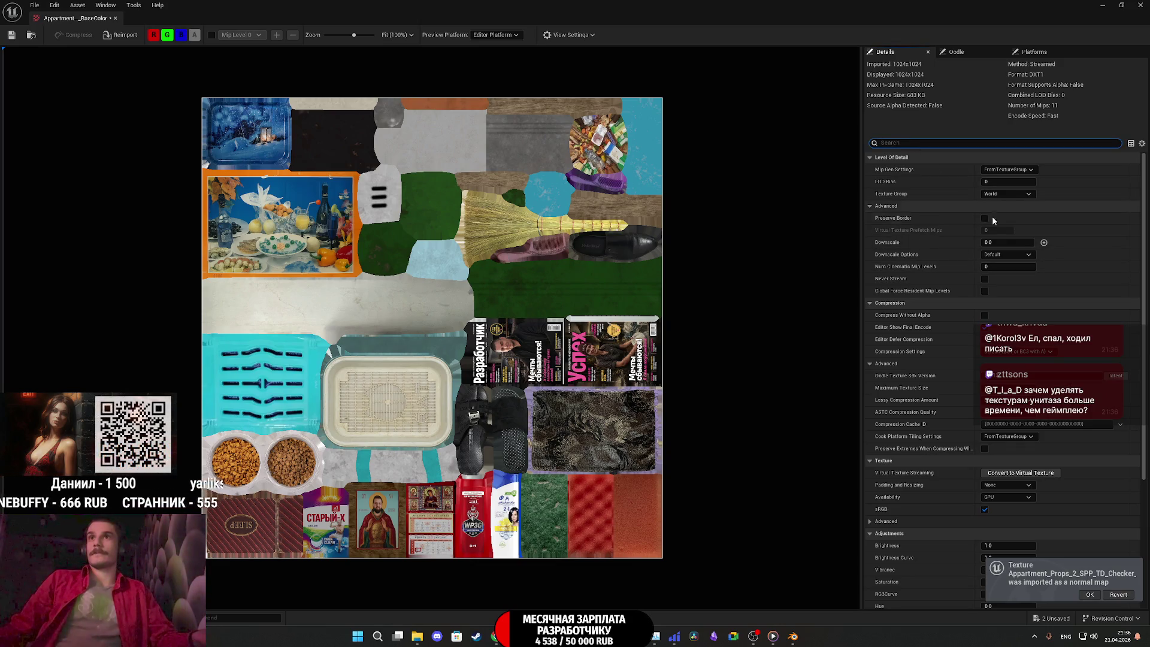
left_click(996, 194)
scroll(1000, 259, "down", 5)
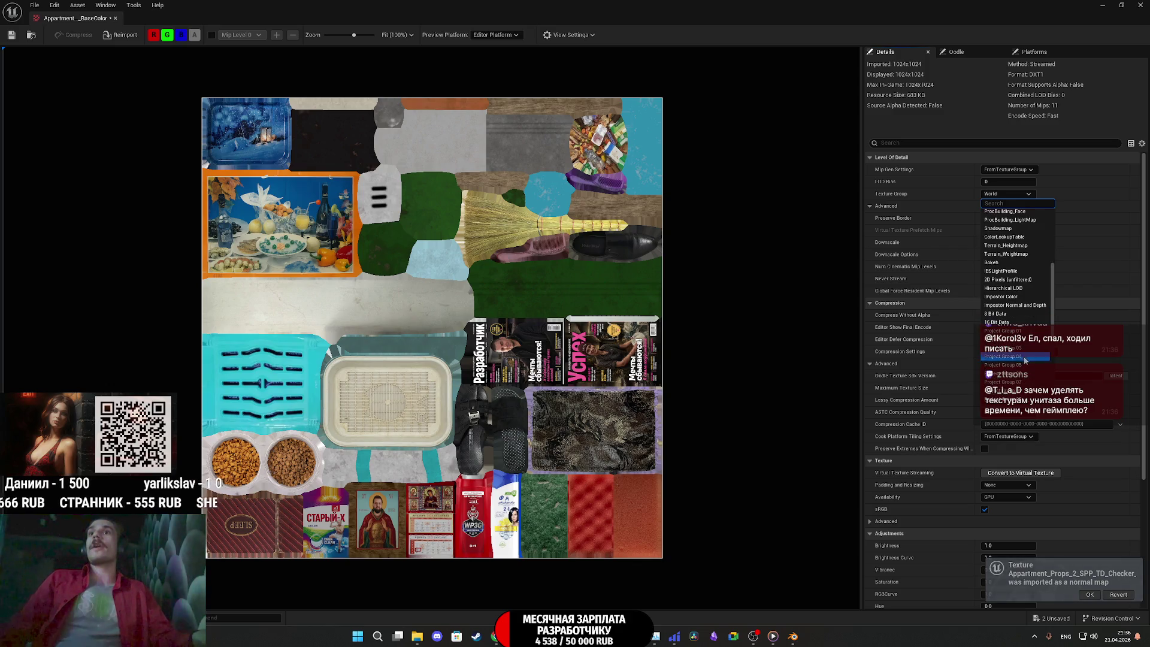
left_click(985, 315)
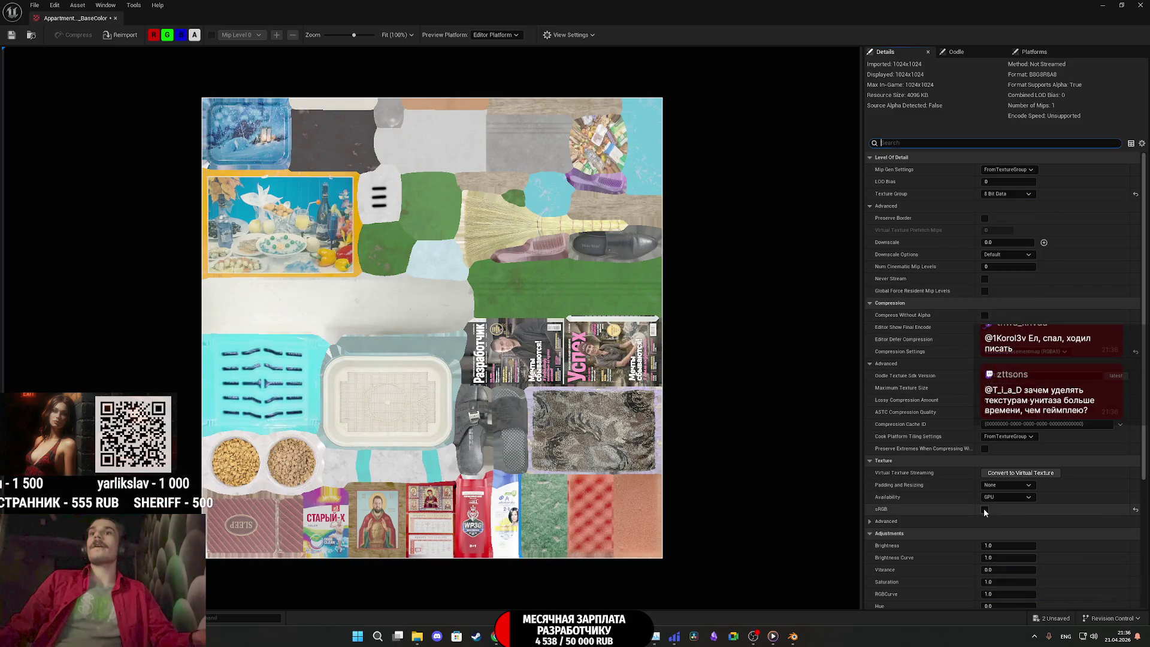
left_click(983, 509)
left_click(11, 34)
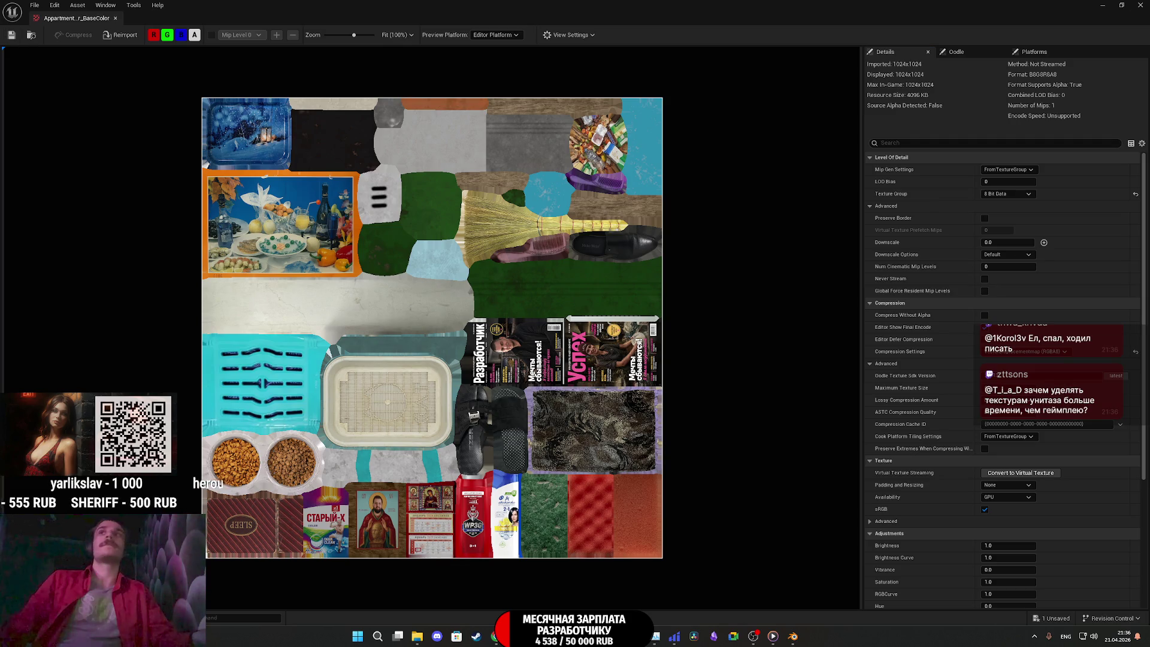
left_click(116, 18)
right_click(501, 532)
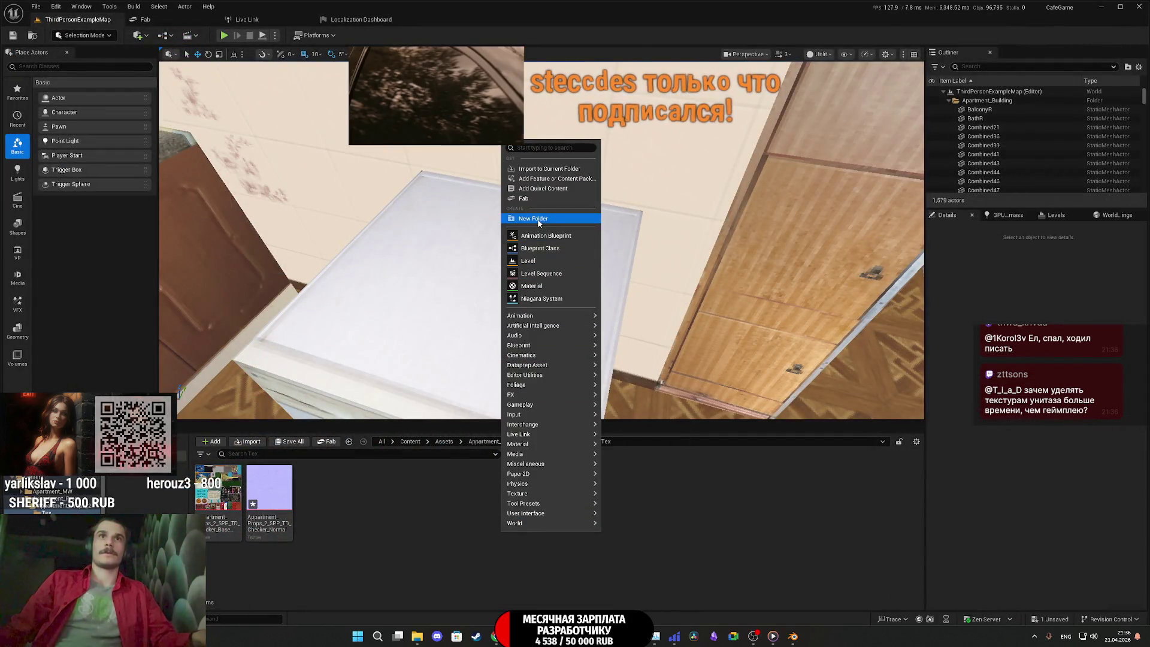
Create a new material named AP2_M in the Tex folder
left_click(536, 284)
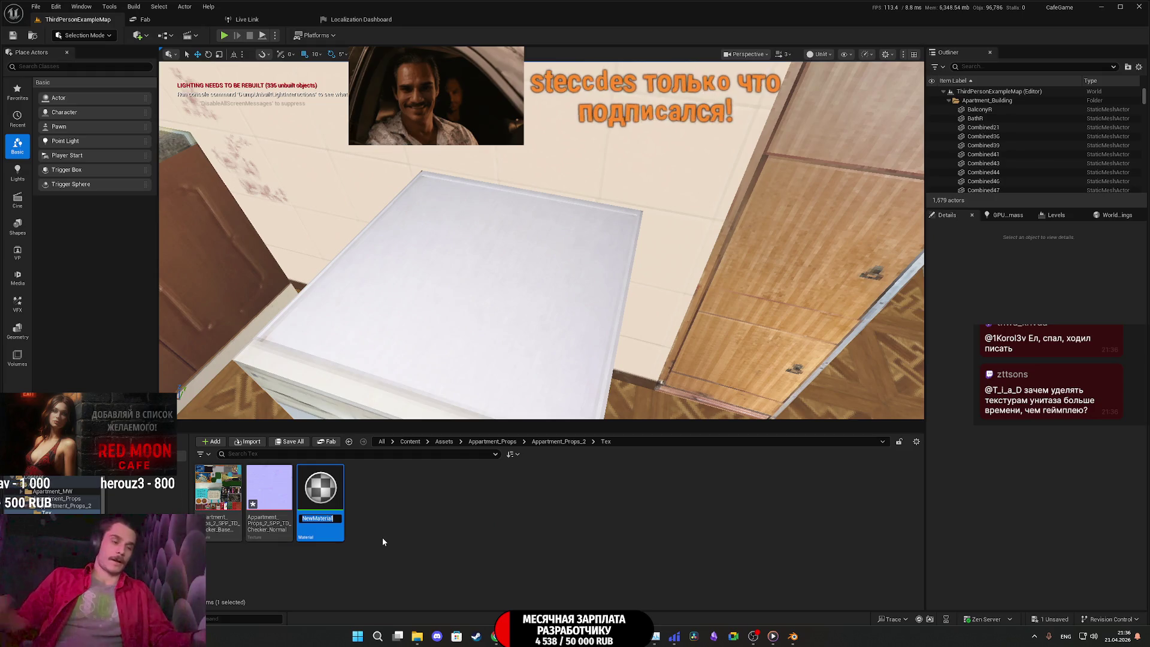
type("A")
type("P")
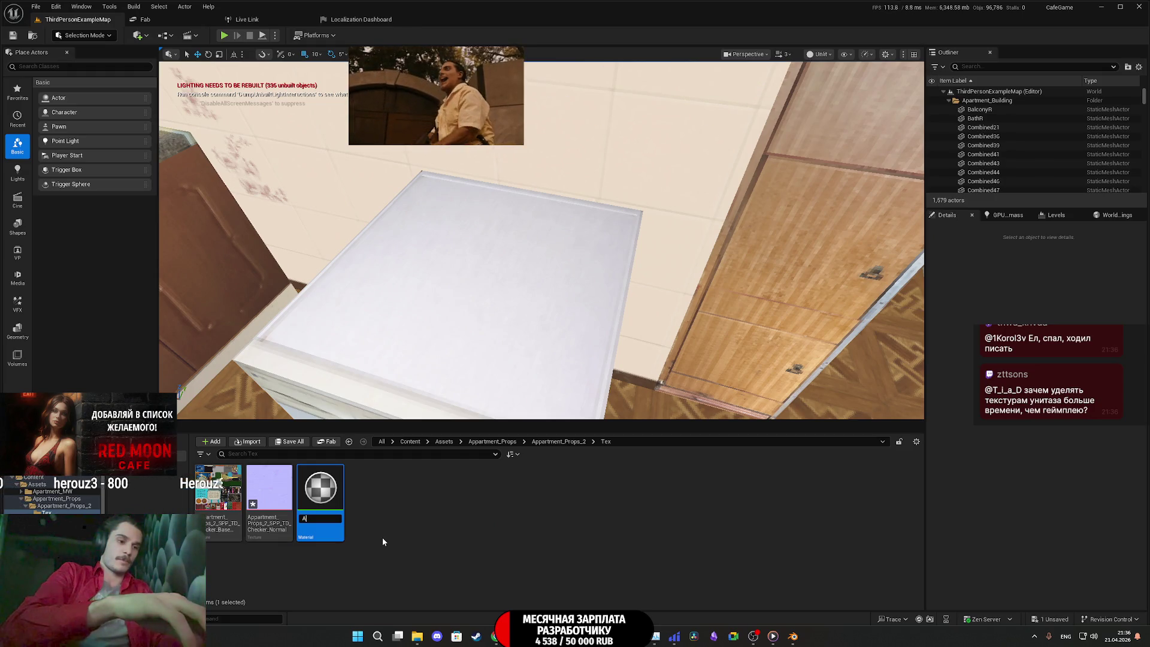
type("2_M")
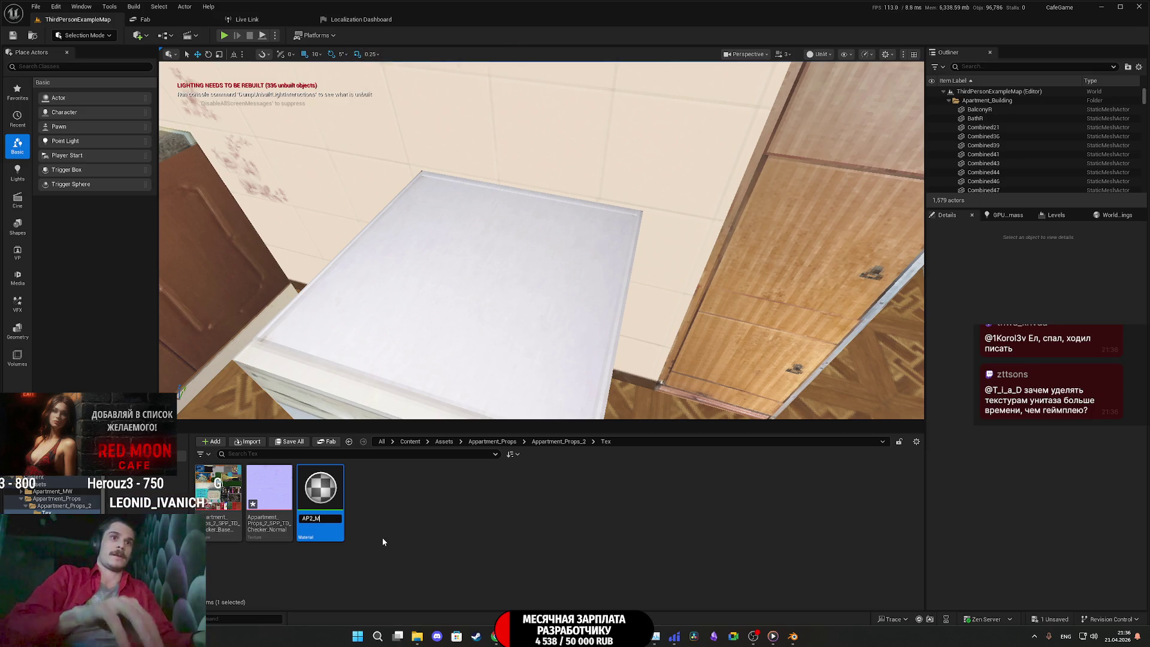
key("Return")
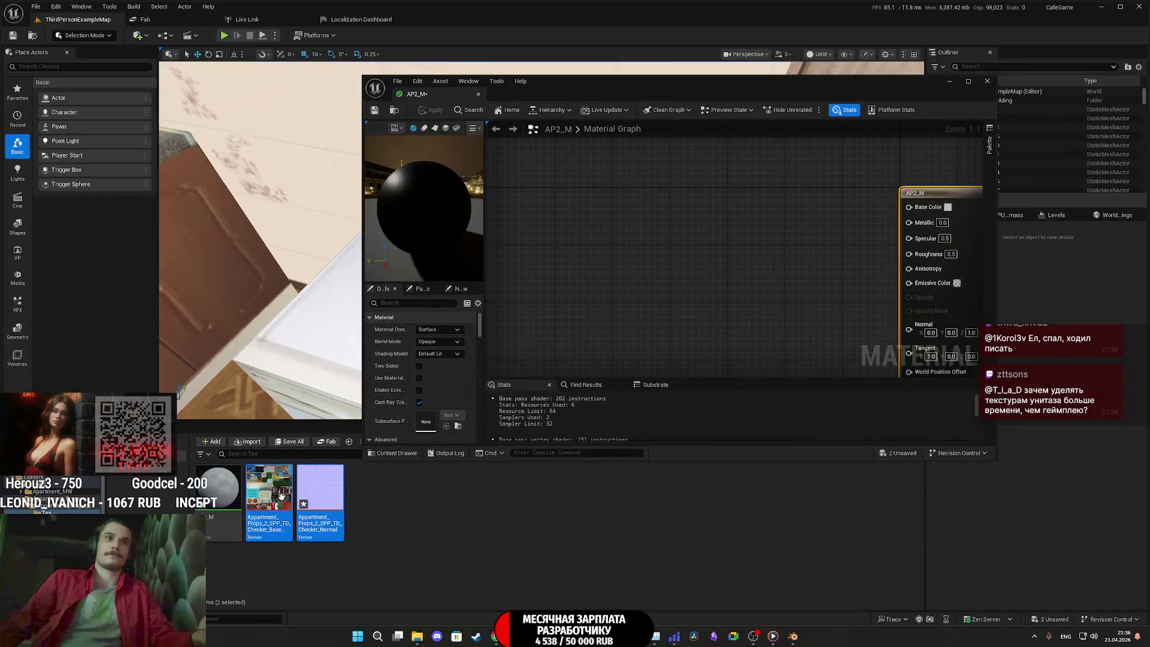
Wire the colour texture into Base Color and the normal texture into Normal
left_click_drag(281, 496, 639, 252)
double_click(735, 88)
mouse_move(427, 286)
left_mouse_down()
mouse_move(418, 329)
mouse_move(529, 193)
mouse_move(513, 227)
left_mouse_up()
mouse_move(564, 138)
left_mouse_down()
mouse_move(599, 147)
mouse_move(652, 132)
left_mouse_up()
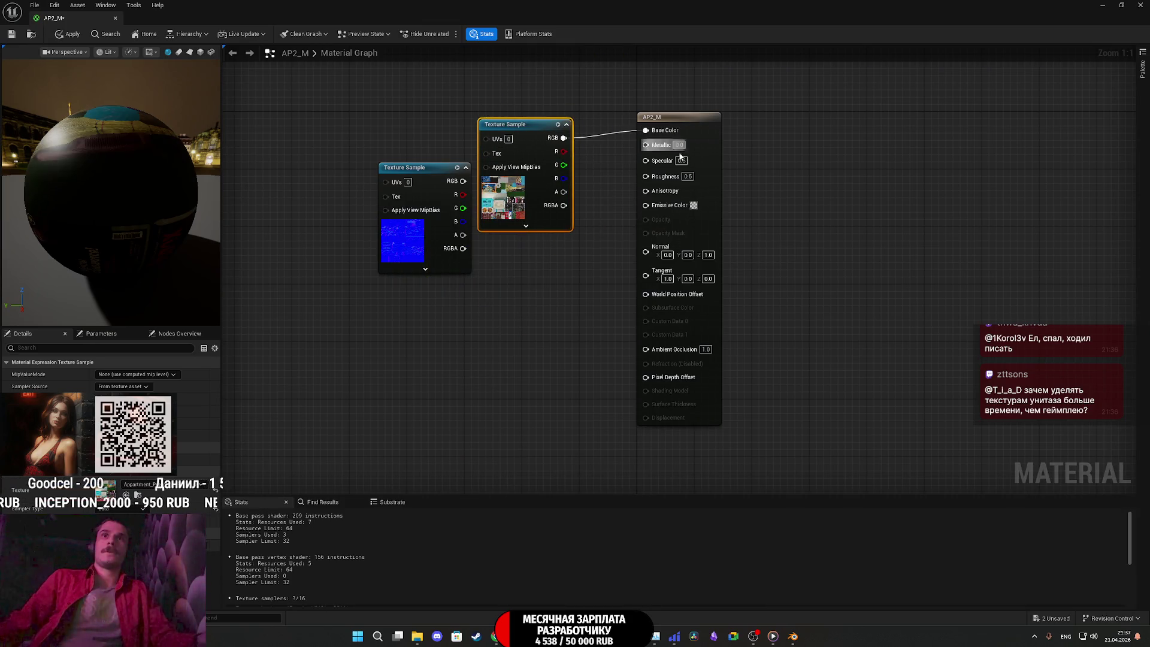
left_click_drag(463, 181, 461, 189)
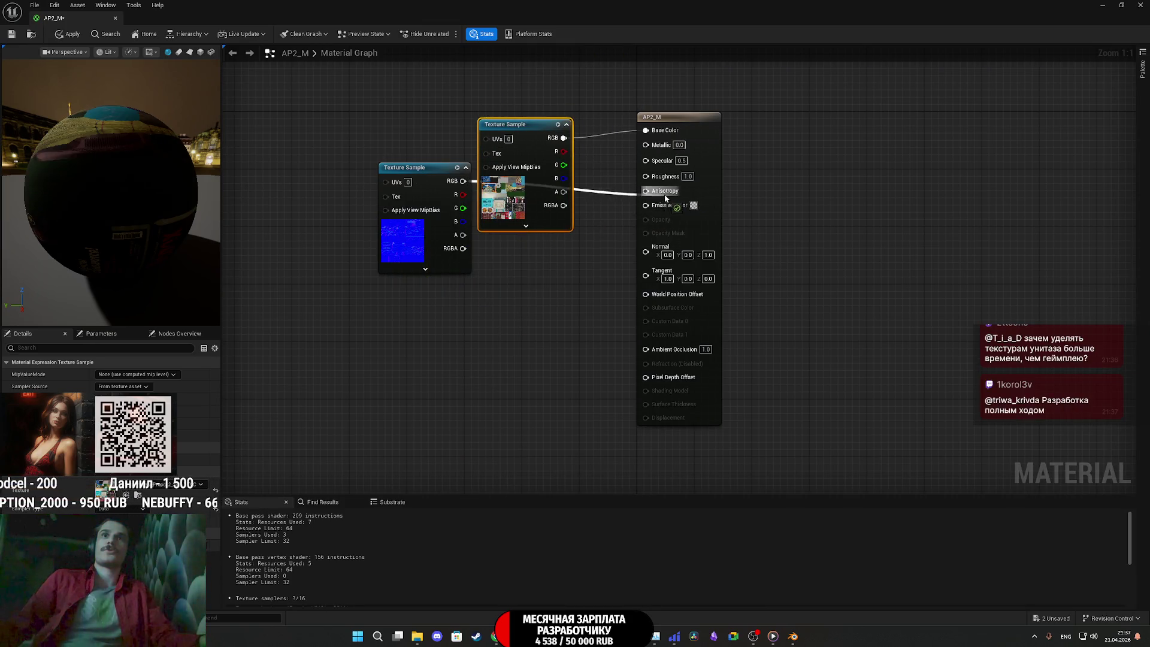
left_click_drag(694, 244, 653, 248)
mouse_move(400, 243)
left_mouse_down()
mouse_move(478, 306)
mouse_move(508, 311)
mouse_move(506, 320)
left_mouse_up()
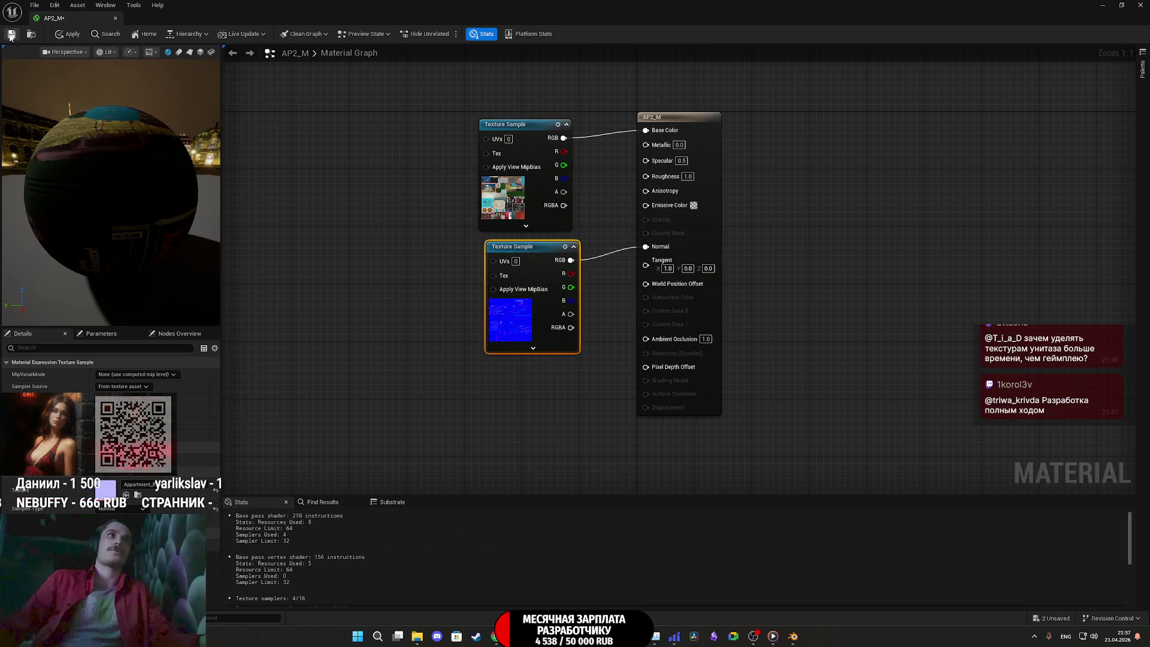
Apply the AP2_M material and save all unsaved content
key("ctrl+s")
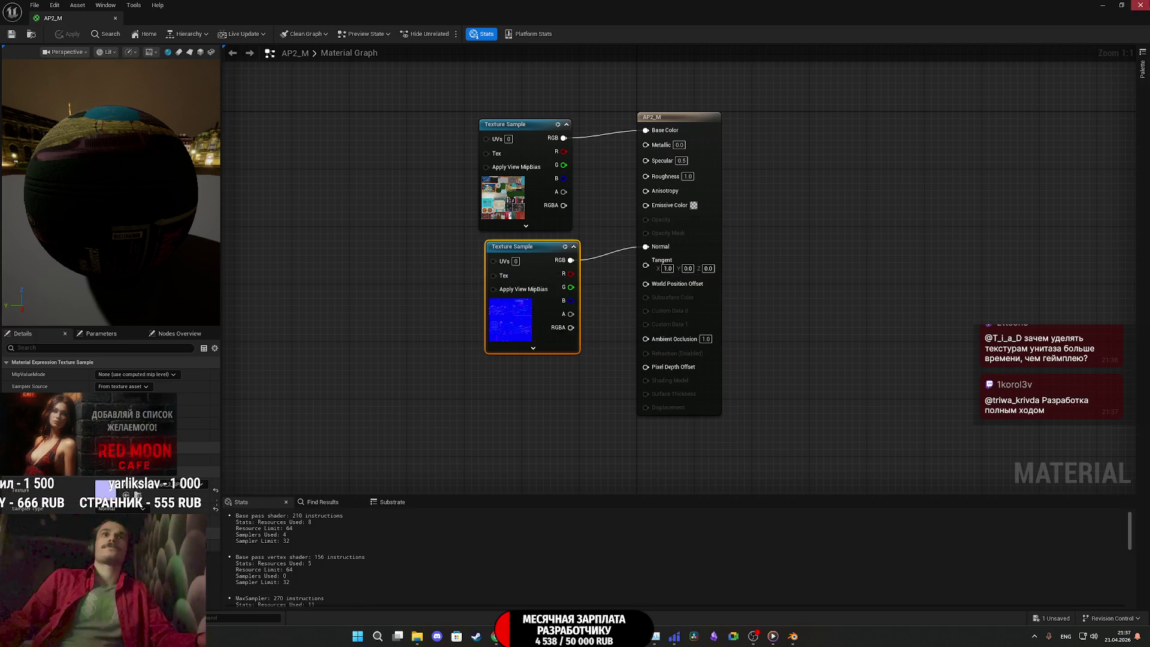
key("alt+Tab")
left_click(292, 445)
left_click(646, 419)
left_click(558, 441)
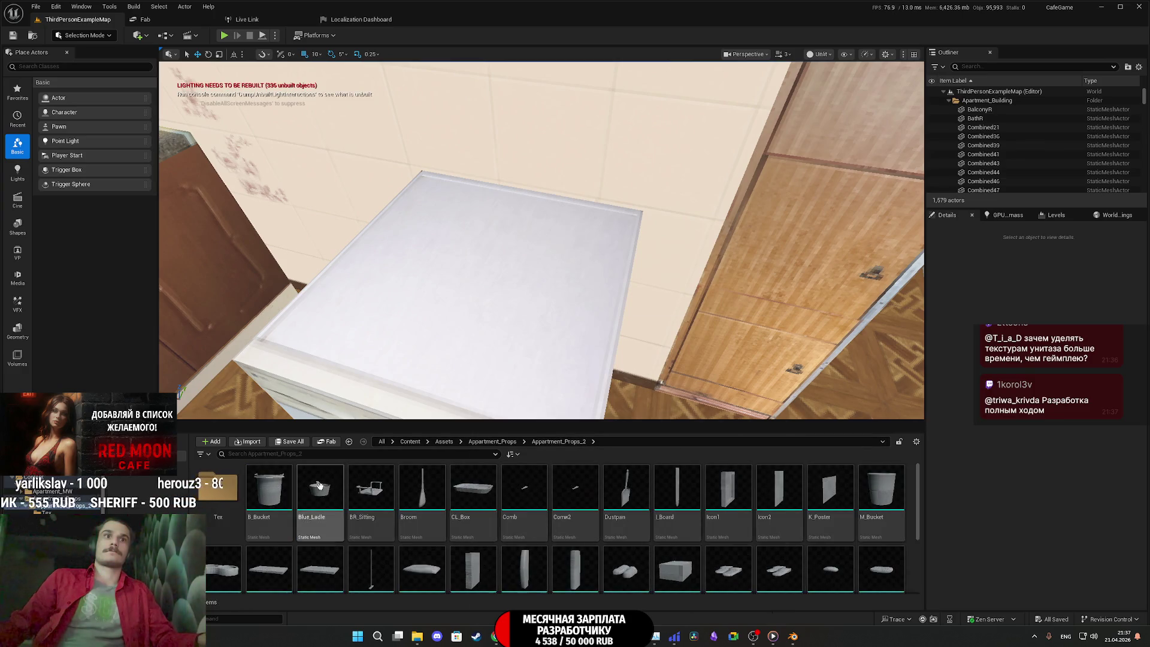
Open the B_Bucket mesh and tilt the preview to look inside the bucket
double_click(268, 495)
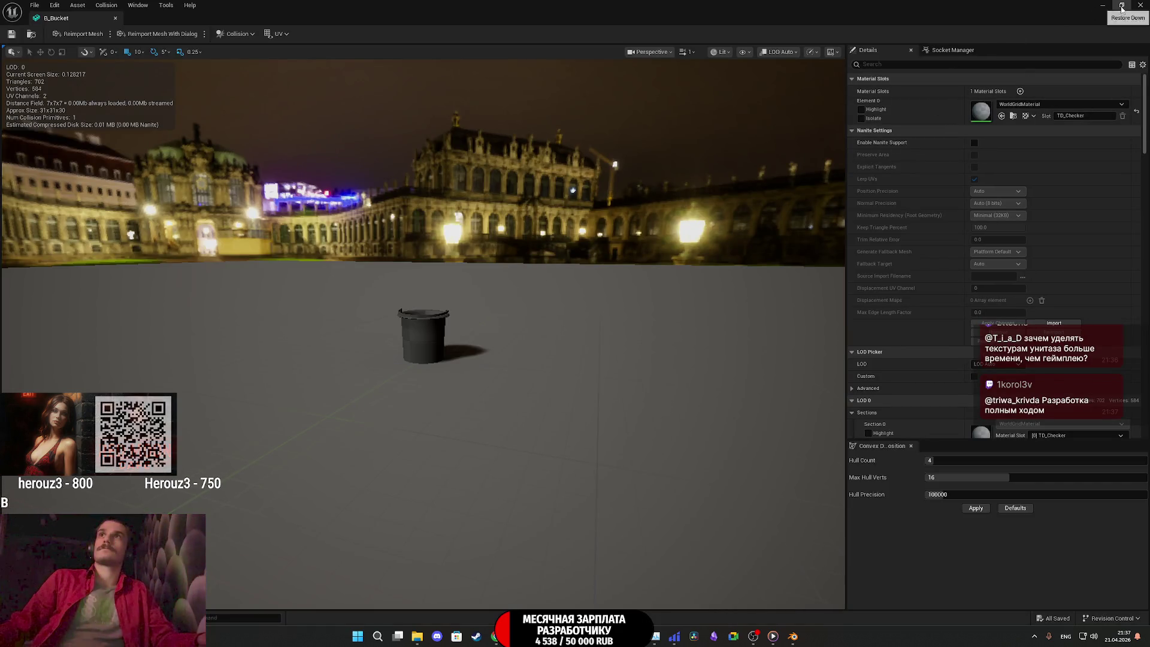
scroll(422, 335, "up", 3)
left_click_drag(423, 335, 422, 396)
scroll(423, 395, "up", 2)
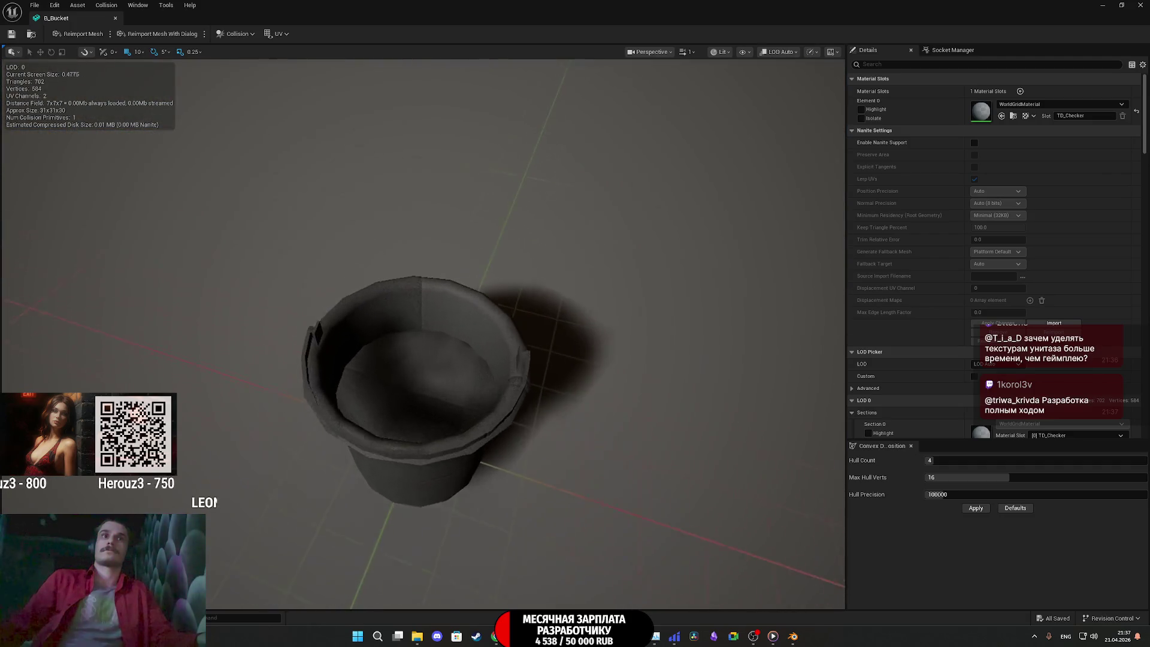
Assign the AP2_M material from the Tex folder to the bucket's Element 0
left_click(1121, 5)
double_click(217, 503)
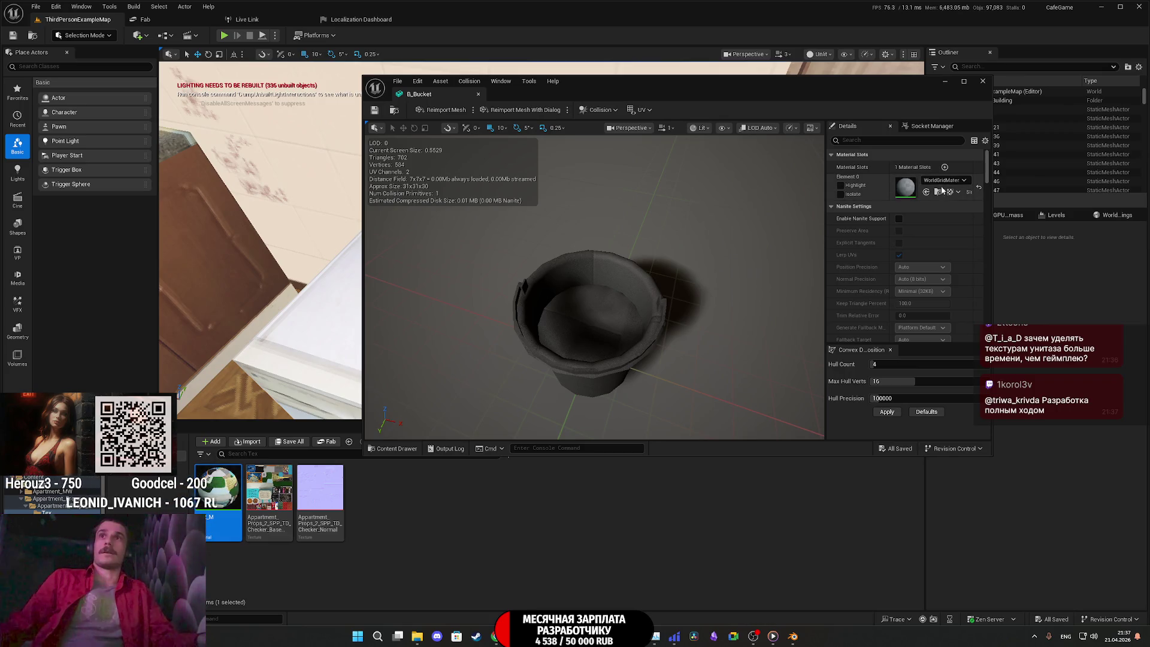
left_click(927, 193)
double_click(761, 92)
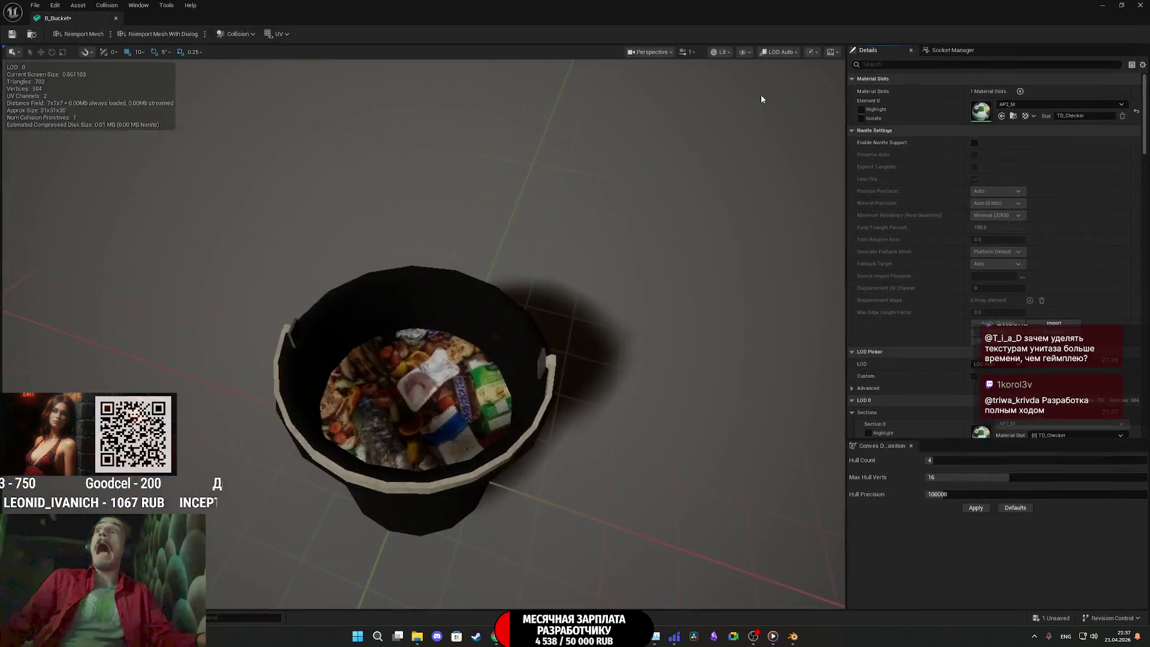
left_click_drag(540, 293, 540, 275)
scroll(455, 312, "up", 5)
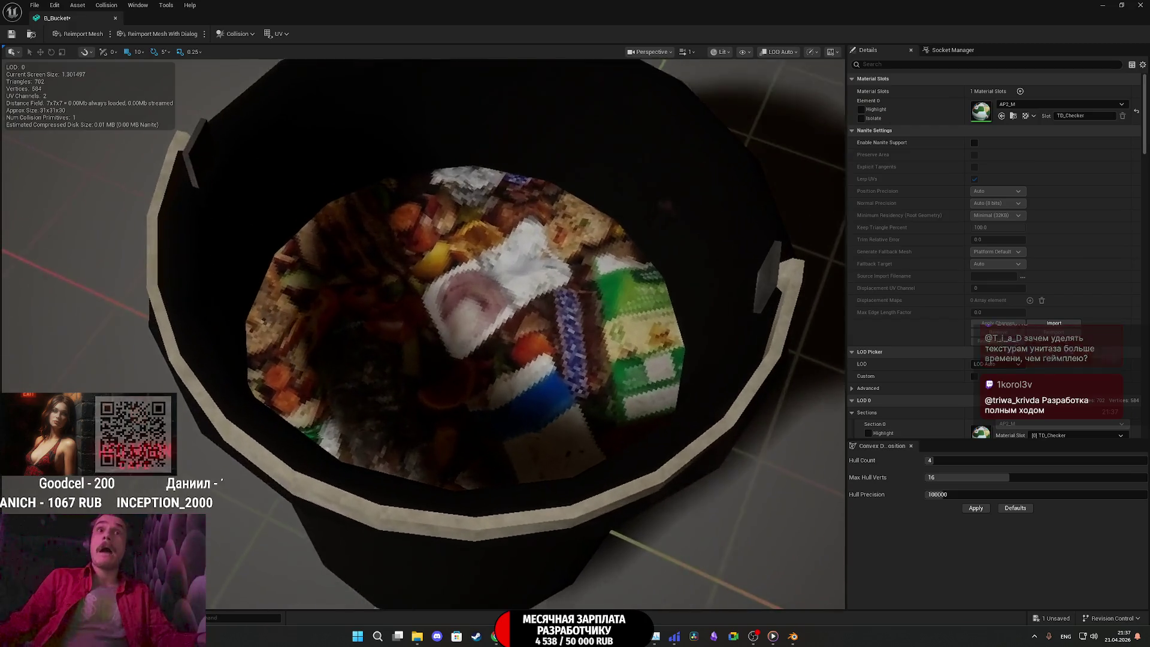
scroll(514, 333, "down", 5)
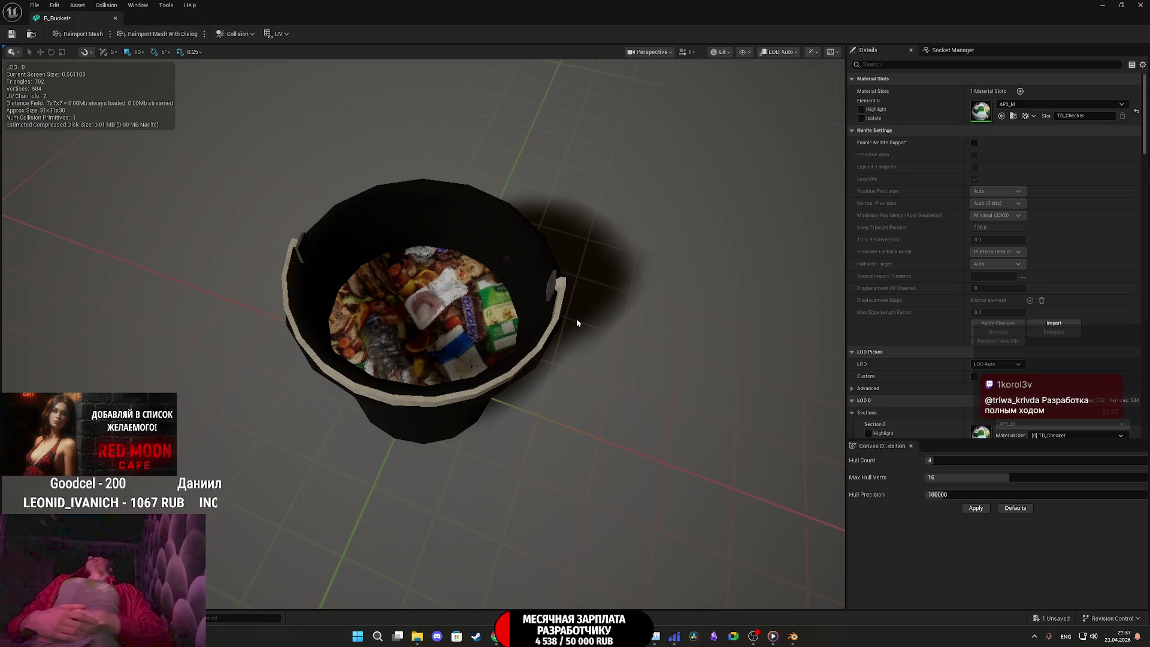
Save the textured bucket and close its mesh editor
left_click(11, 35)
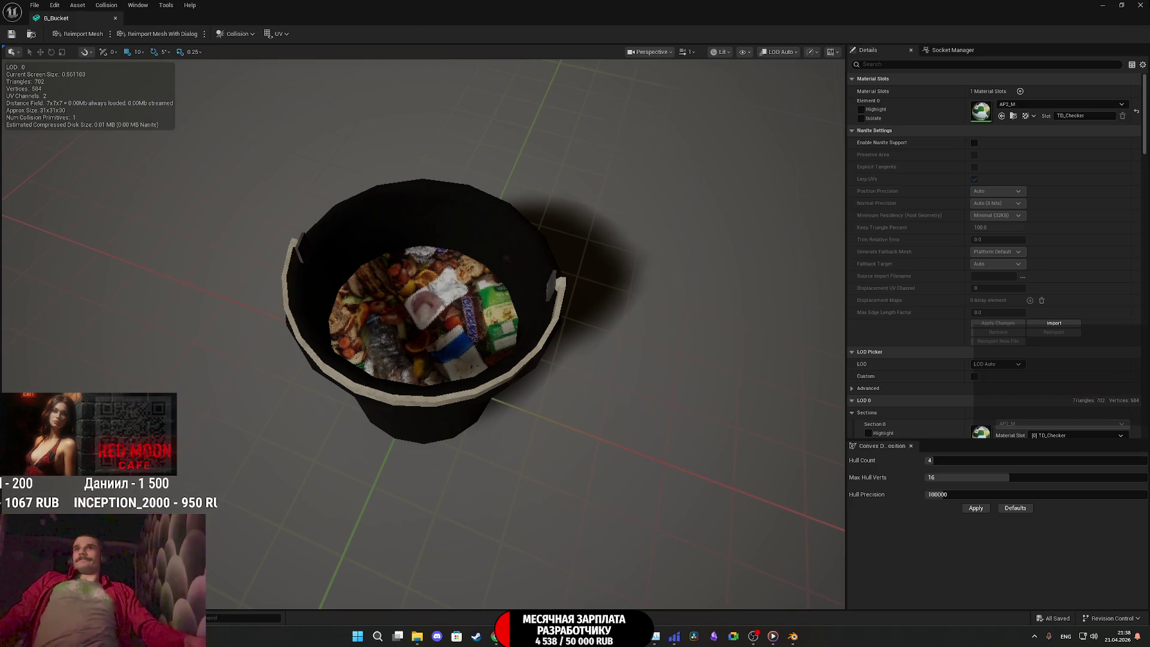
left_click(1137, 4)
left_click(558, 441)
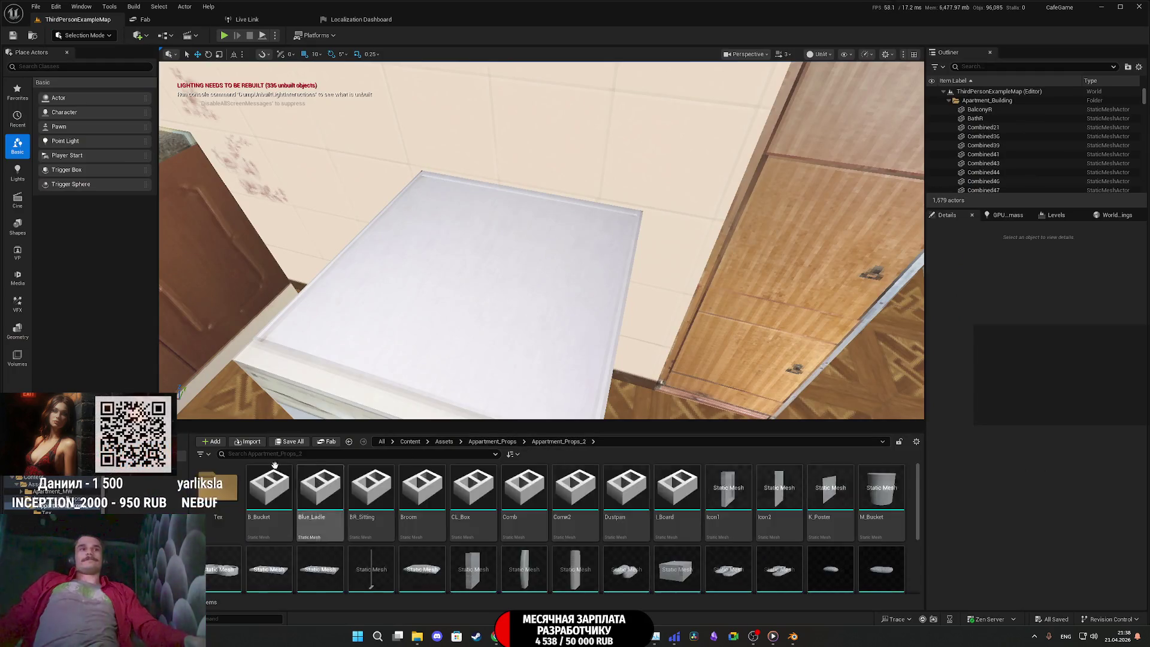
Open Blue_Ladle, BR_Sitting, Broom, CL_Box, Comb and Dustpan in mesh editor tabs
double_click(384, 473)
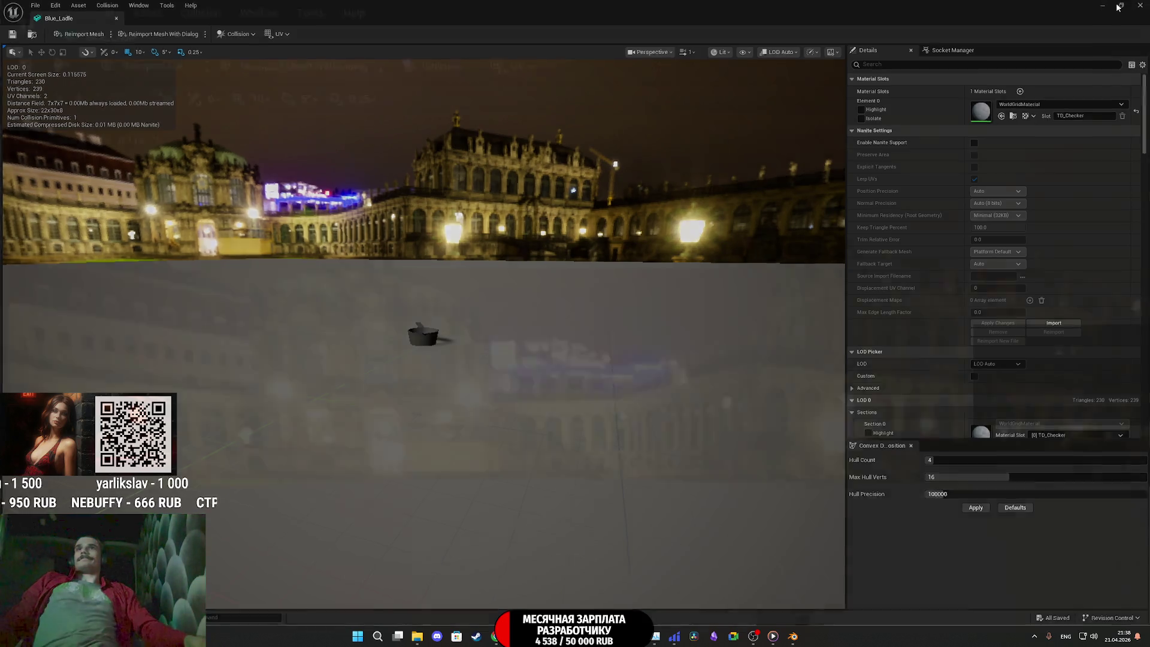
left_click(1124, 5)
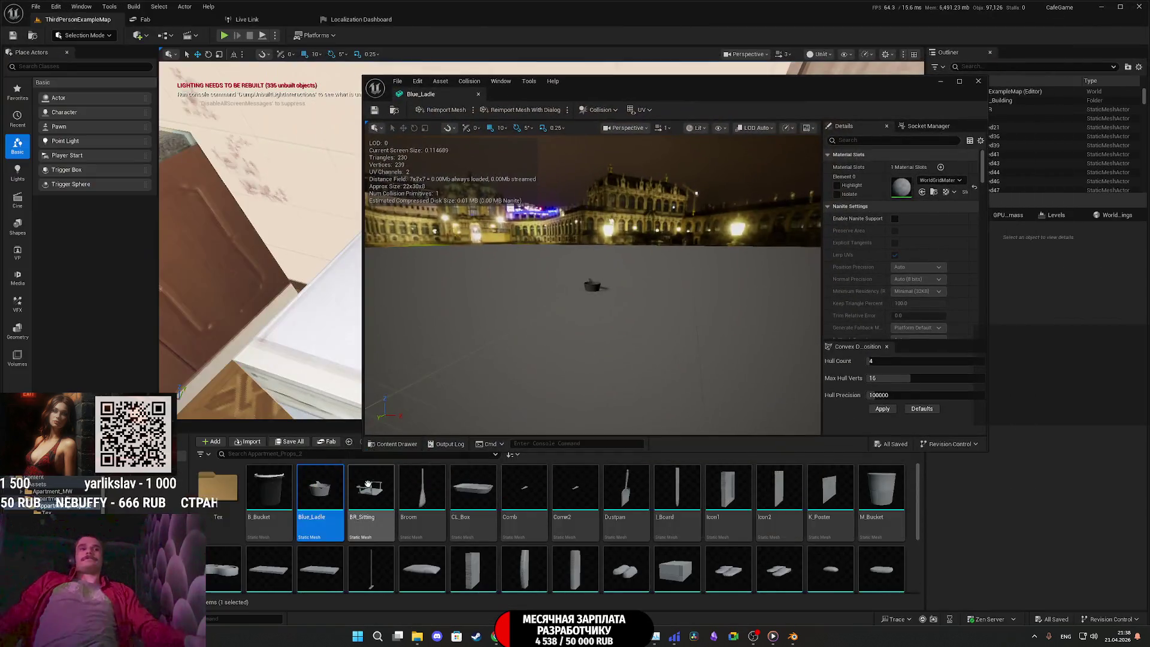
double_click(387, 488)
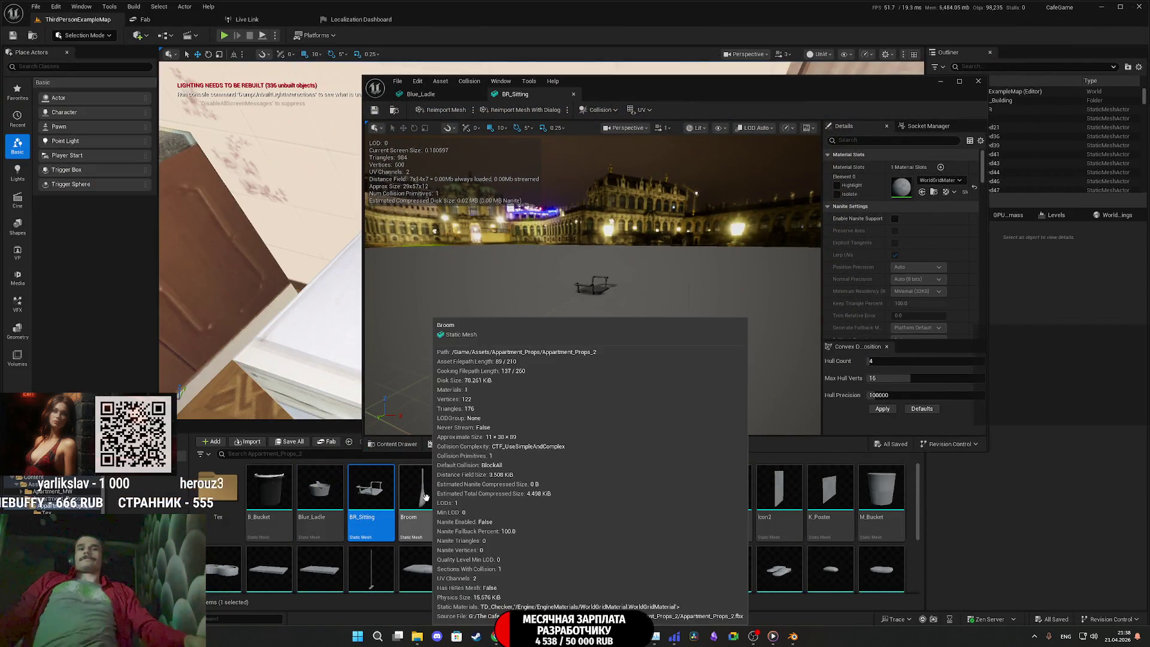
left_click(426, 498)
double_click(430, 496)
left_click(479, 491)
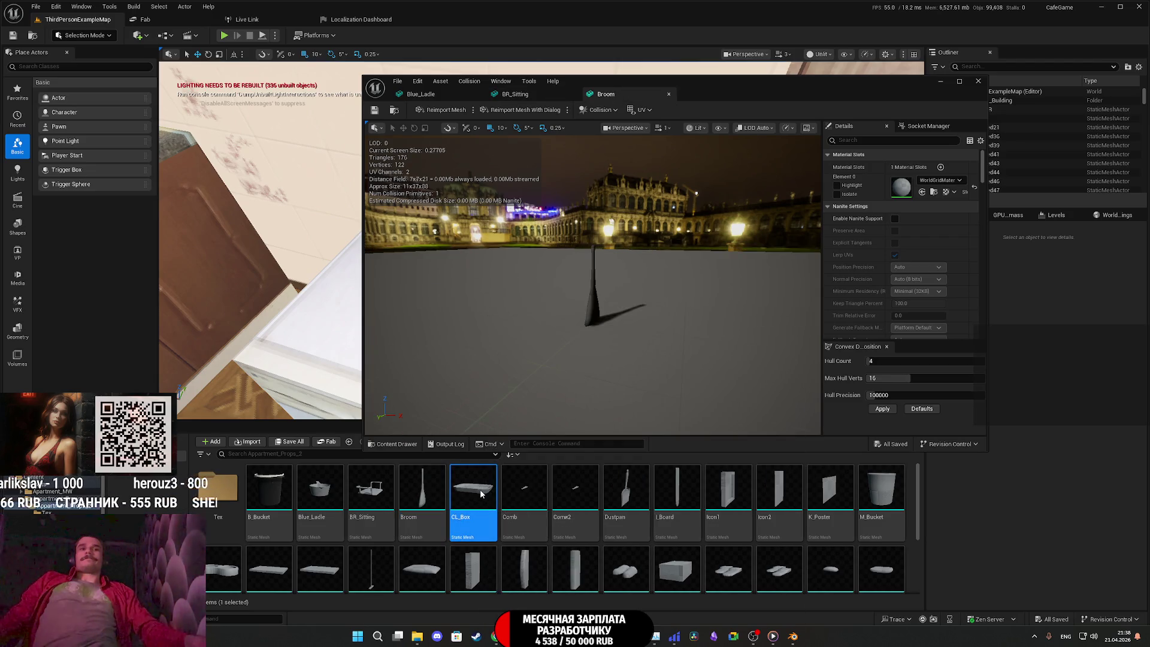
left_click(532, 487)
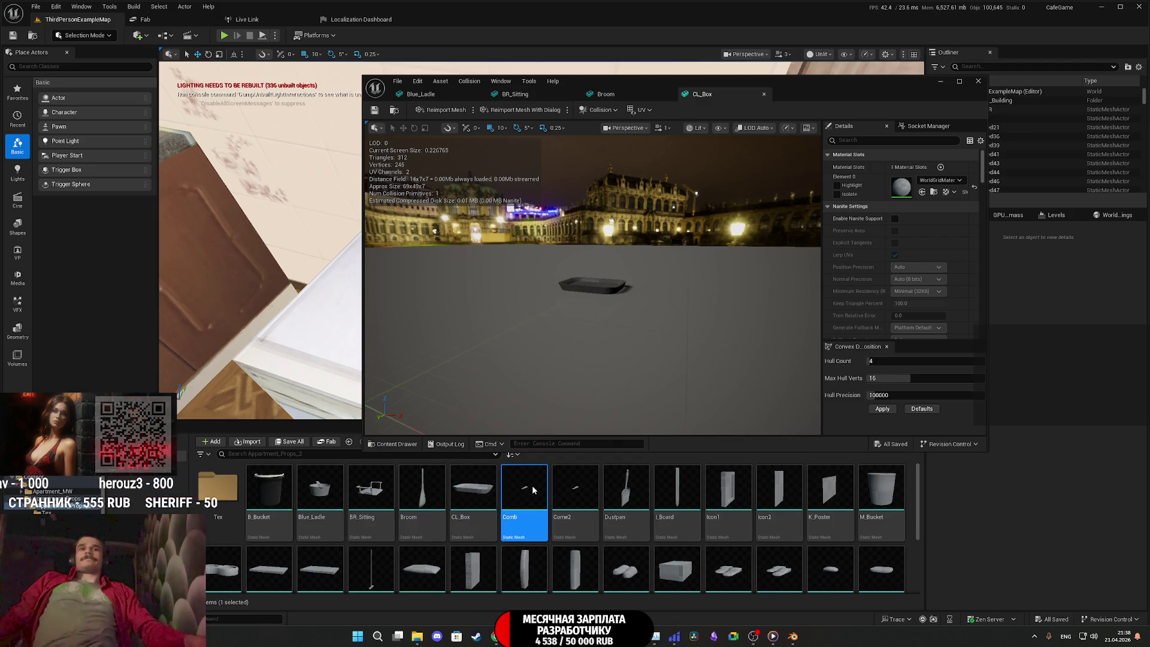
left_click(570, 484)
double_click(622, 489)
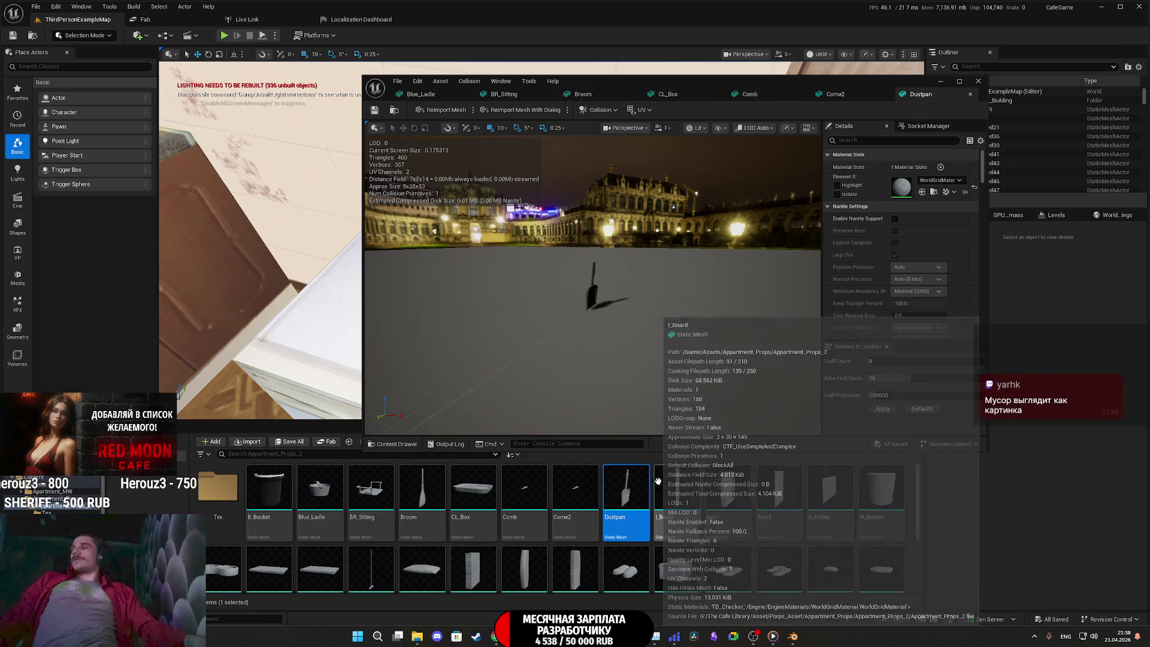
Open l_Board, Icon1, Icon2, K_Poster and M_Bucket in their own mesh editor tabs
left_click(681, 497)
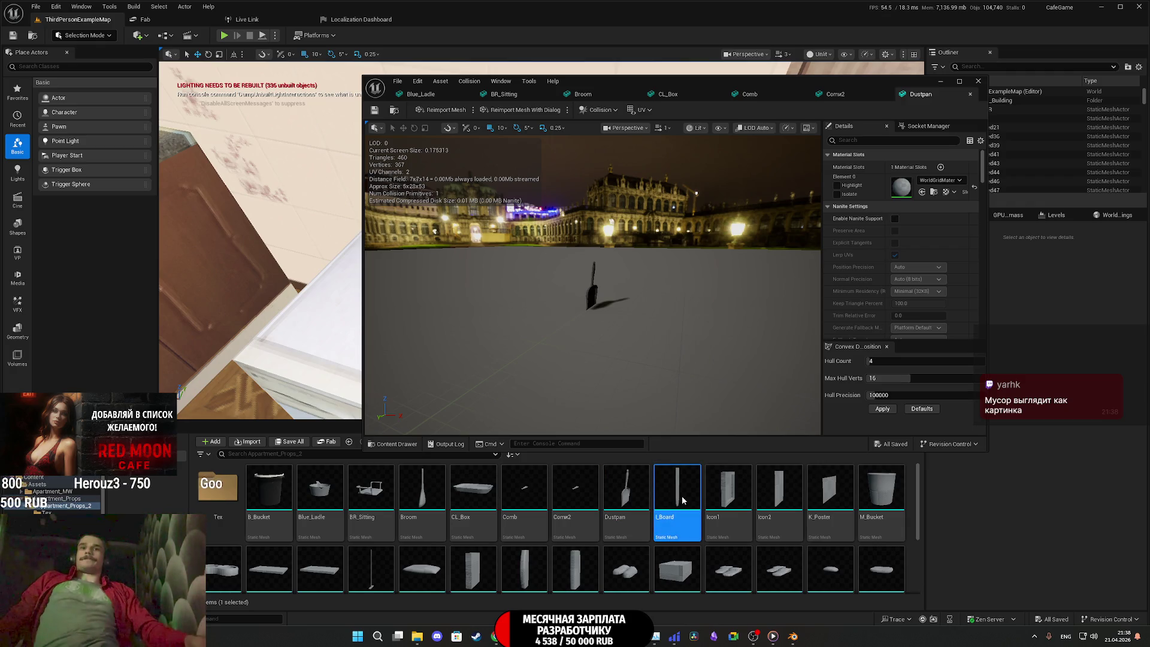
double_click(688, 476)
left_click(742, 486)
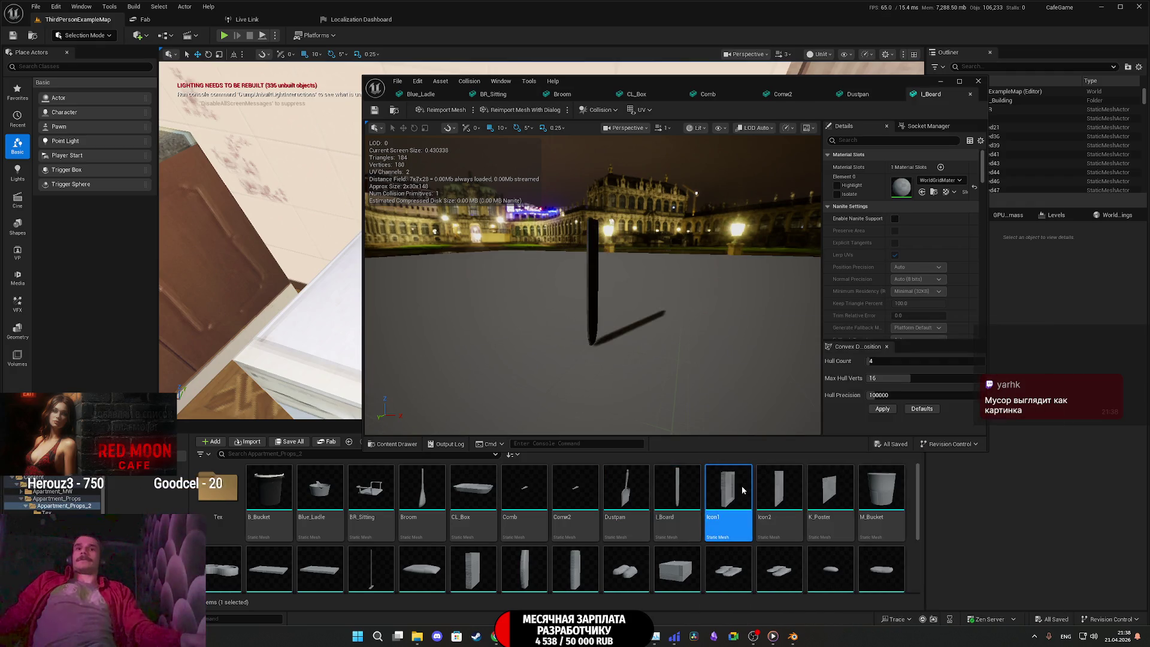
double_click(741, 485)
left_click(790, 497)
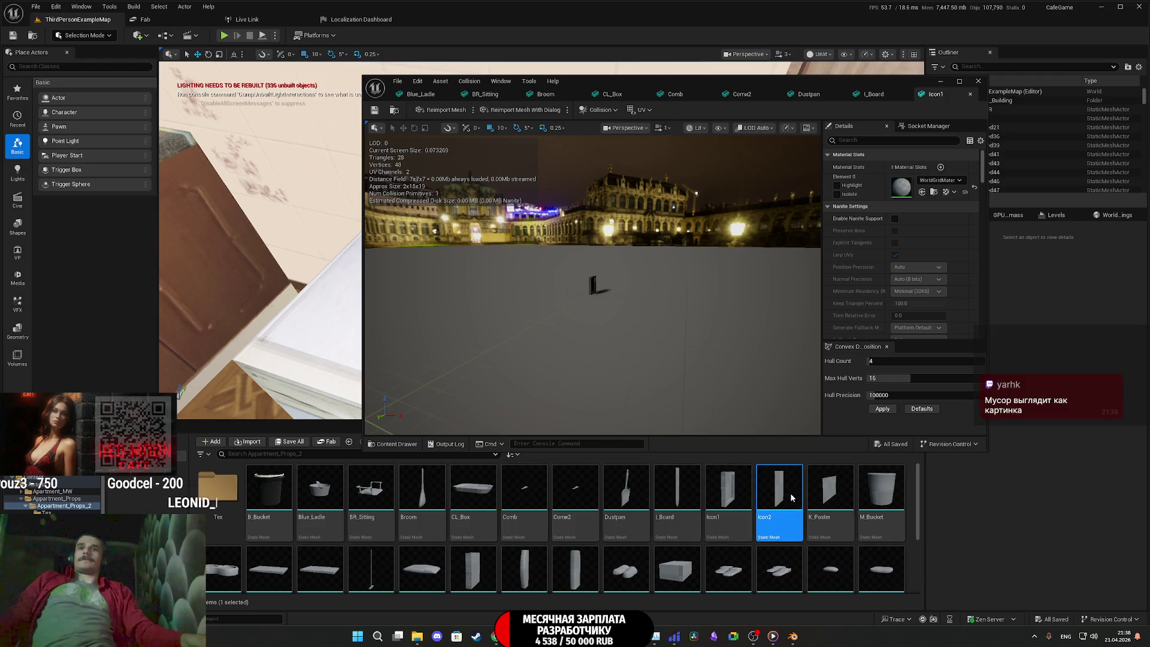
double_click(790, 496)
left_click(829, 491)
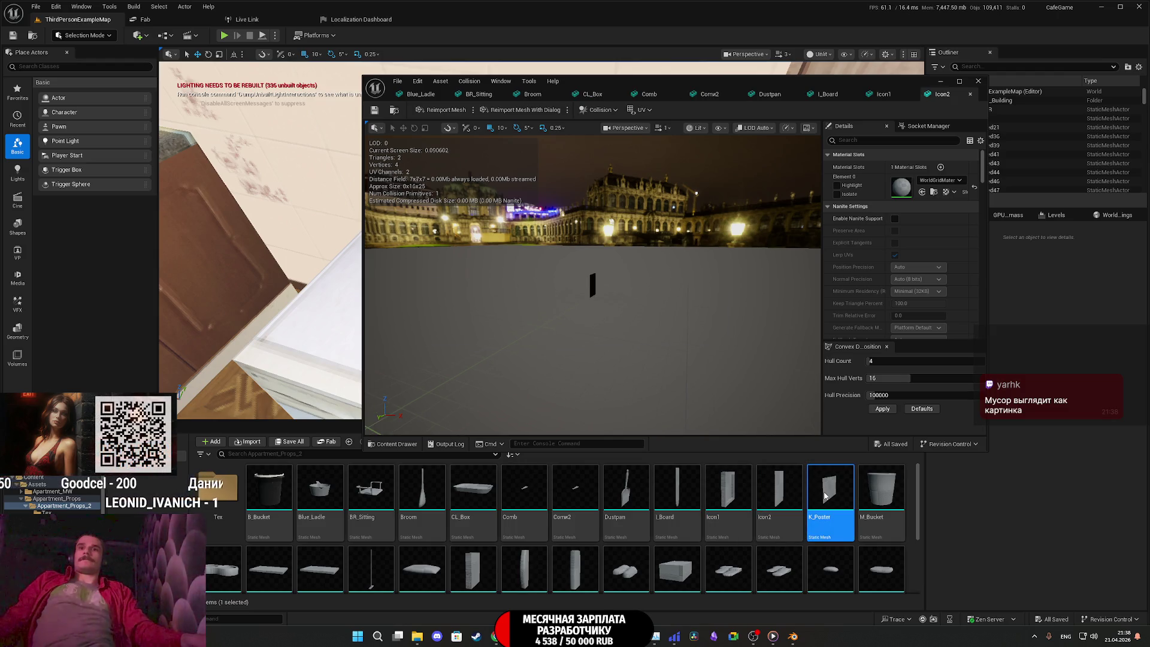
left_click(885, 492)
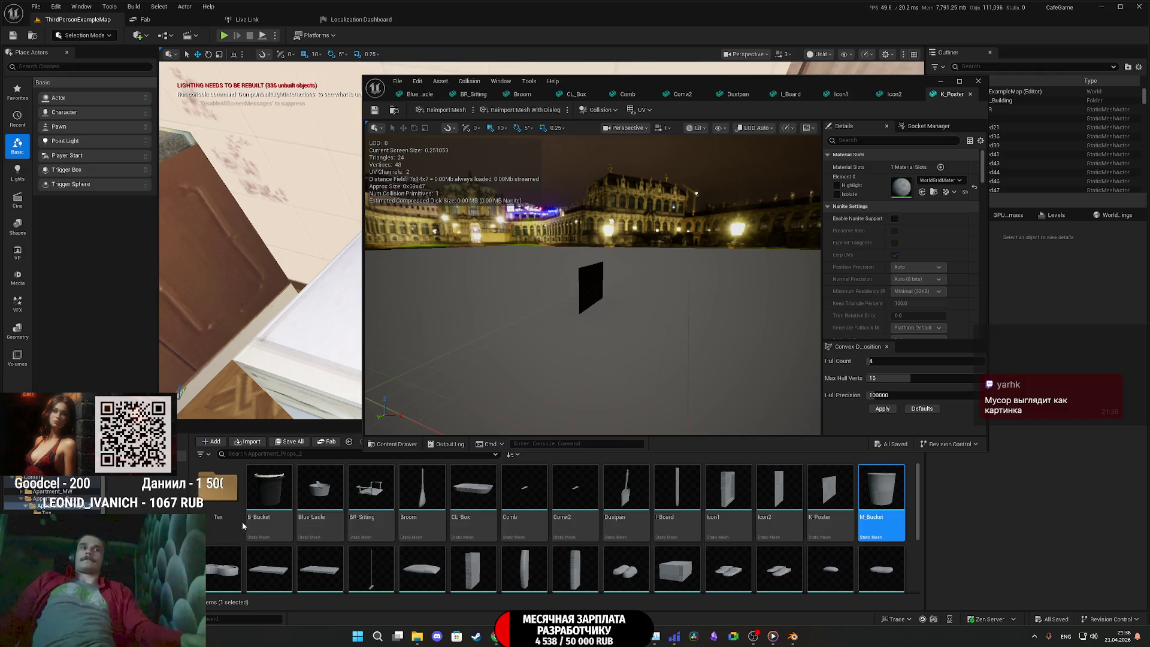
double_click(227, 494)
Assign AP2_M to M_Bucket, K_Poster, Icon2, Icon1, l_Board and Dustpan, closing each mesh
left_click(222, 496)
left_click(922, 192)
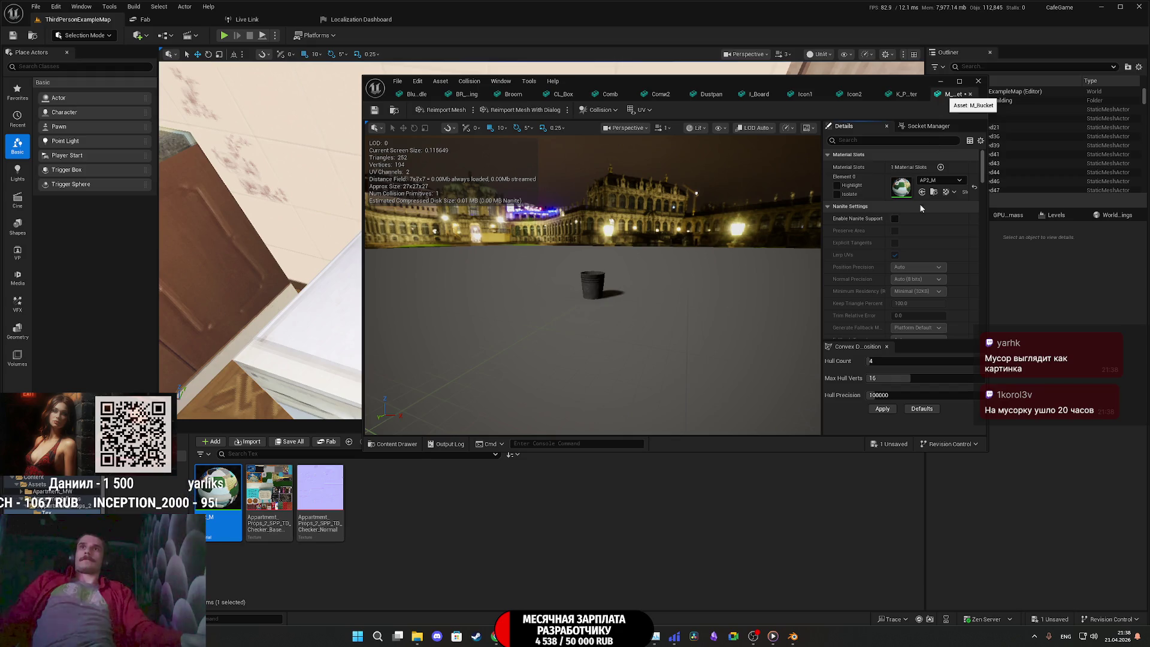
left_click(970, 94)
left_click(970, 94)
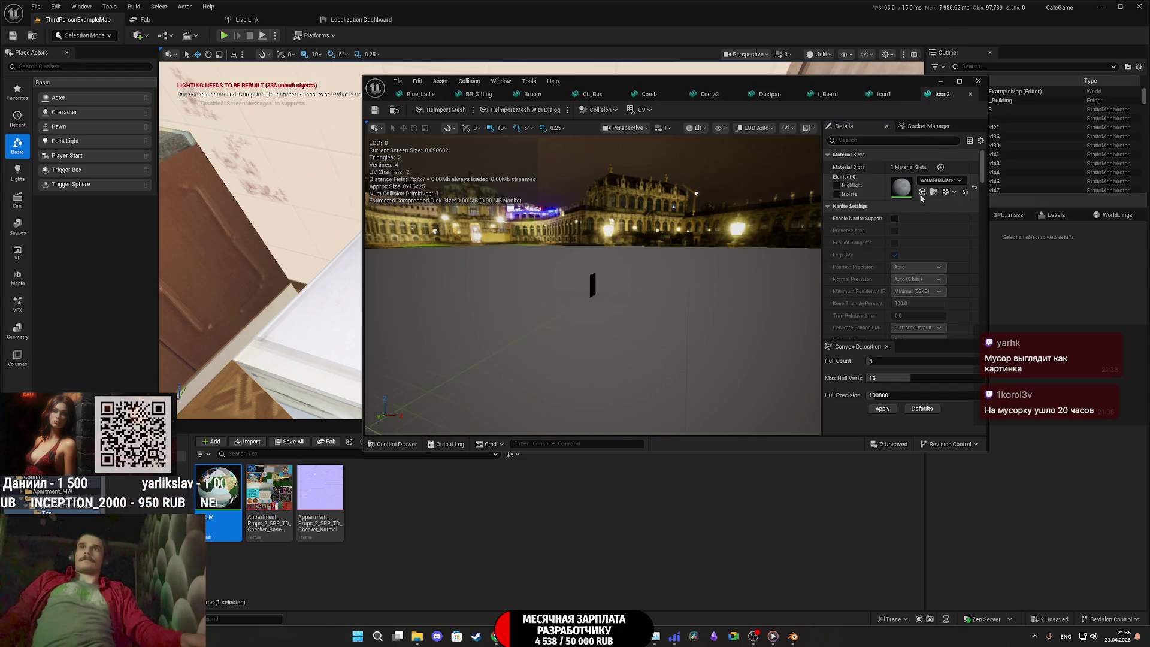
left_click(970, 94)
left_click(922, 193)
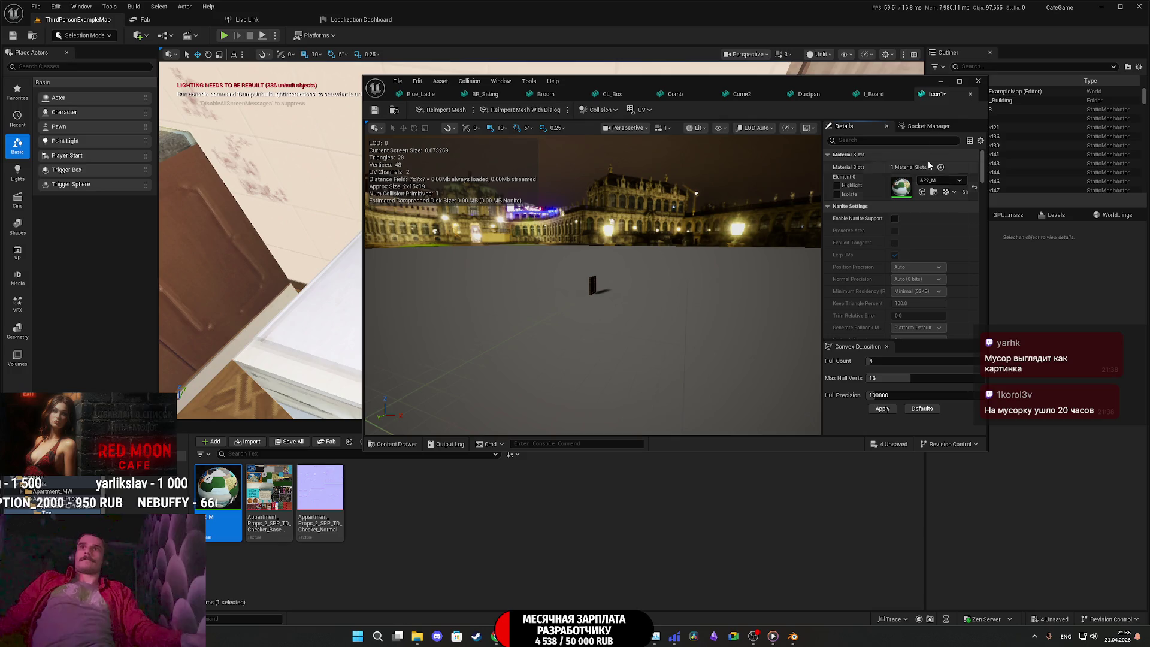
middle_click(932, 97)
middle_click(933, 95)
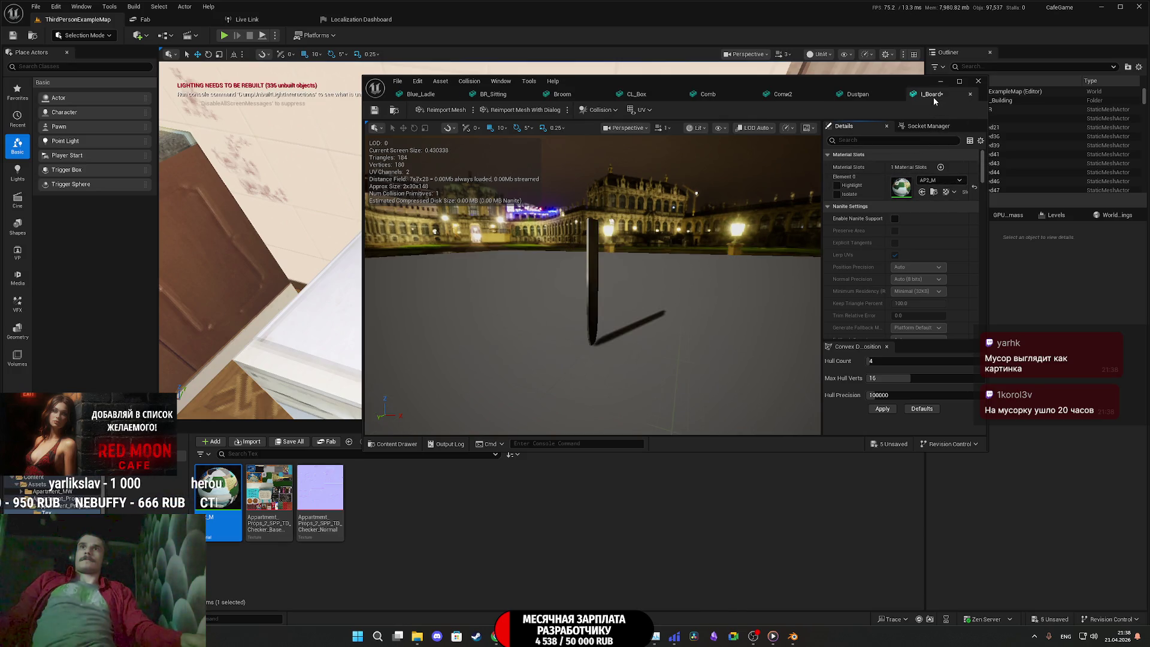
middle_click(937, 96)
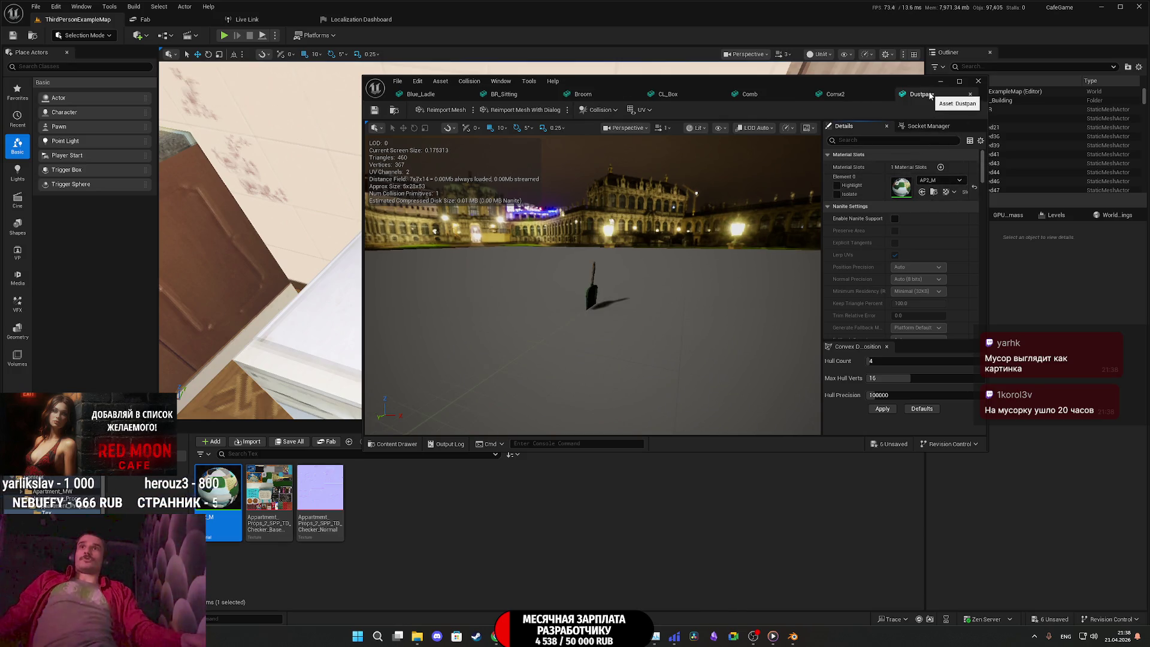
Apply AP2_M to the second comb, Comb, CL_Box, Broom and BR_Sitting, then close the mesh editor
left_click(921, 192)
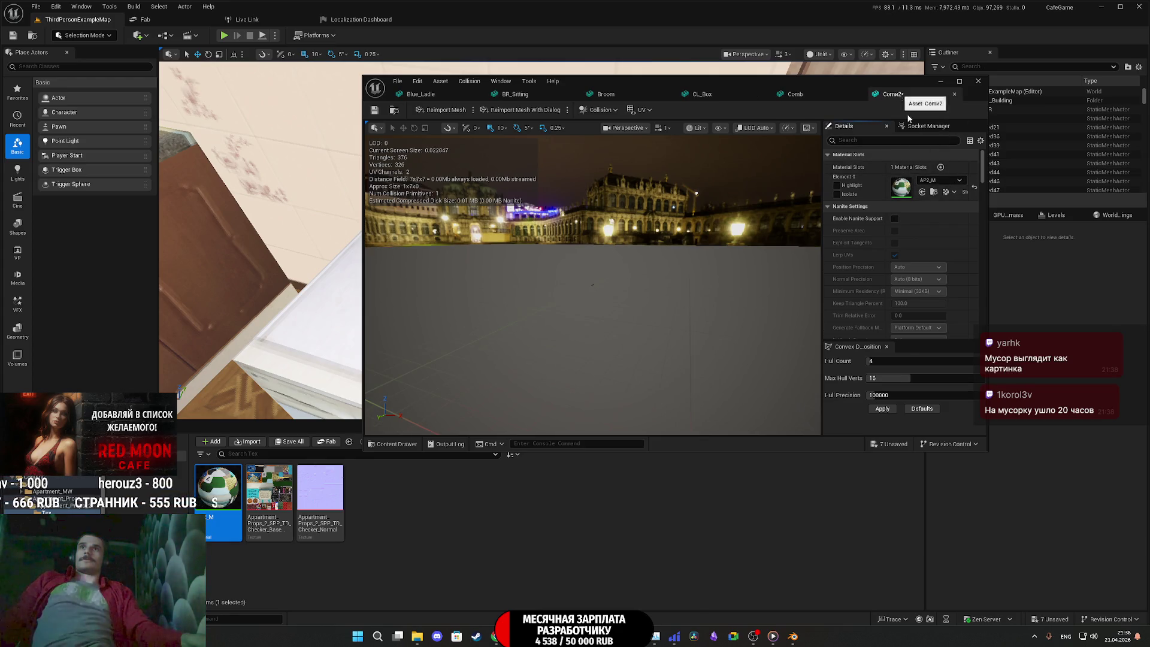
middle_click(903, 99)
left_click(922, 192)
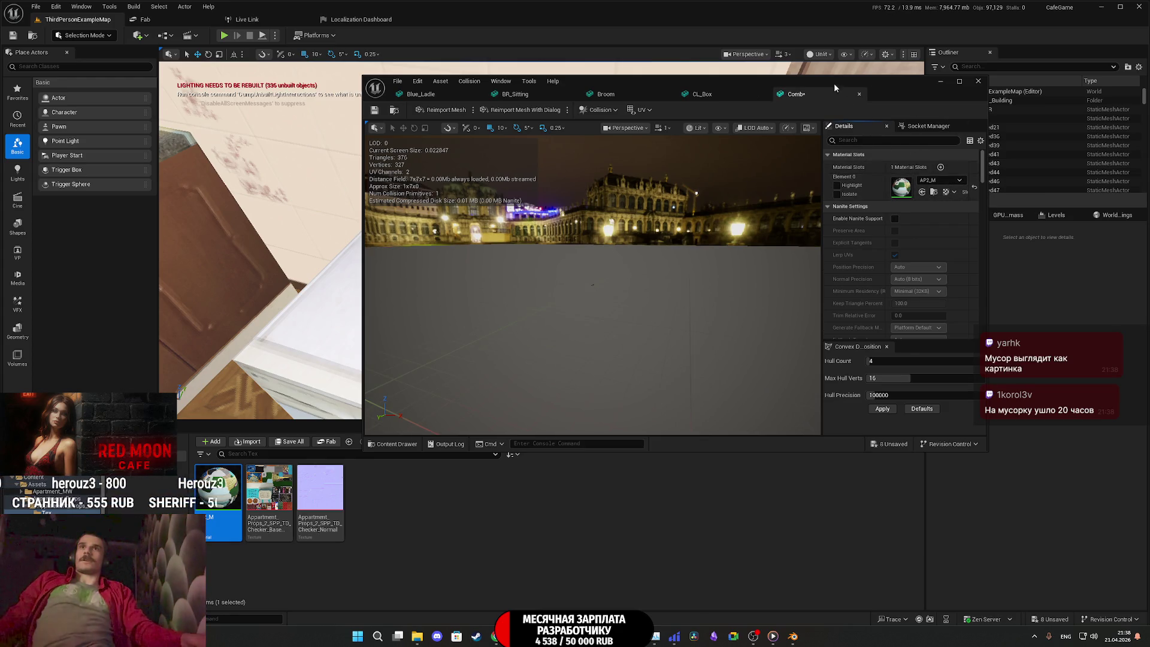
middle_click(830, 93)
left_click(921, 193)
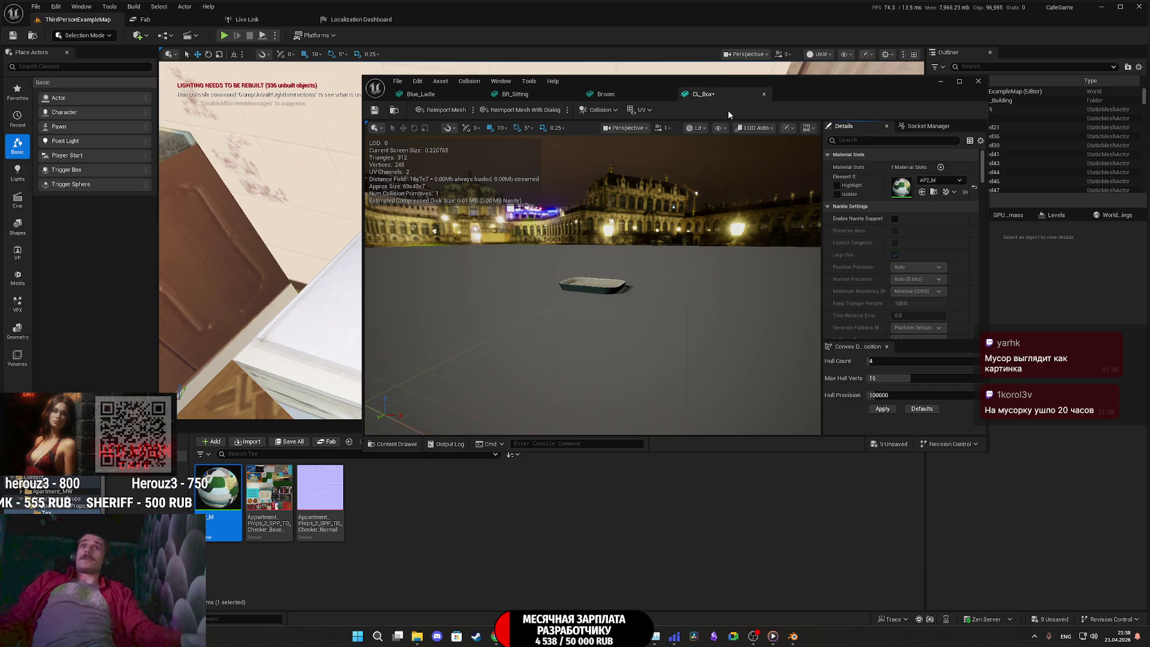
middle_click(717, 96)
left_click(921, 192)
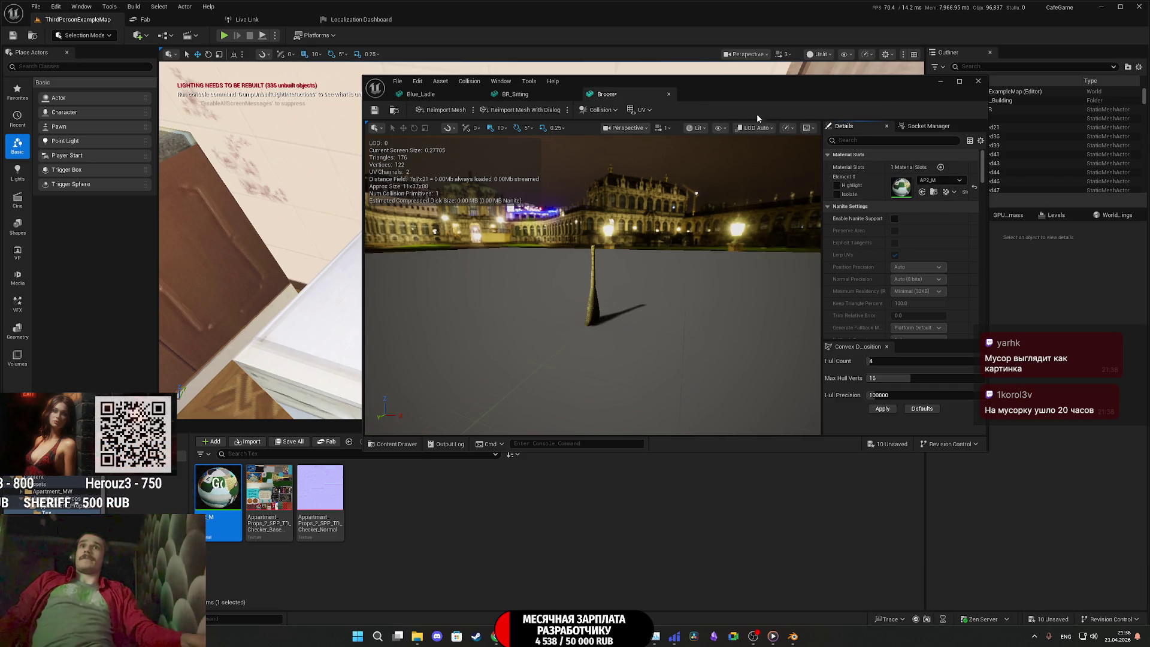
middle_click(629, 94)
left_click(921, 192)
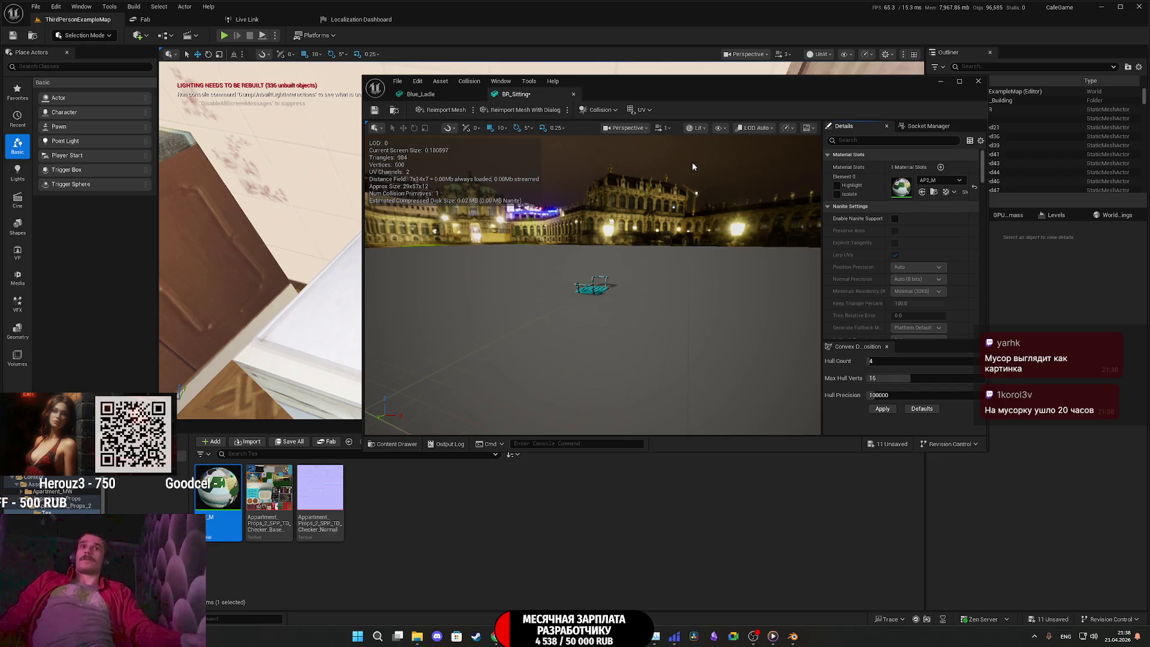
middle_click(538, 96)
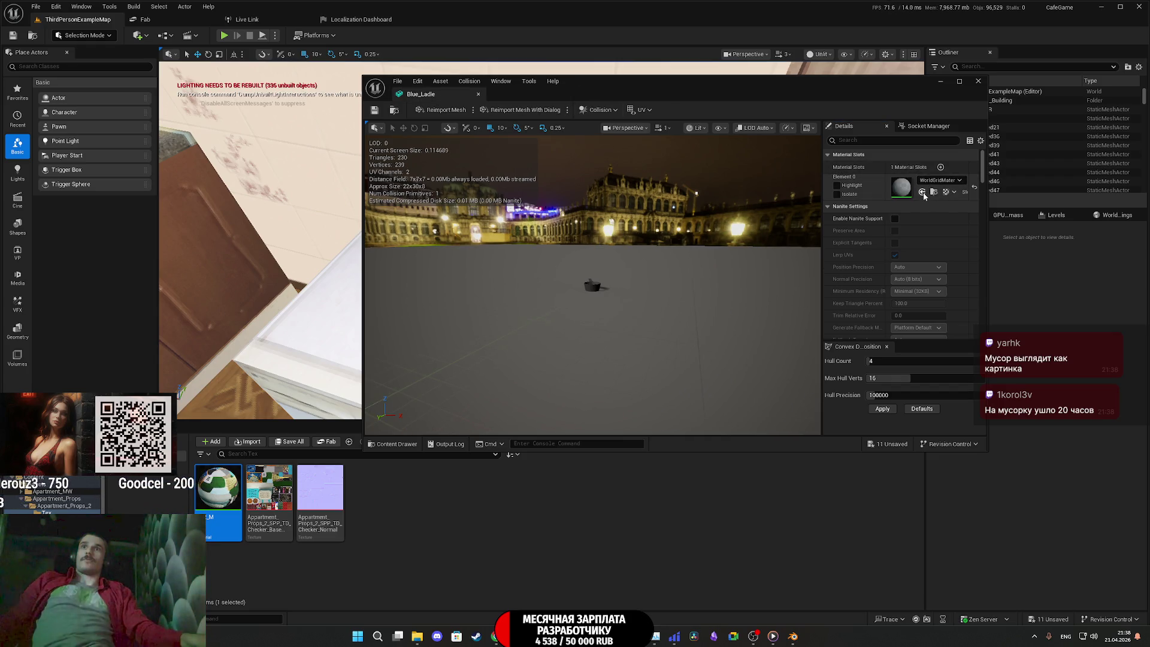
middle_click(428, 96)
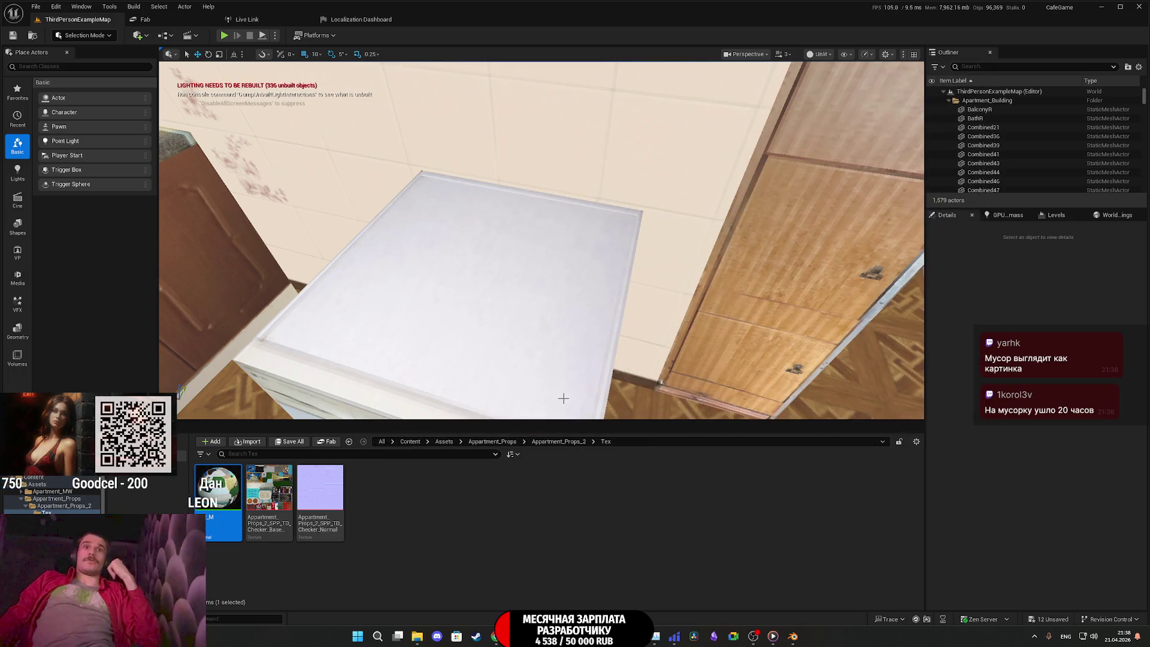
Save all twelve modified prop meshes from the props mesh folder
left_click(569, 442)
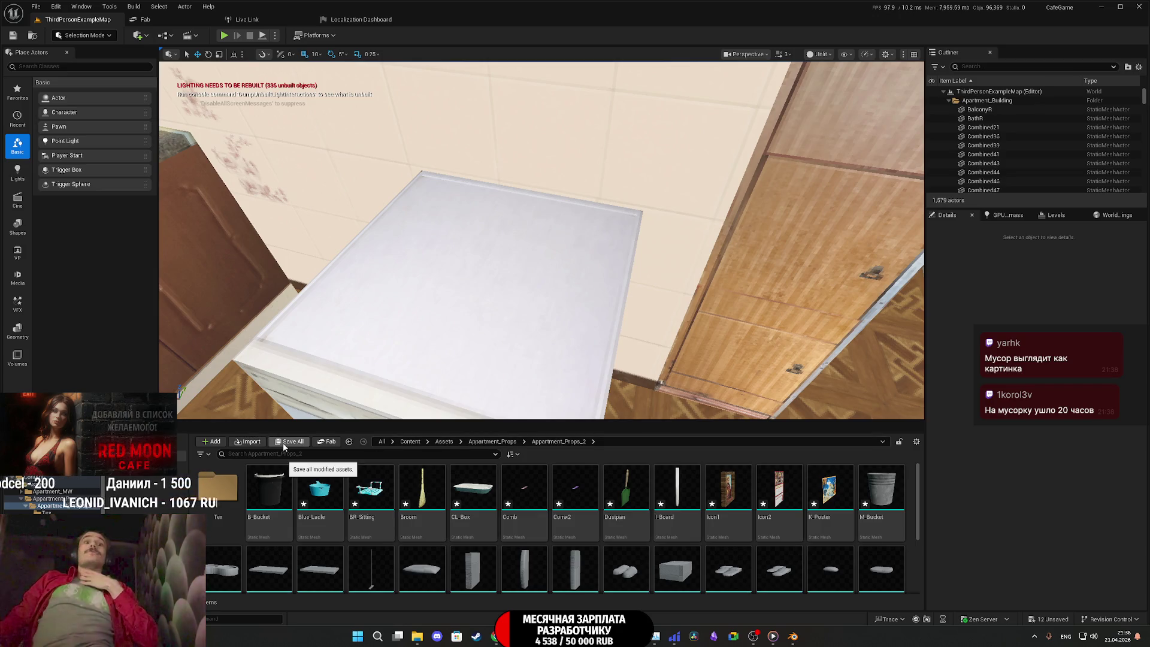
left_click(299, 444)
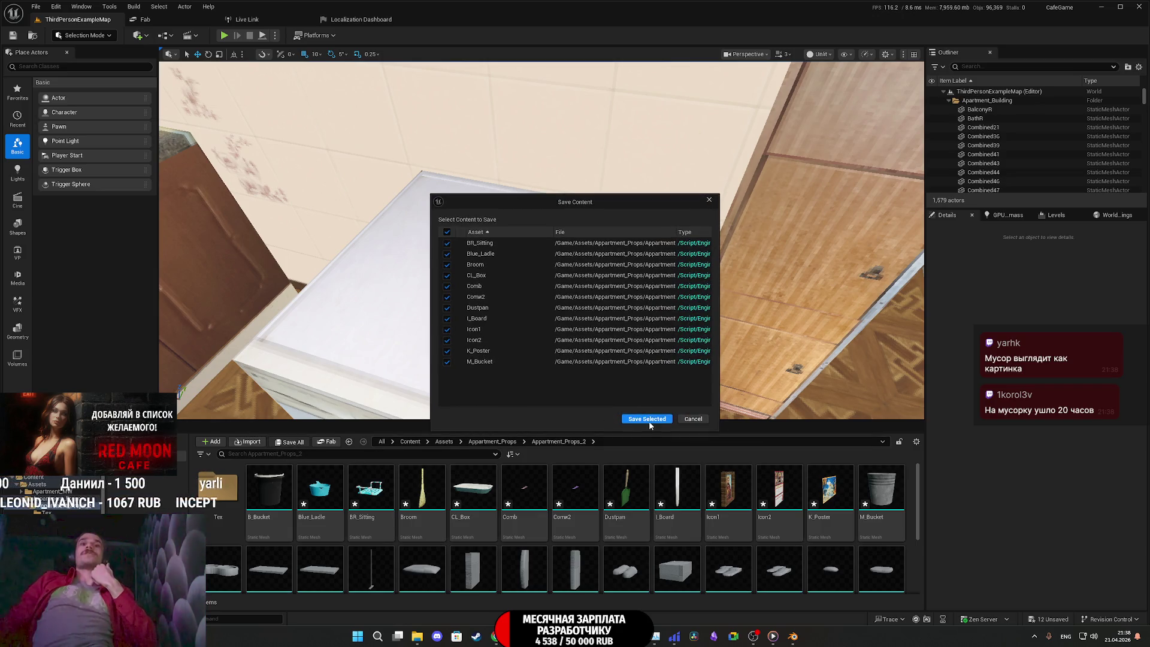
left_click(647, 419)
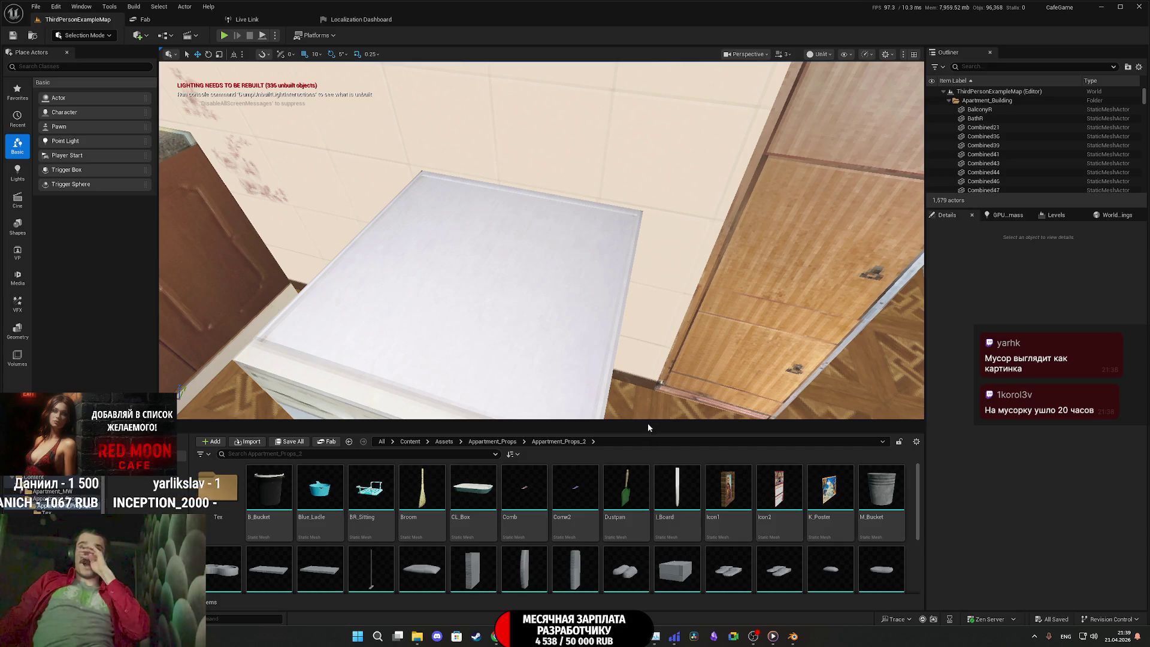
Open the M_Cat, Magazine, Magazine_2, Mop, Pillow and S_Poroshok meshes for editing
double_click(225, 570)
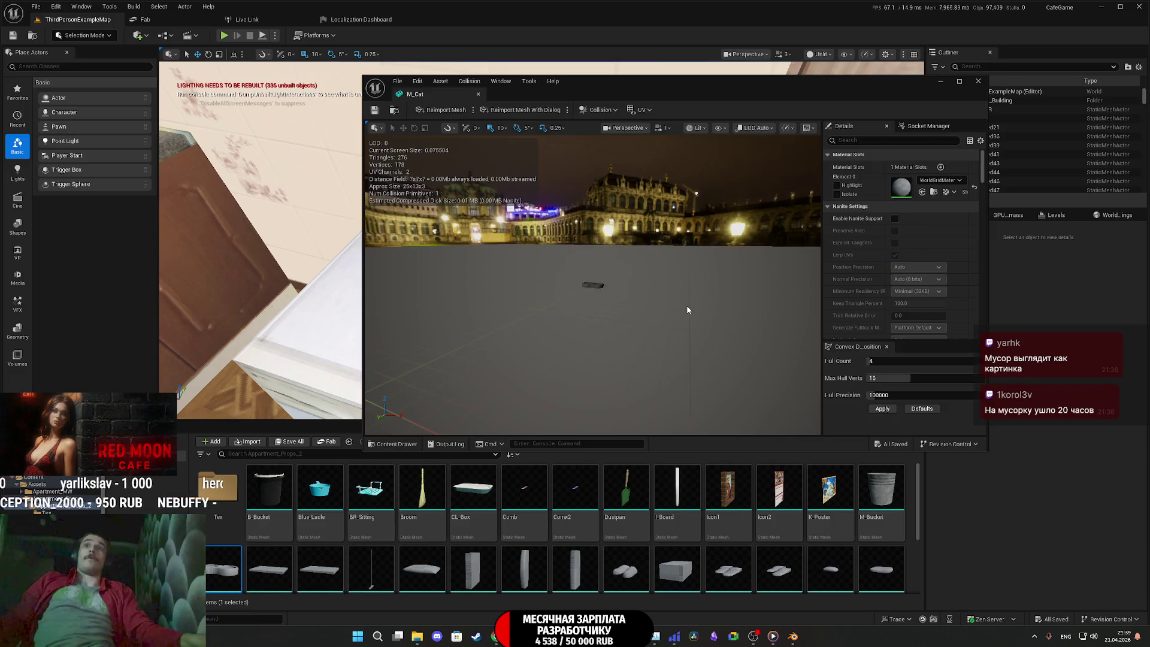
left_click(269, 569)
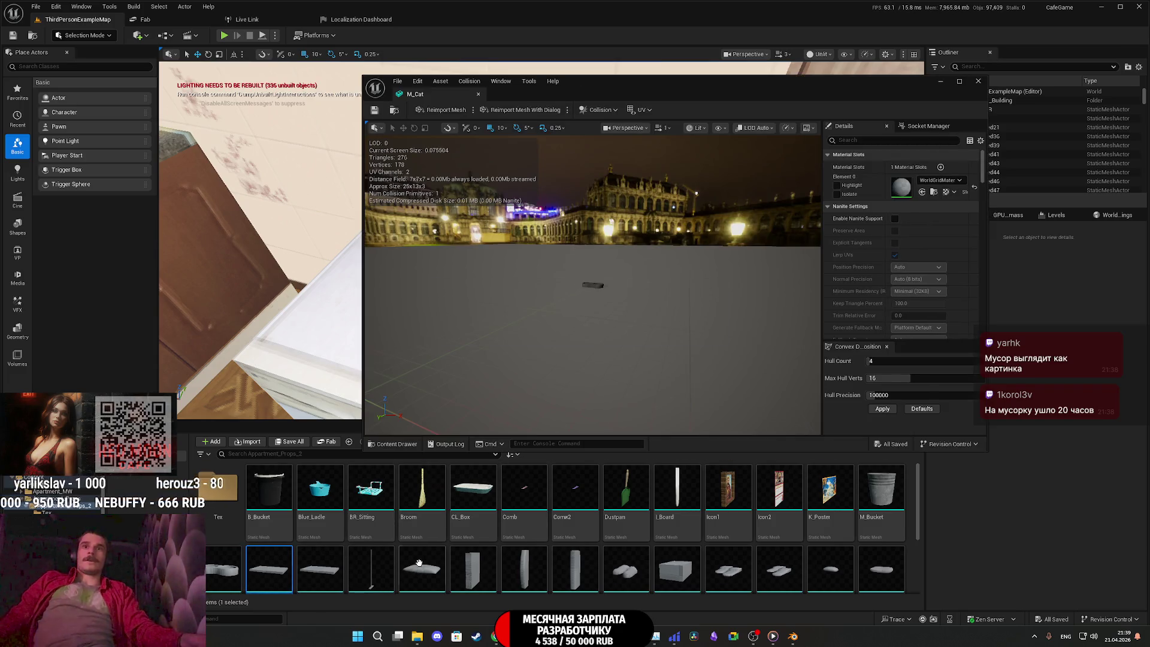
double_click(269, 568)
scroll(299, 527, "down", 1)
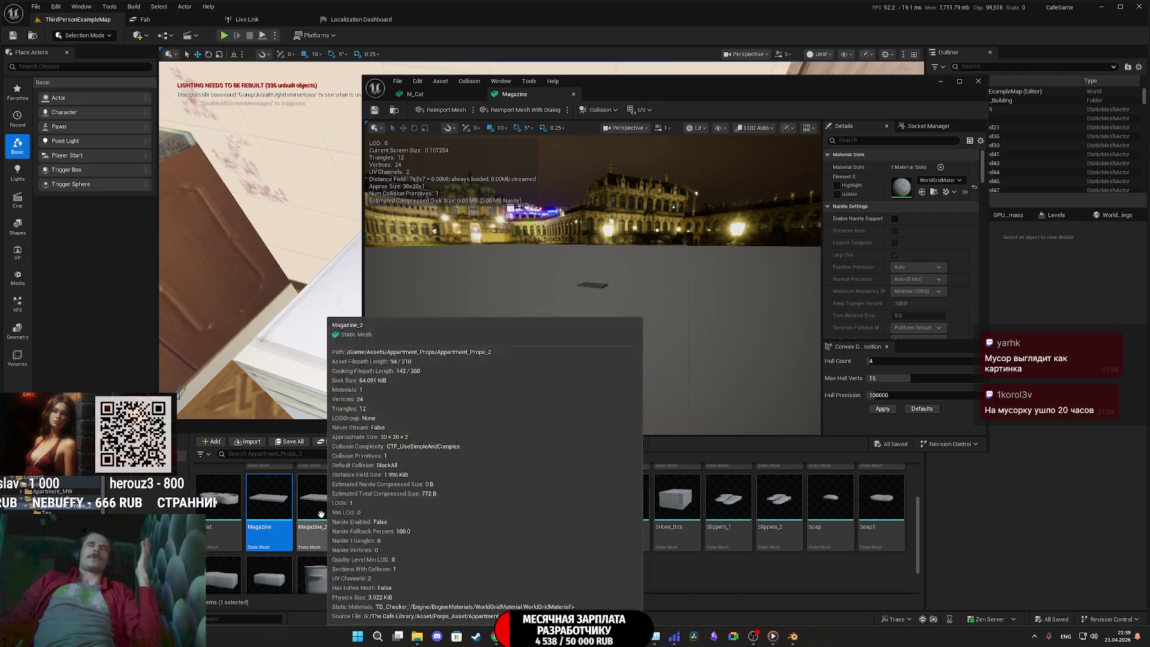
left_click(323, 516)
left_click(381, 502)
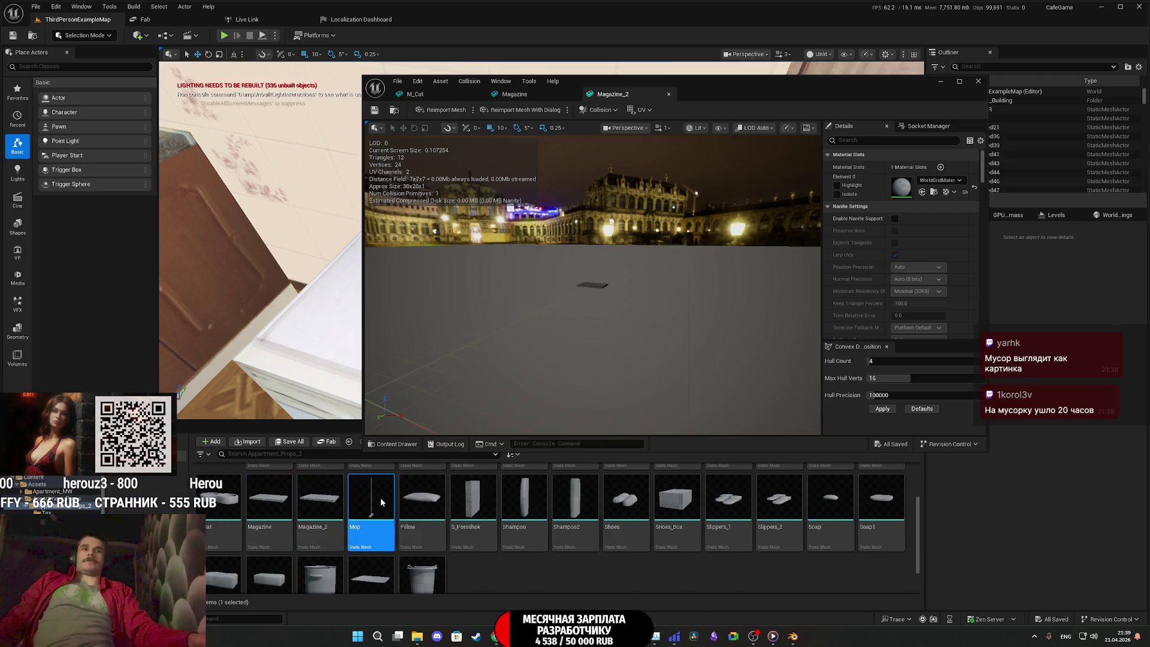
left_click(435, 503)
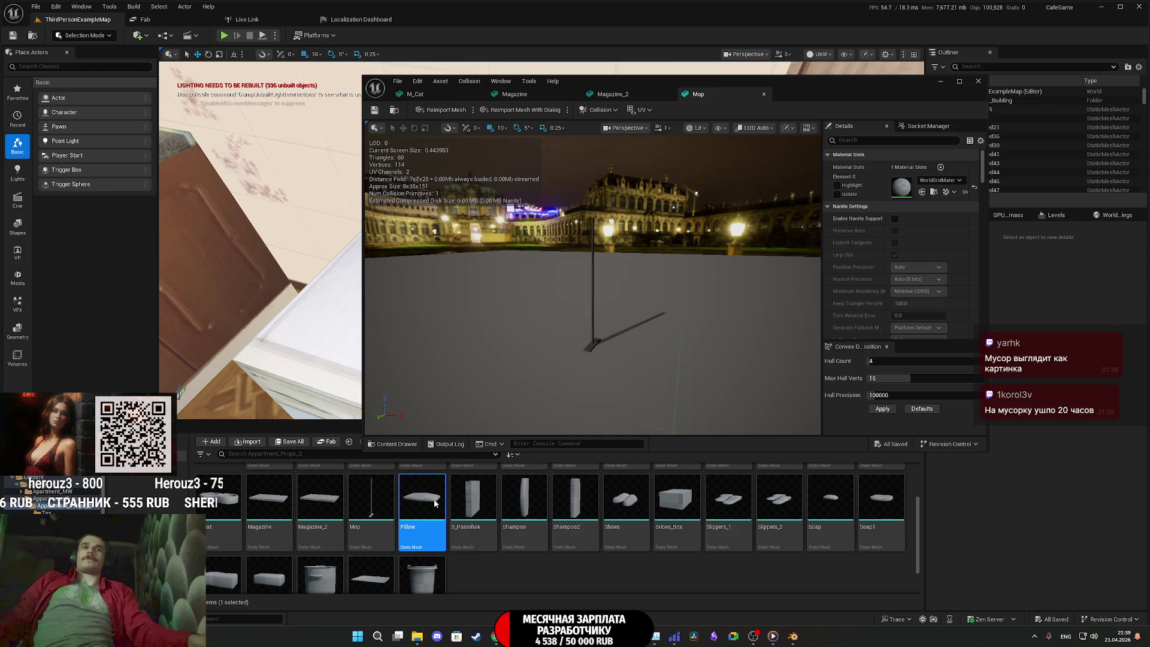
left_click(484, 499)
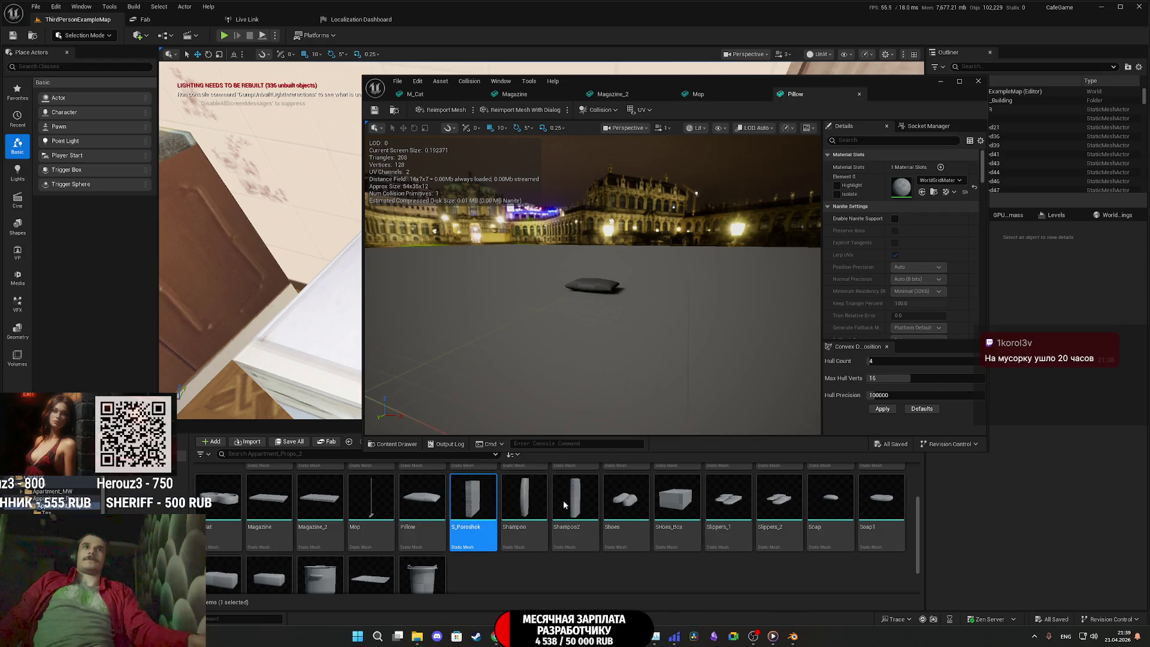
Open the Shampoo, Shampoo2, Shoes, SHoes_Box, Slippers_1, Slippers_2, Soap and Soap1 meshes
left_click(541, 499)
left_click(583, 502)
left_click(636, 502)
left_click(683, 508)
left_click(729, 508)
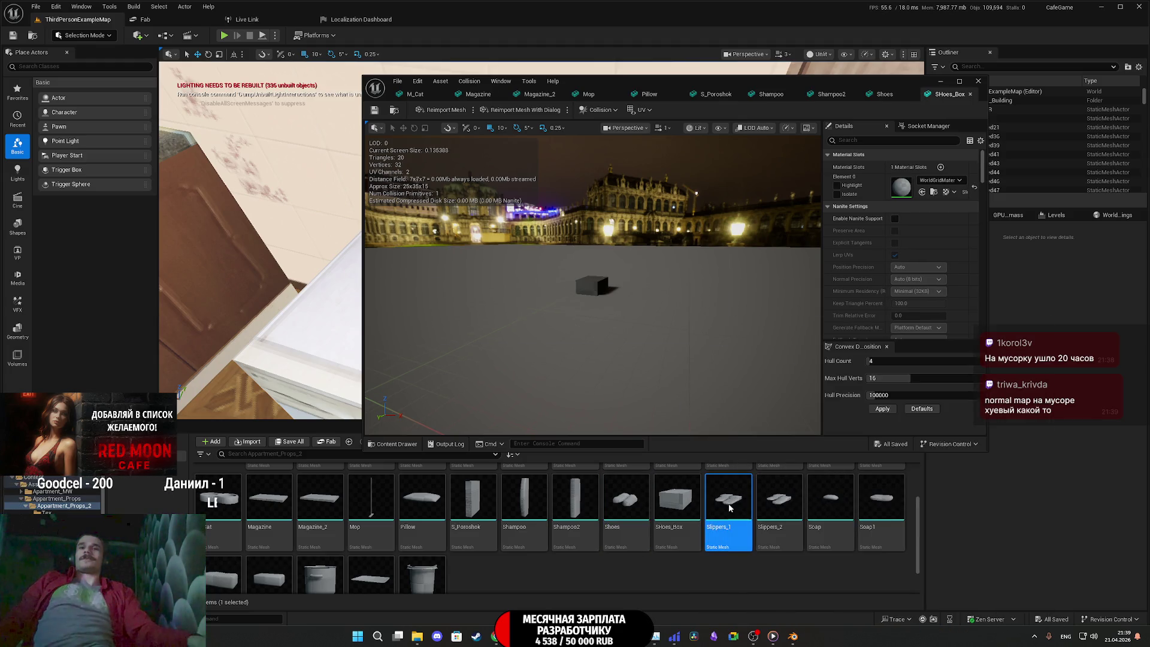
double_click(784, 508)
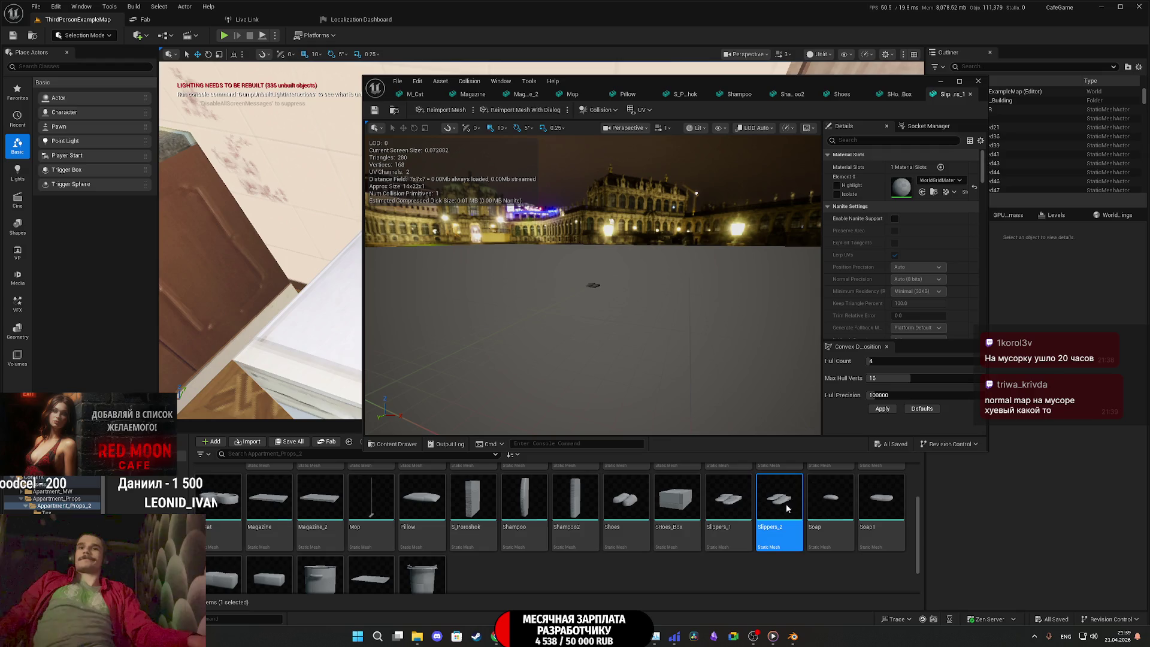
double_click(841, 499)
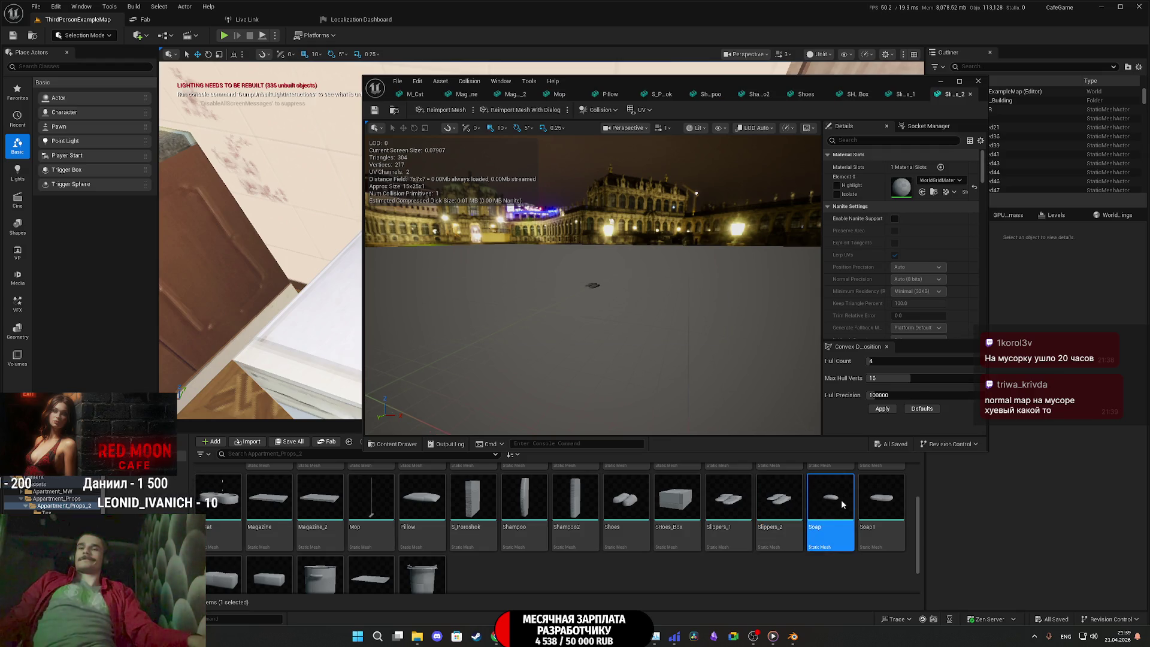
double_click(880, 503)
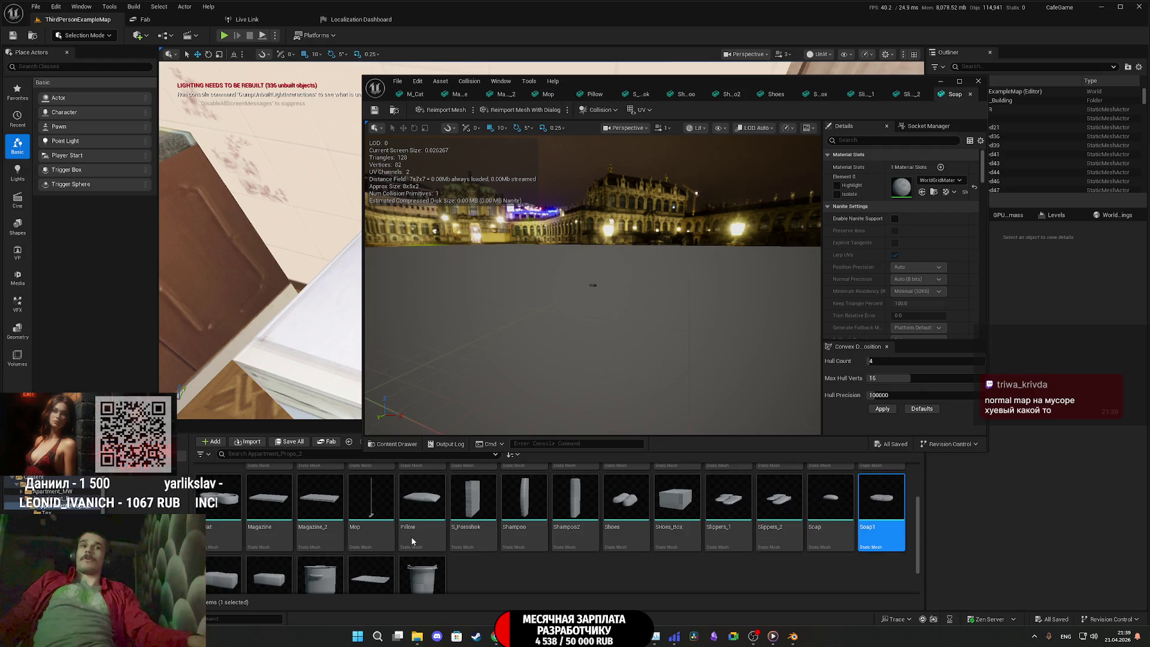
scroll(353, 548, "up", 5)
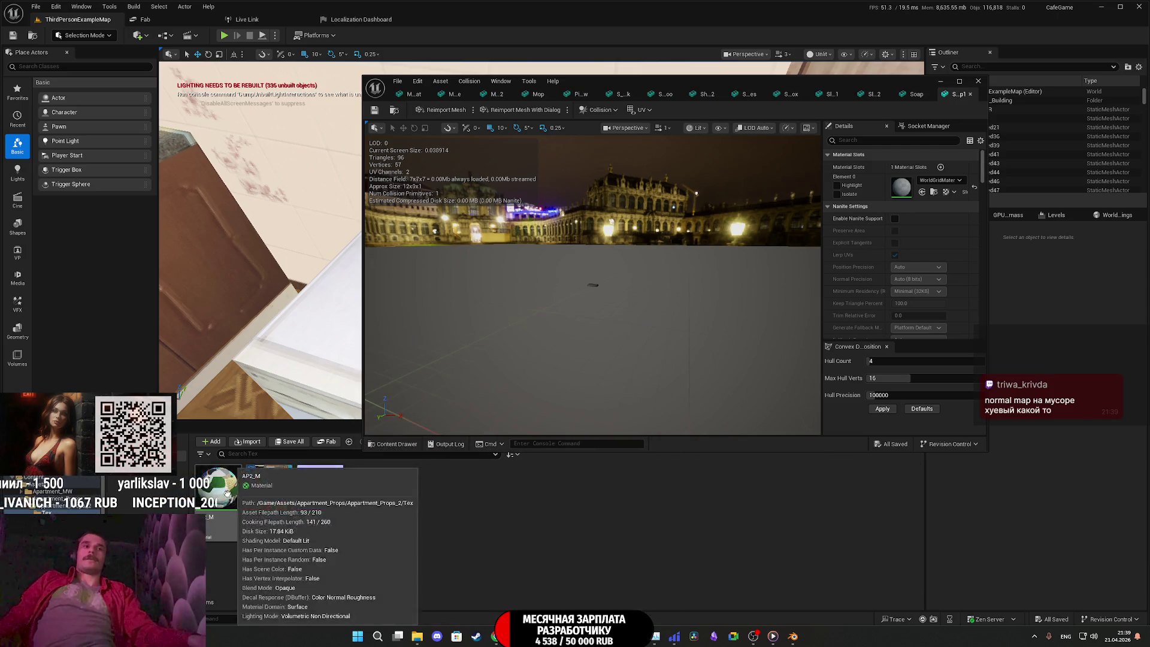
Assign AP2_M from the Tex folder to Soap1, Soap, Slippers_2, Slippers_1 and SHoes_Box, closing each
double_click(263, 497)
left_click(923, 193)
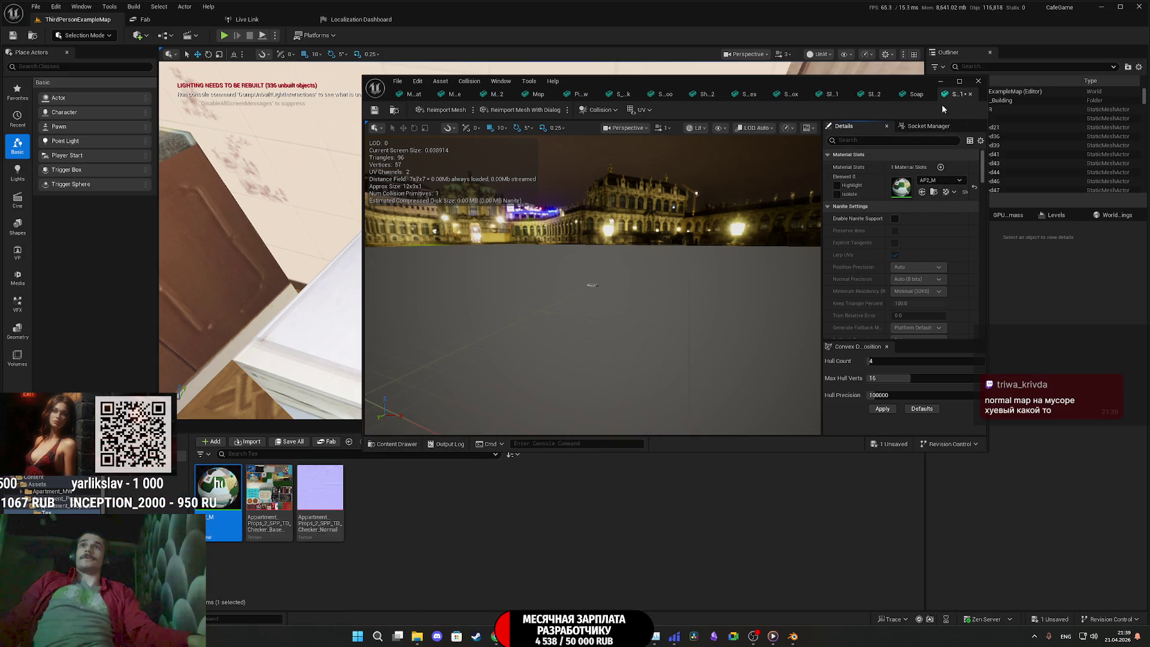
left_click(969, 94)
left_click(923, 192)
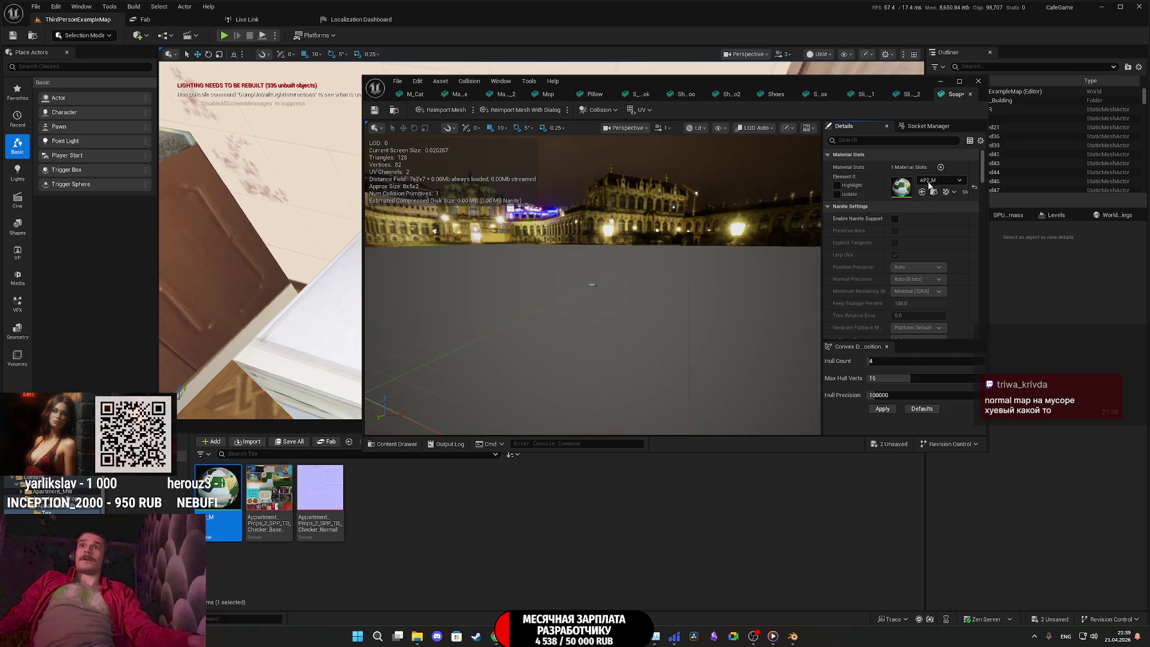
left_click(970, 94)
left_click(923, 193)
left_click(970, 94)
left_click(922, 192)
left_click(971, 94)
left_click(922, 192)
left_click(970, 94)
Assign AP2_M to Shoes, Shampoo2, Shampoo, S_Poroshok and Pillow, closing each mesh
left_click(923, 192)
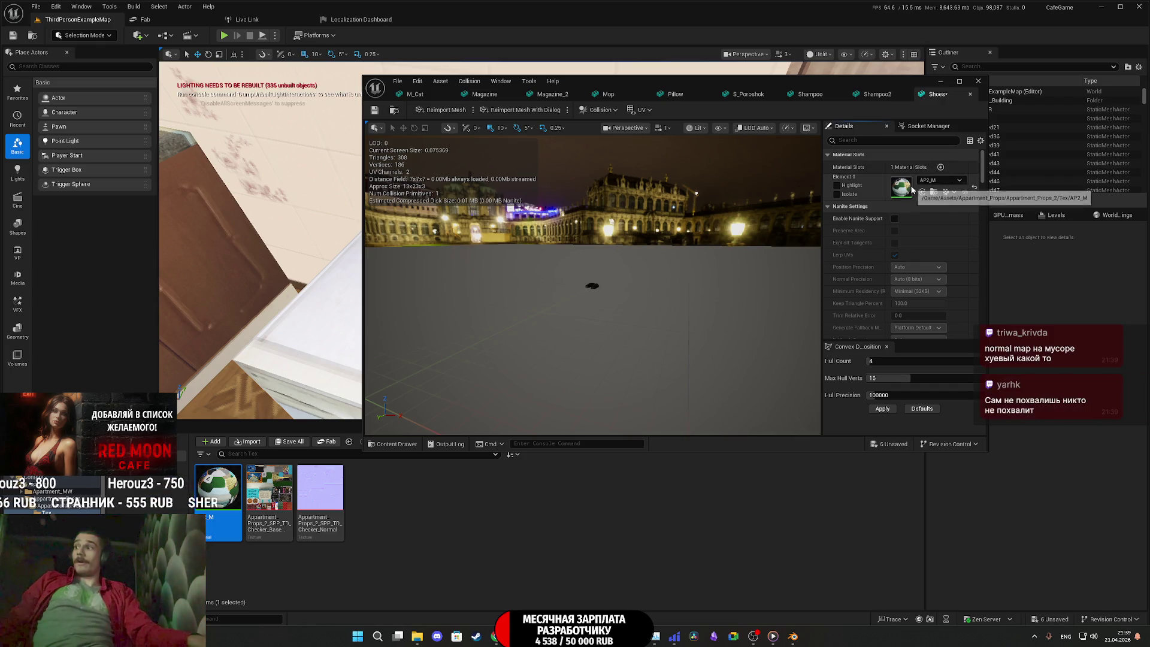
left_click(970, 94)
left_click(922, 191)
middle_click(934, 95)
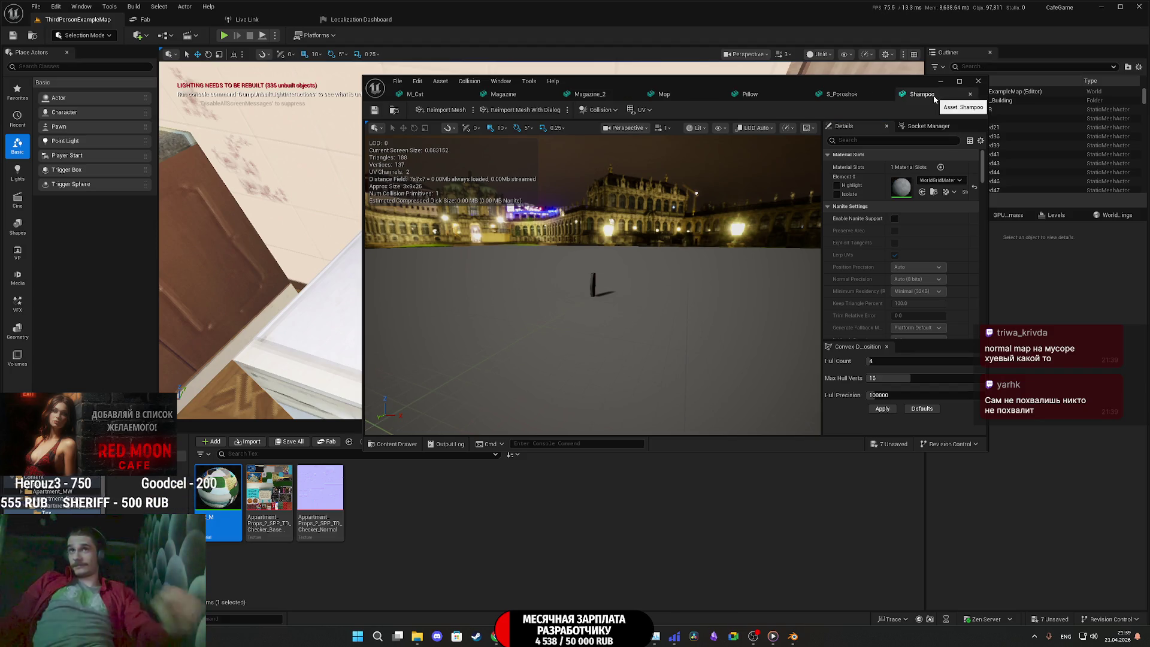
left_click(922, 191)
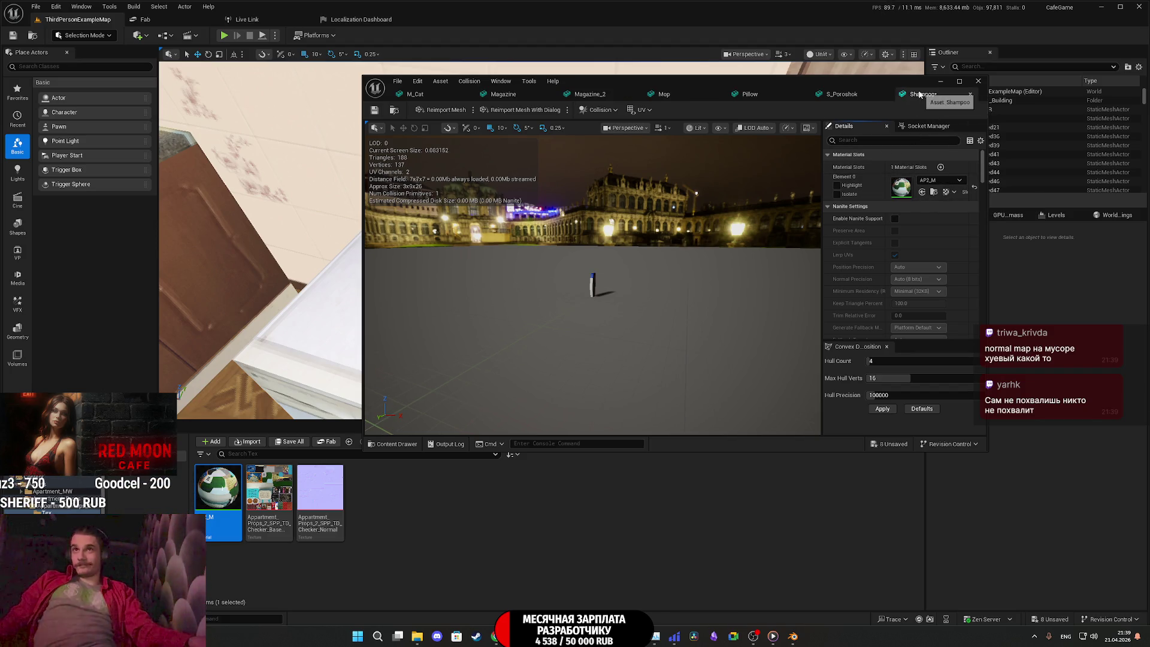
left_click(970, 94)
left_click(922, 191)
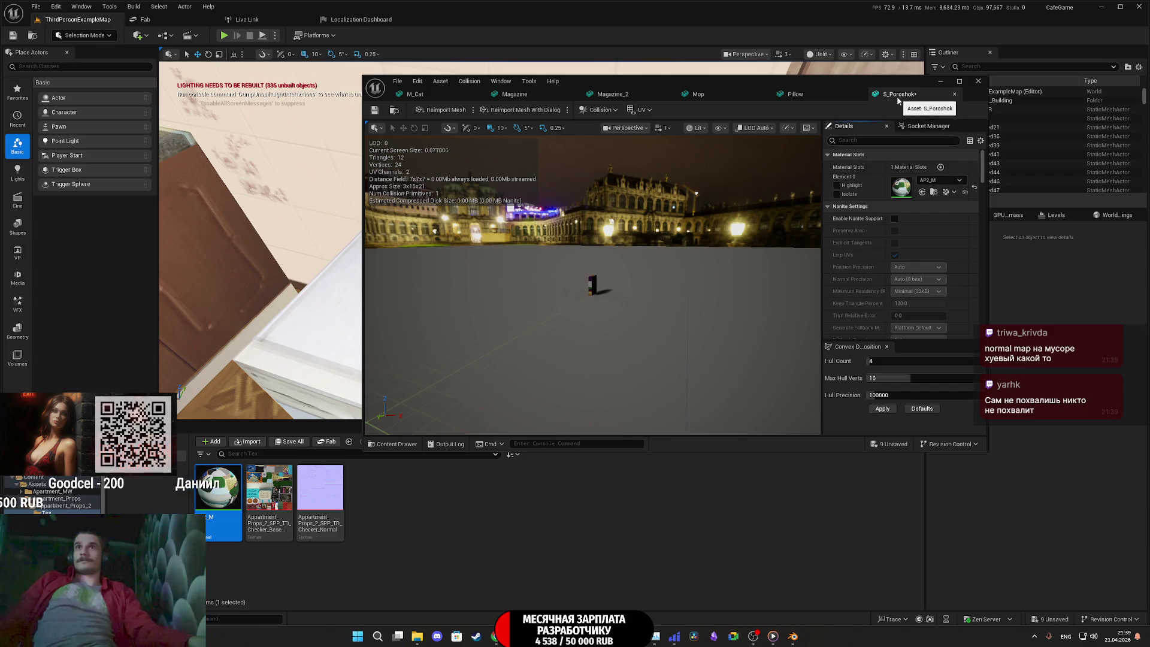
left_click(954, 94)
left_click(922, 191)
left_click(859, 94)
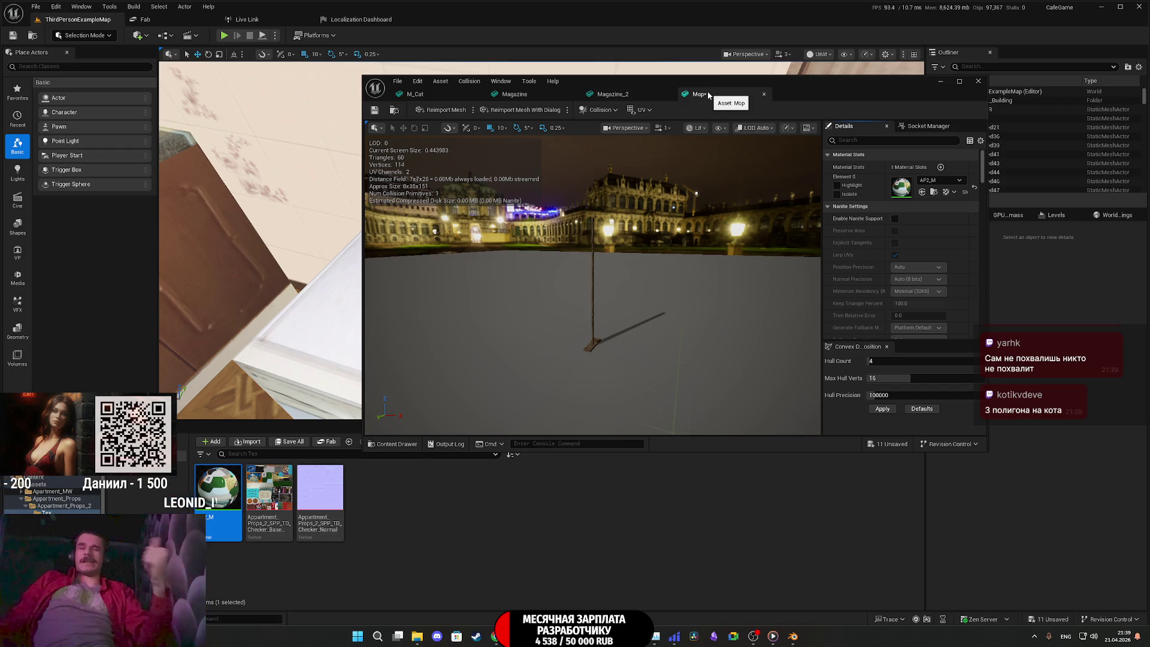
Give Magazine_2, Magazine and M_Cat the AP2_M material, save M_Cat, and close the mesh editor
left_click(763, 94)
left_click(922, 192)
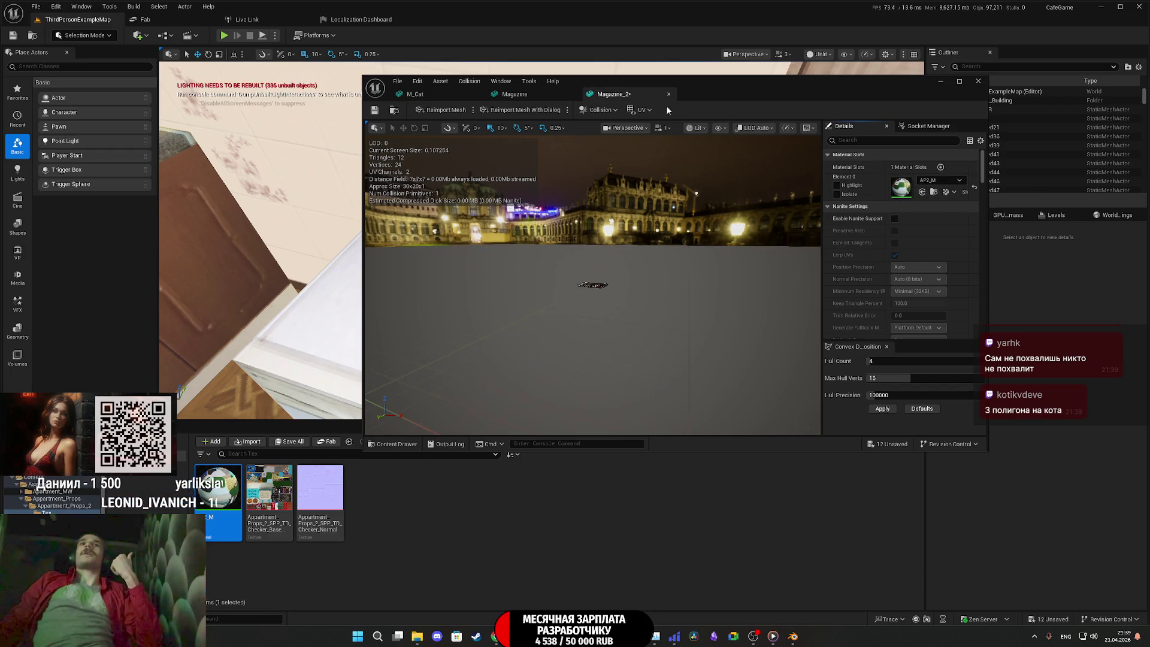
left_click(668, 94)
left_click(923, 191)
left_click(573, 94)
left_click(922, 192)
left_click(379, 115)
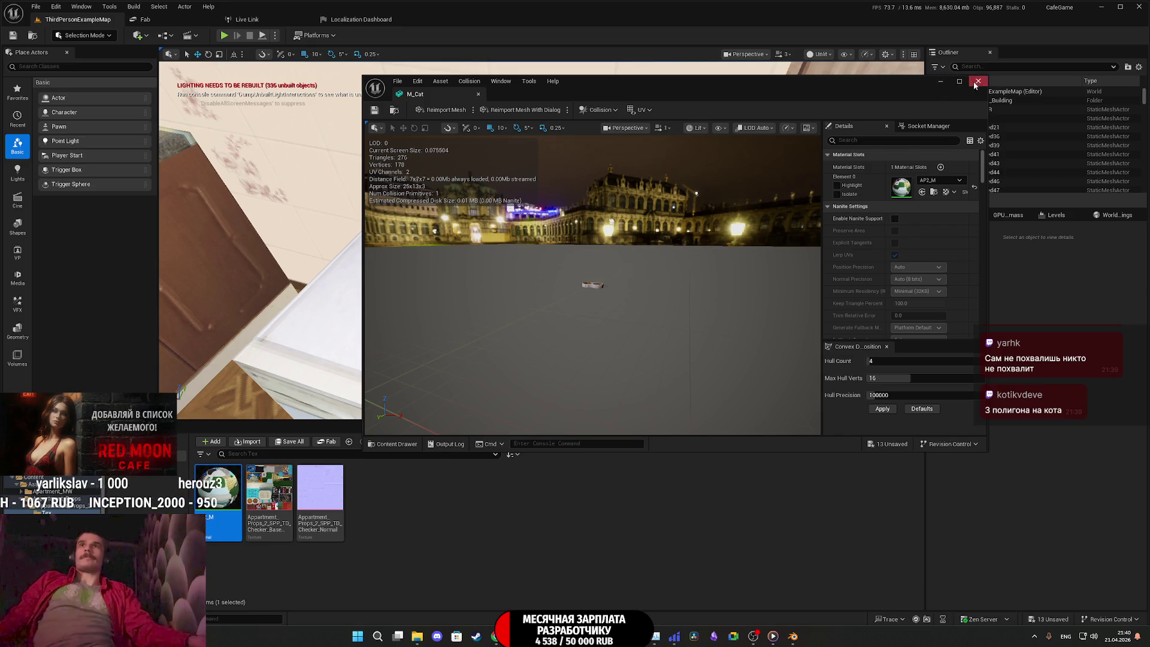
left_click(977, 82)
left_click(535, 441)
scroll(280, 553, "down", 1)
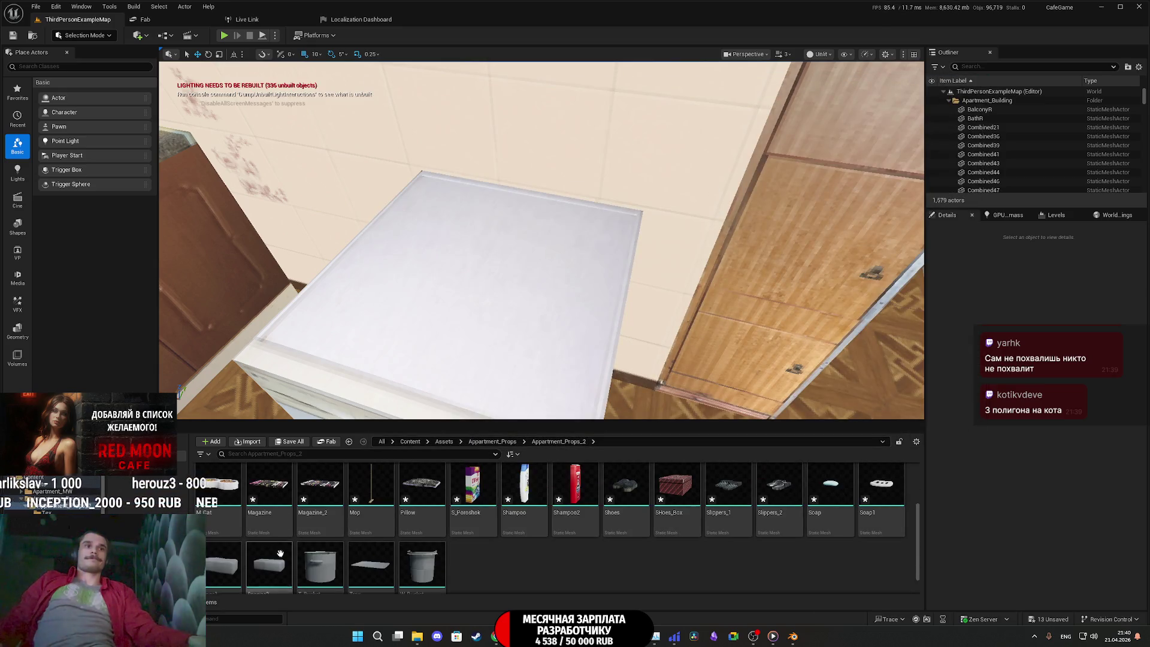
Open the Sponge1, Sponge2, T_Bucket, Tray and W_Bucket meshes for editing
double_click(241, 564)
left_click(260, 570)
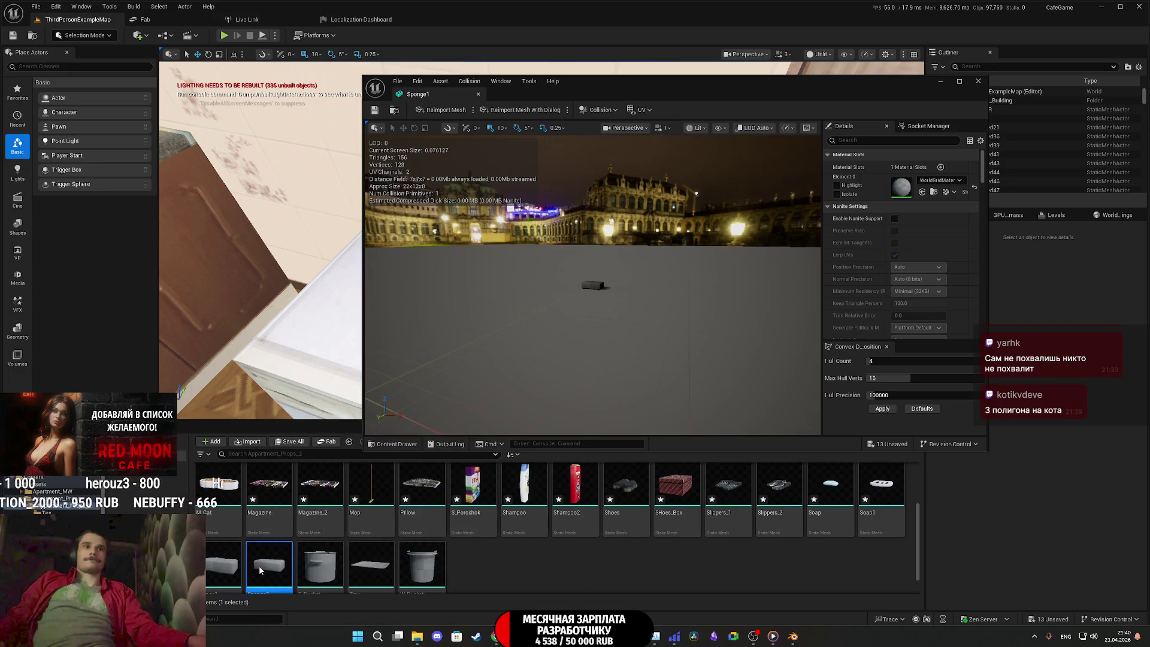
left_click(368, 563)
double_click(368, 562)
double_click(420, 566)
Apply AP2_M to the sponges, buckets and tray and close the mesh editor
double_click(260, 488)
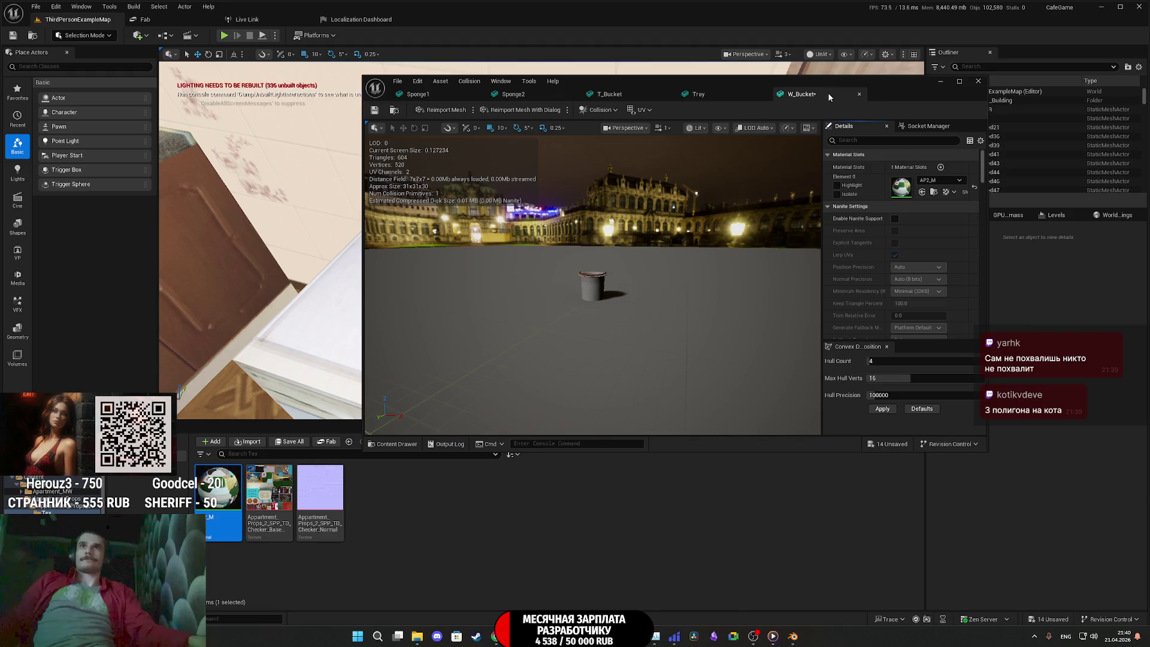
left_click(859, 94)
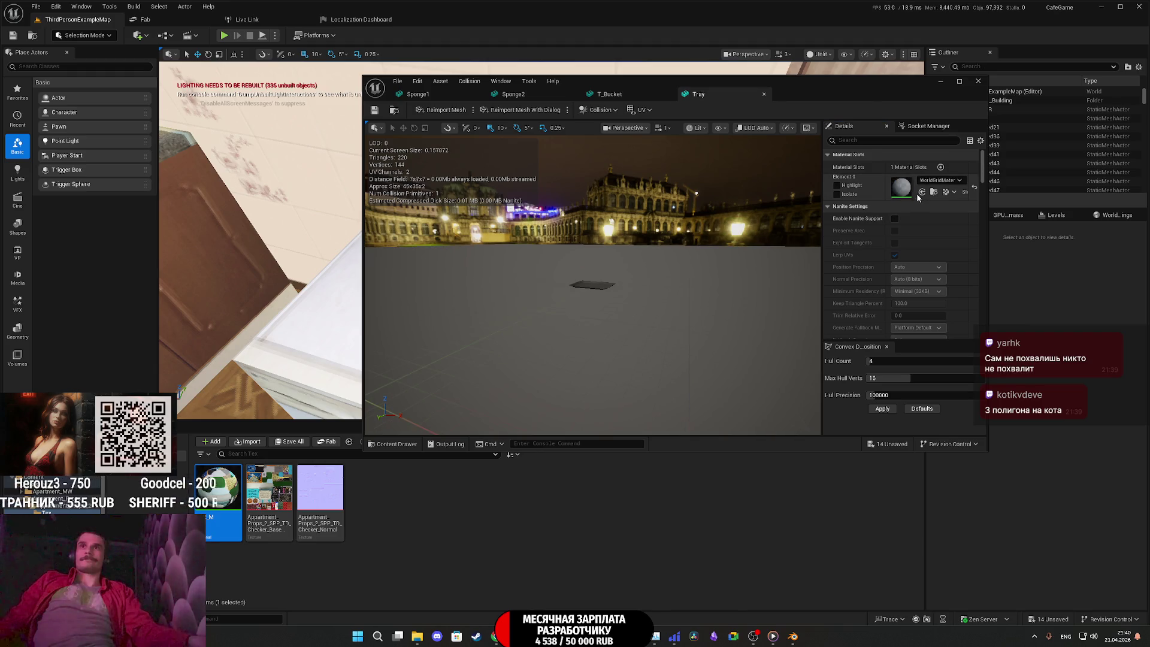
middle_click(735, 103)
middle_click(636, 96)
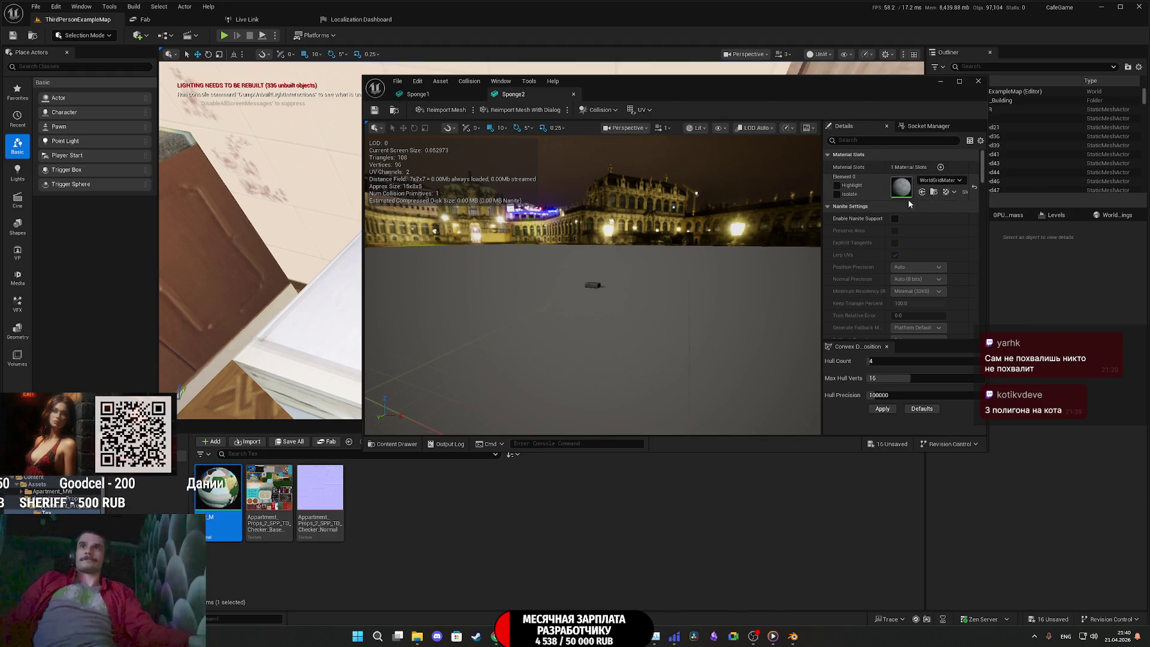
left_click(924, 192)
middle_click(515, 95)
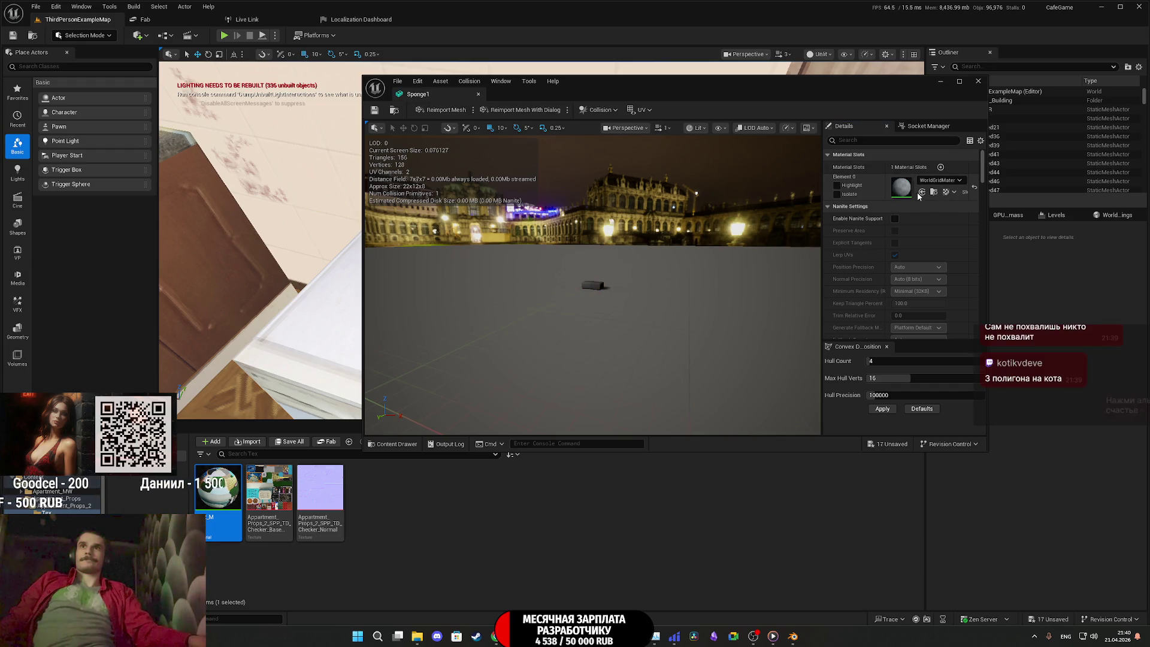
left_click(922, 191)
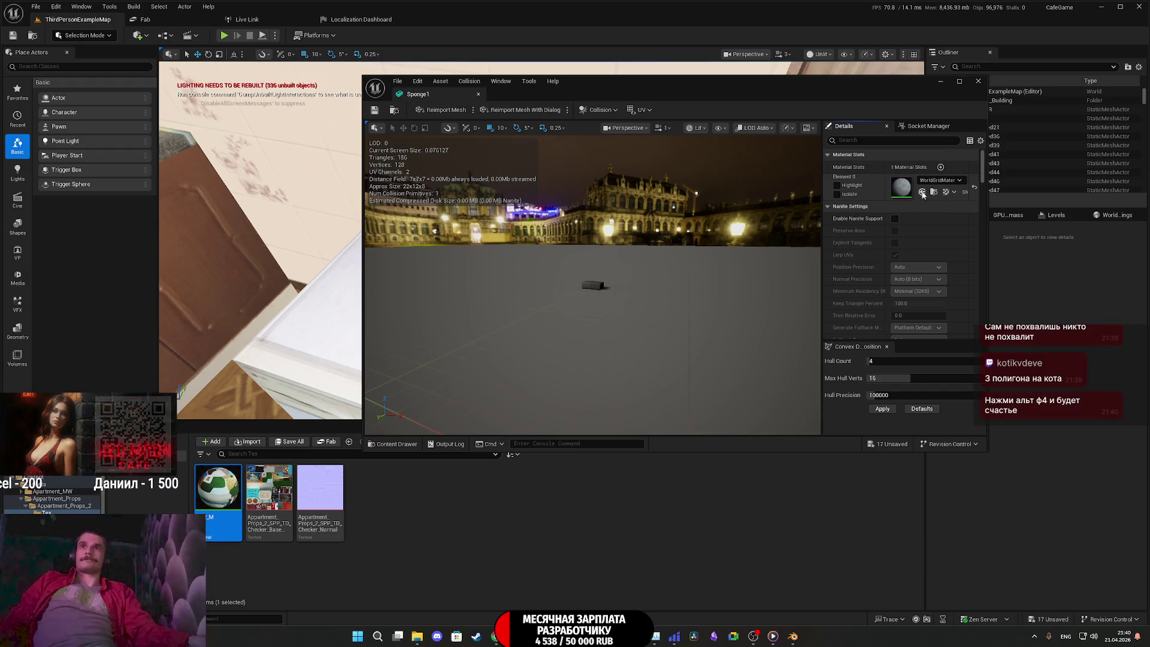
left_click(978, 80)
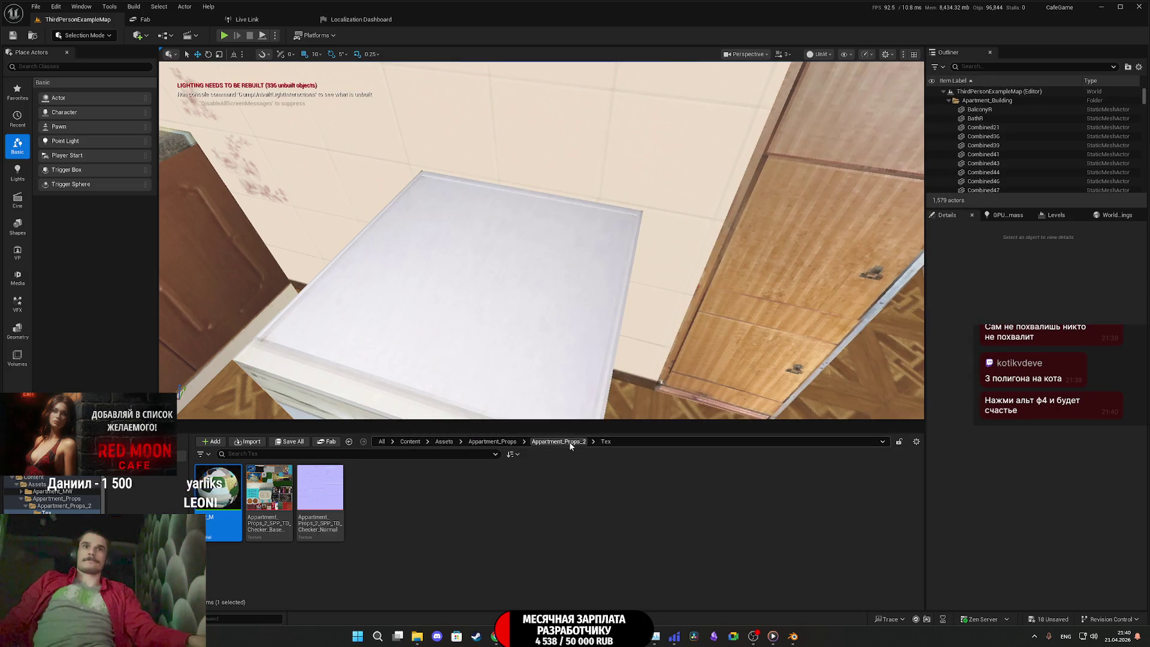
Save all modified assets and close Blender to return to Unreal
left_click(558, 441)
scroll(536, 560, "down", 2)
scroll(536, 560, "up", 3)
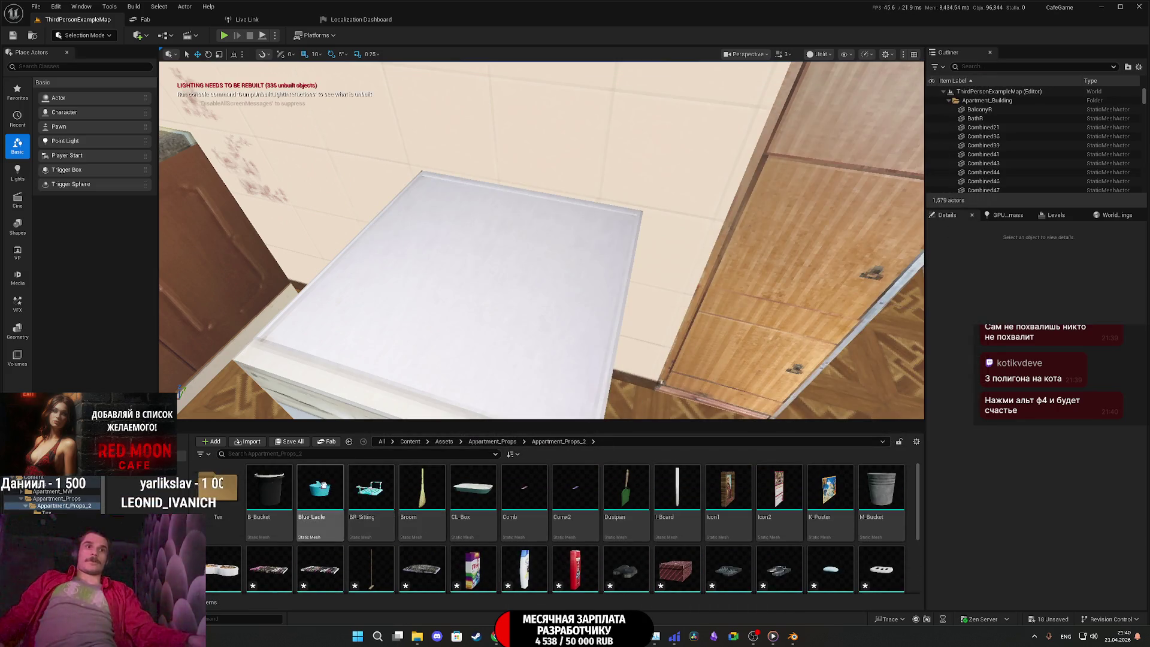
left_click(286, 441)
left_click(646, 419)
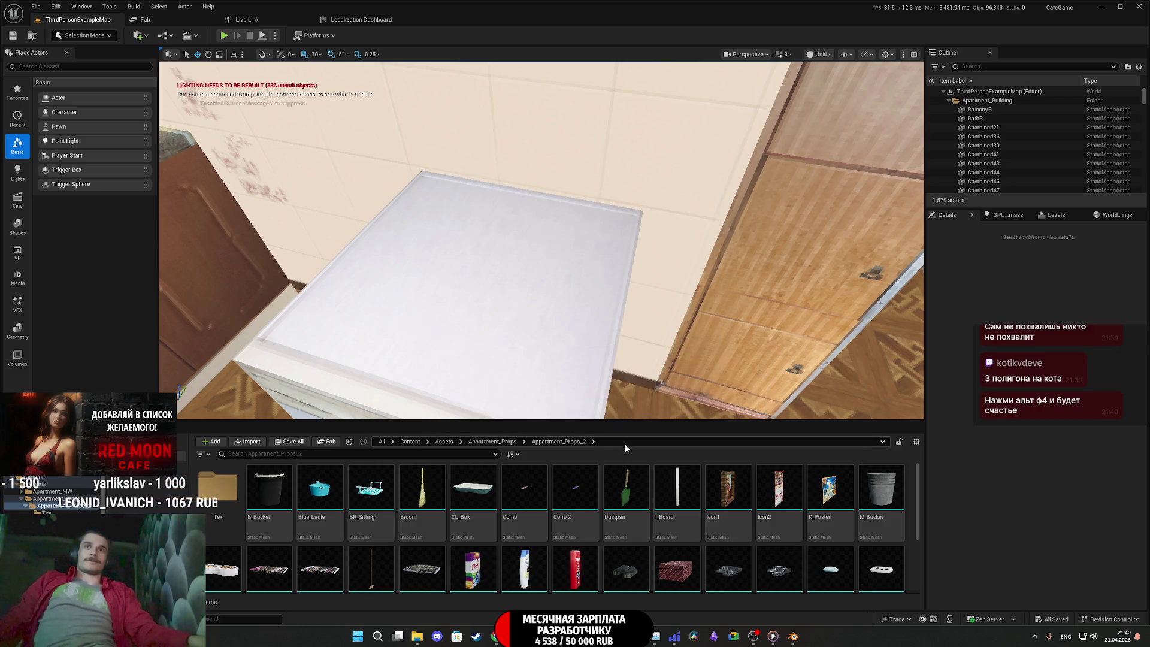
left_click(793, 636)
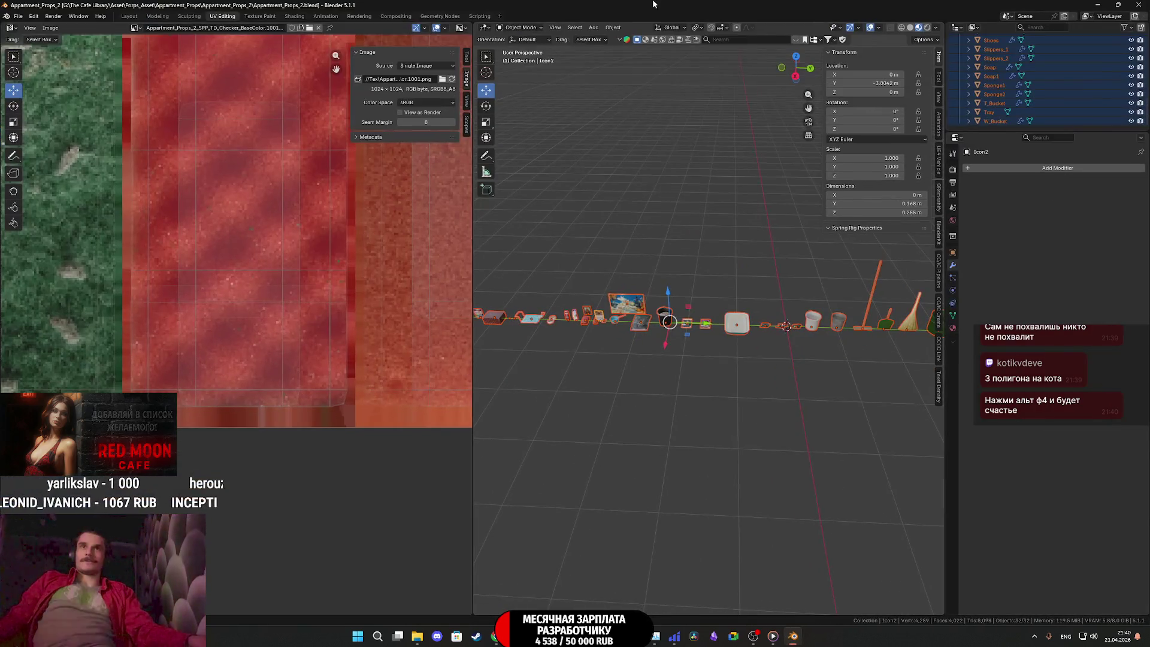
key("alt+F4")
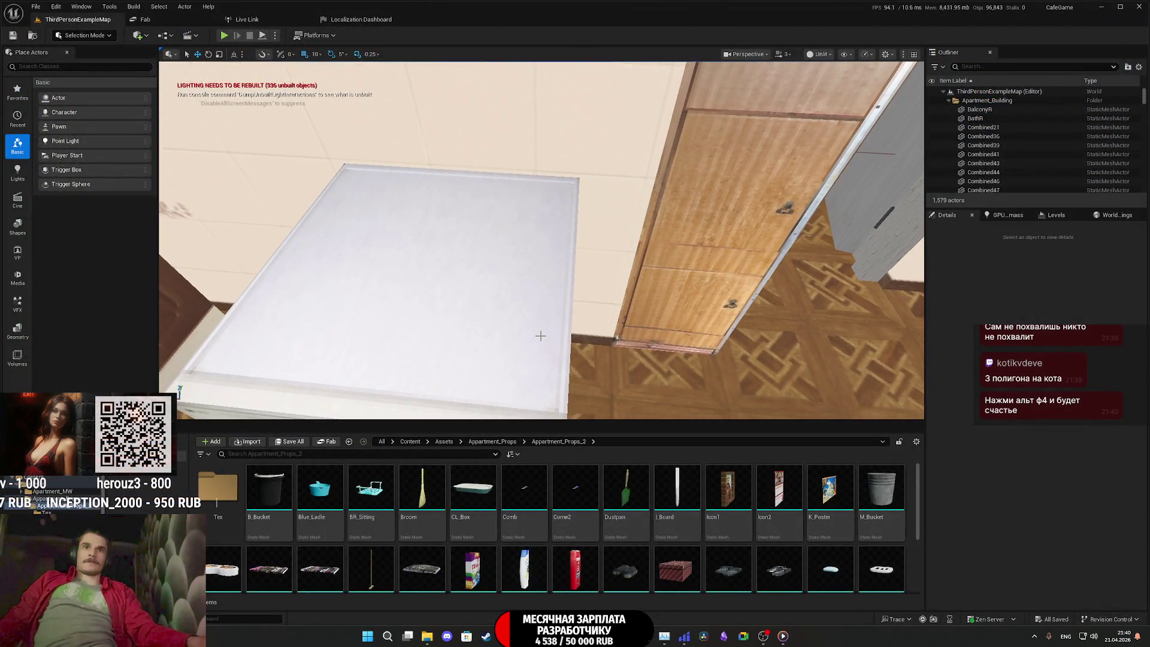
Place the grey M_Bucket metal bucket on top of the washing machine
mouse_move(881, 488)
left_mouse_down()
mouse_move(877, 497)
mouse_move(310, 303)
mouse_move(315, 312)
left_mouse_up()
key("f")
mouse_move(315, 313)
right_mouse_down()
mouse_move(419, 299)
mouse_move(335, 312)
right_mouse_up()
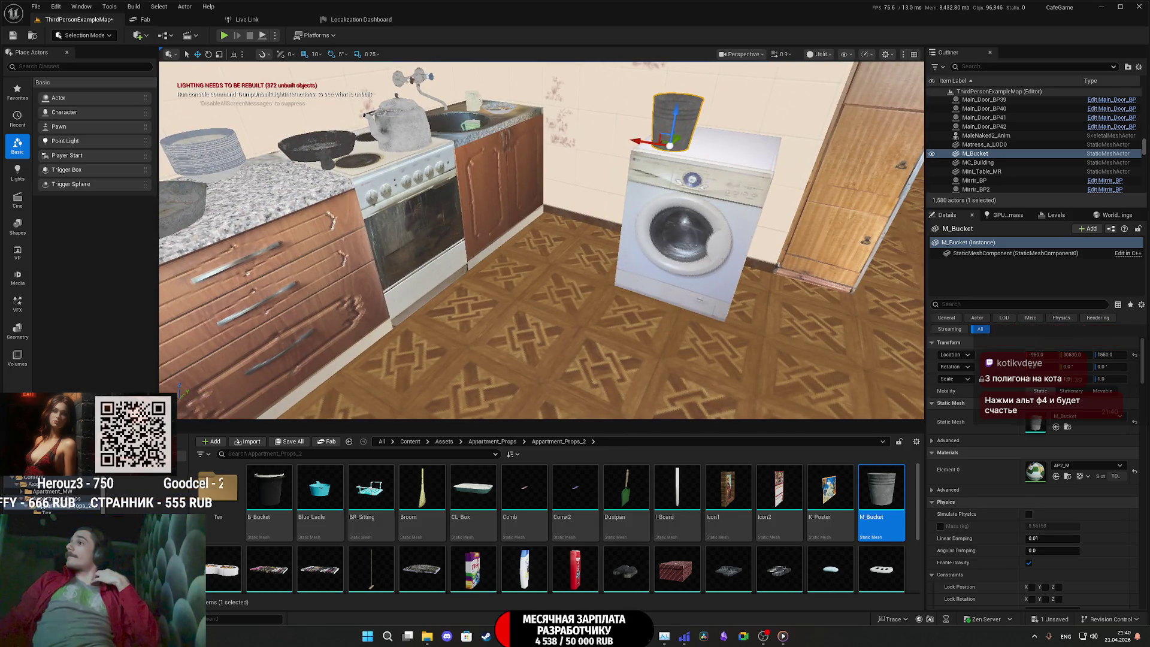
mouse_move(787, 285)
right_mouse_down()
mouse_move(718, 291)
mouse_move(701, 313)
right_mouse_up()
Set the black B_Bucket on the floor beside the washer and drop the comb into the level
mouse_move(269, 497)
left_mouse_down()
mouse_move(372, 359)
mouse_move(473, 245)
mouse_move(500, 234)
left_mouse_up()
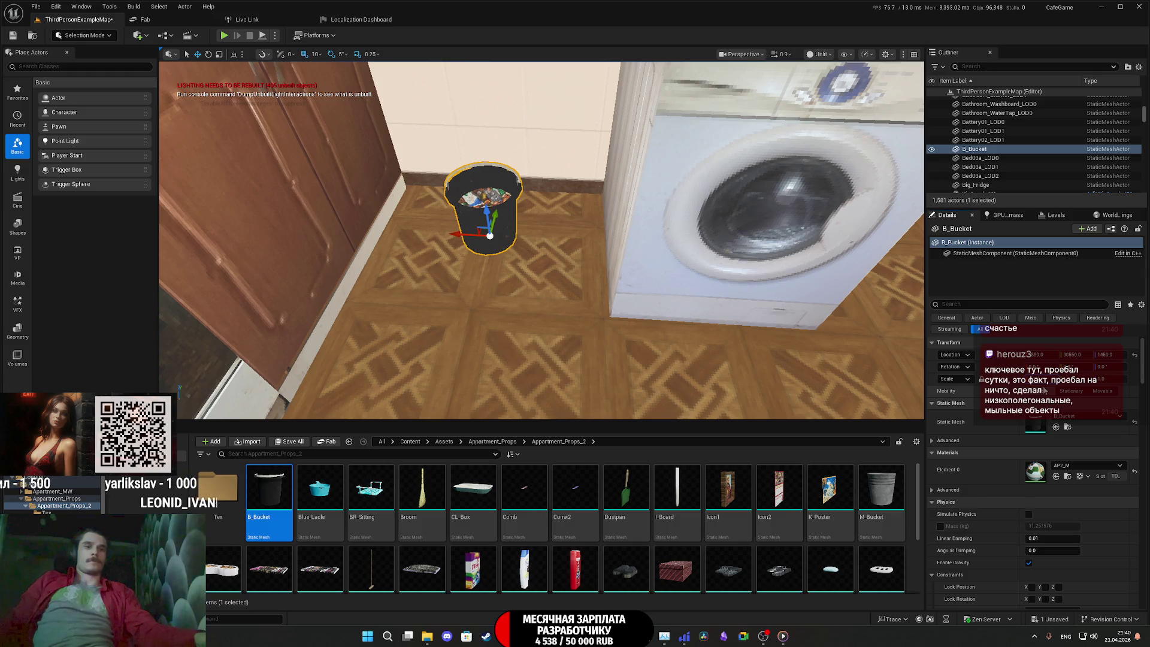
mouse_move(857, 344)
right_mouse_down()
mouse_move(680, 330)
mouse_move(659, 264)
mouse_move(635, 255)
mouse_move(617, 299)
mouse_move(616, 365)
right_mouse_up()
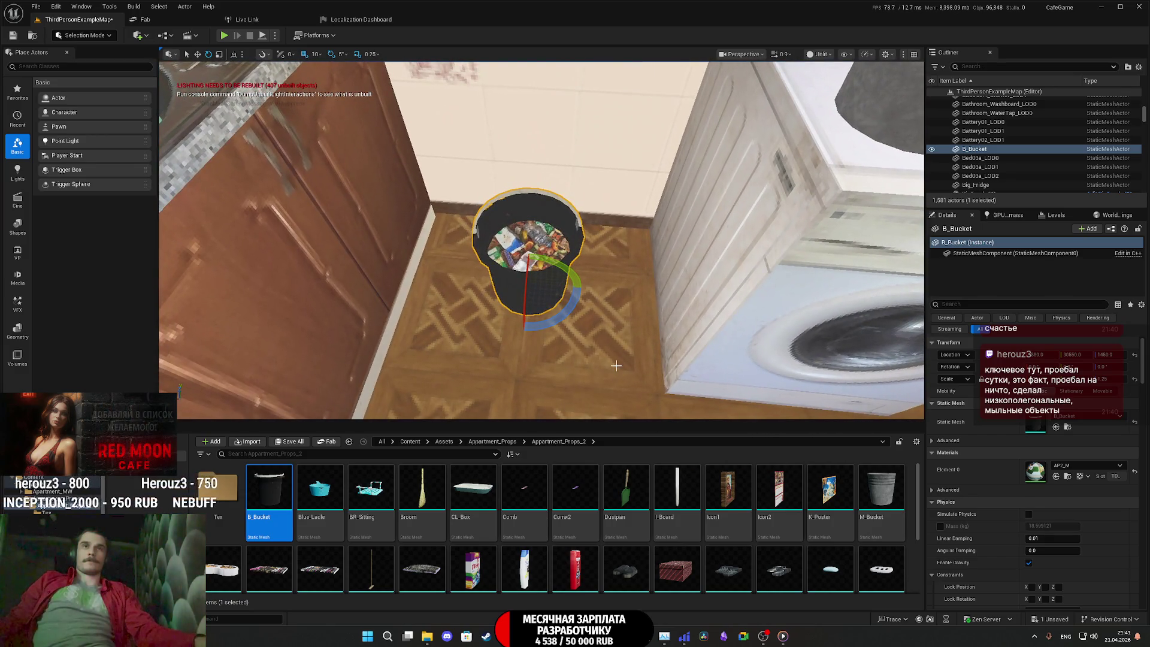
right_click_drag(561, 308, 556, 264)
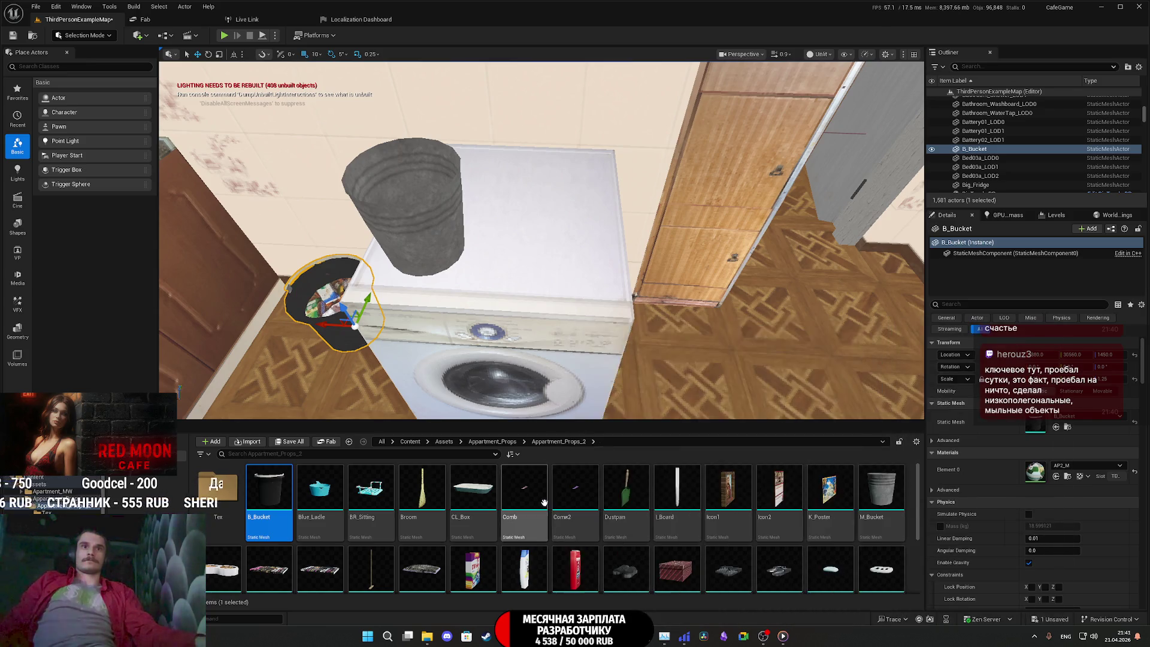
mouse_move(587, 493)
left_click_drag(587, 494, 555, 251)
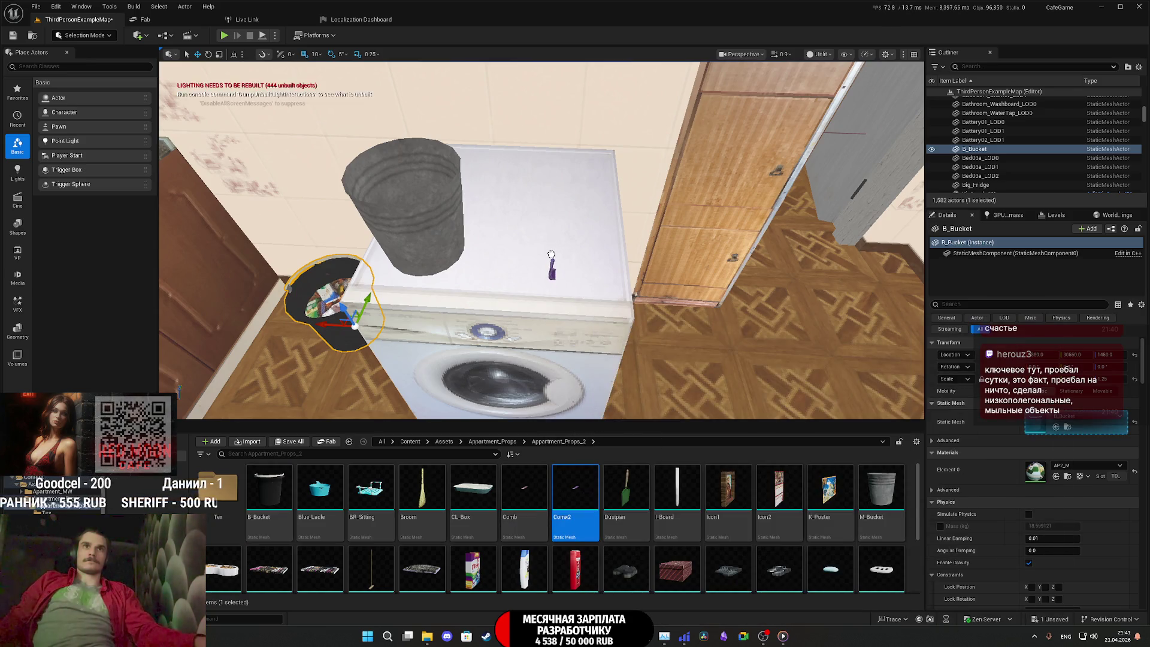
Rotate the comb, scale it to 3.0, and slide it across the washer top
mouse_move(551, 254)
right_mouse_down()
mouse_move(534, 251)
mouse_move(597, 278)
mouse_move(594, 306)
right_mouse_up()
key("e")
mouse_move(551, 273)
left_mouse_down()
mouse_move(544, 289)
mouse_move(776, 307)
left_mouse_up()
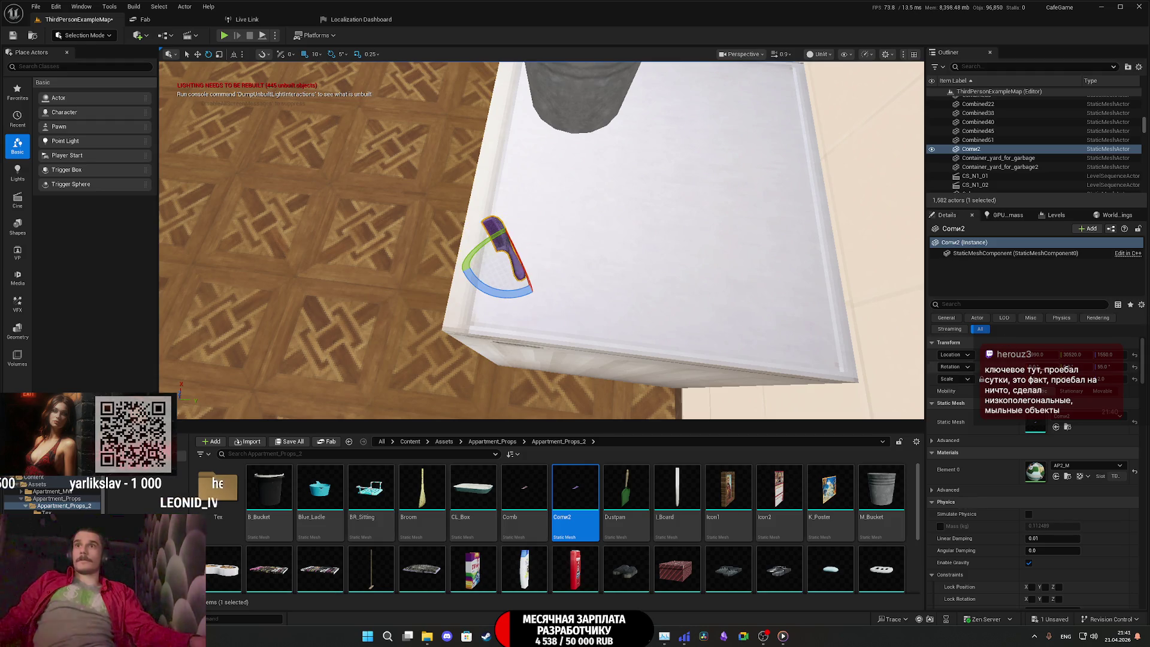
type("3")
key("Return")
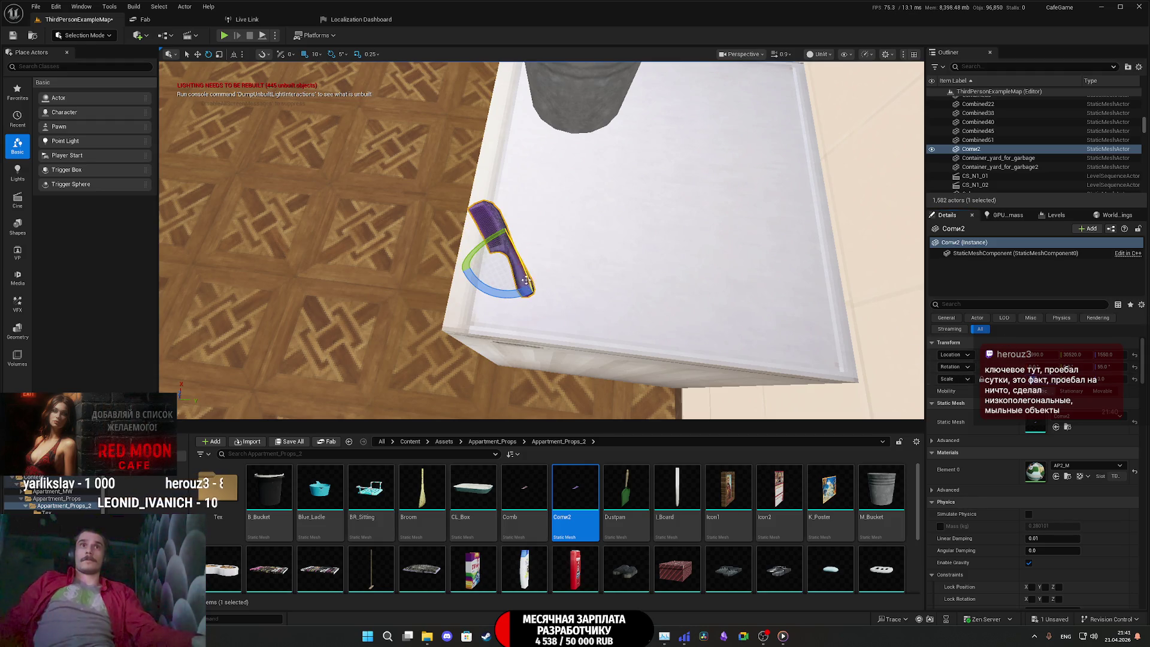
key("w")
left_click_drag(550, 206, 601, 205)
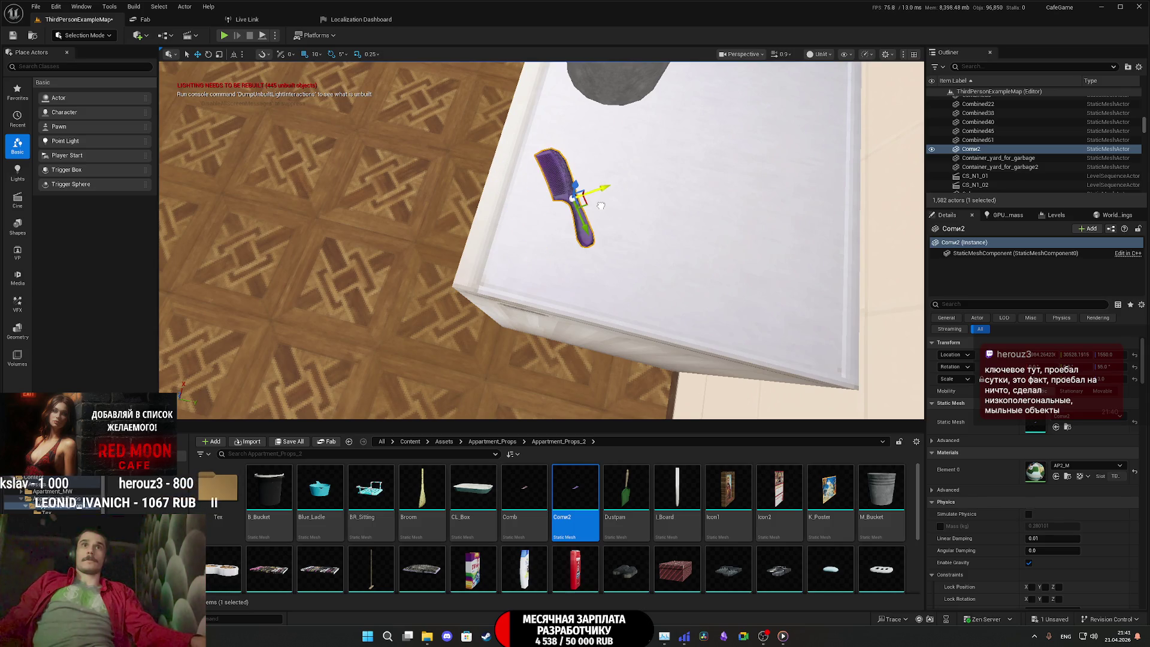
Reposition the metal bucket on the washer top next to the comb
mouse_move(584, 230)
right_mouse_down()
mouse_move(585, 186)
mouse_move(575, 198)
mouse_move(539, 156)
mouse_move(527, 179)
right_mouse_up()
left_click(545, 192)
left_click_drag(420, 155, 636, 322)
mouse_move(527, 180)
right_mouse_down()
mouse_move(551, 177)
mouse_move(545, 191)
right_mouse_up()
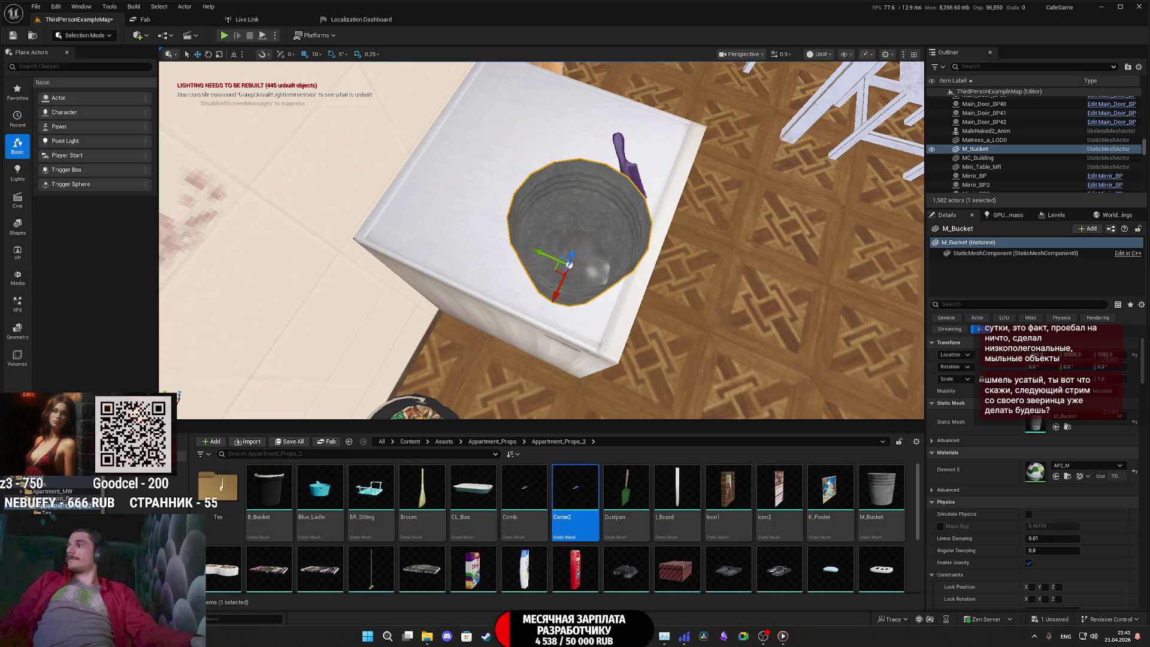
mouse_move(545, 190)
right_mouse_down()
mouse_move(545, 150)
mouse_move(557, 149)
mouse_move(548, 156)
right_mouse_up()
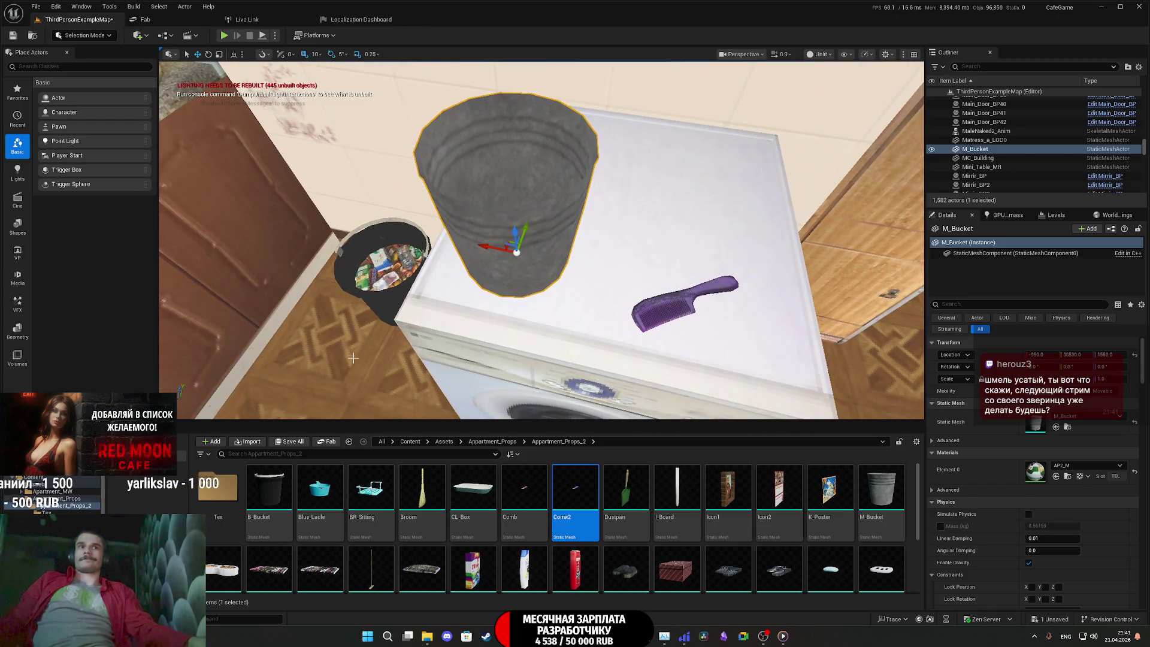
Save the level, then swing the view toward the kitchen table by the wall
left_click(294, 443)
left_click(646, 419)
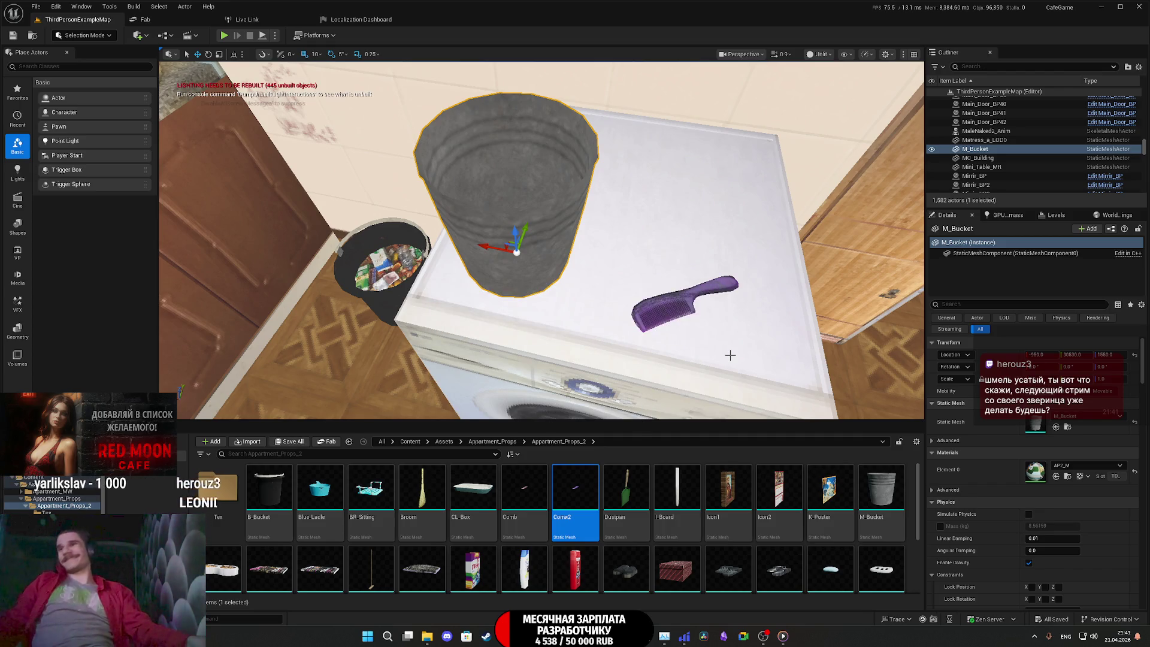
mouse_move(539, 239)
right_mouse_down()
mouse_move(683, 216)
mouse_move(587, 234)
mouse_move(563, 258)
mouse_move(599, 246)
mouse_move(551, 264)
mouse_move(575, 276)
mouse_move(569, 287)
right_mouse_up()
scroll(542, 239, "down", 3)
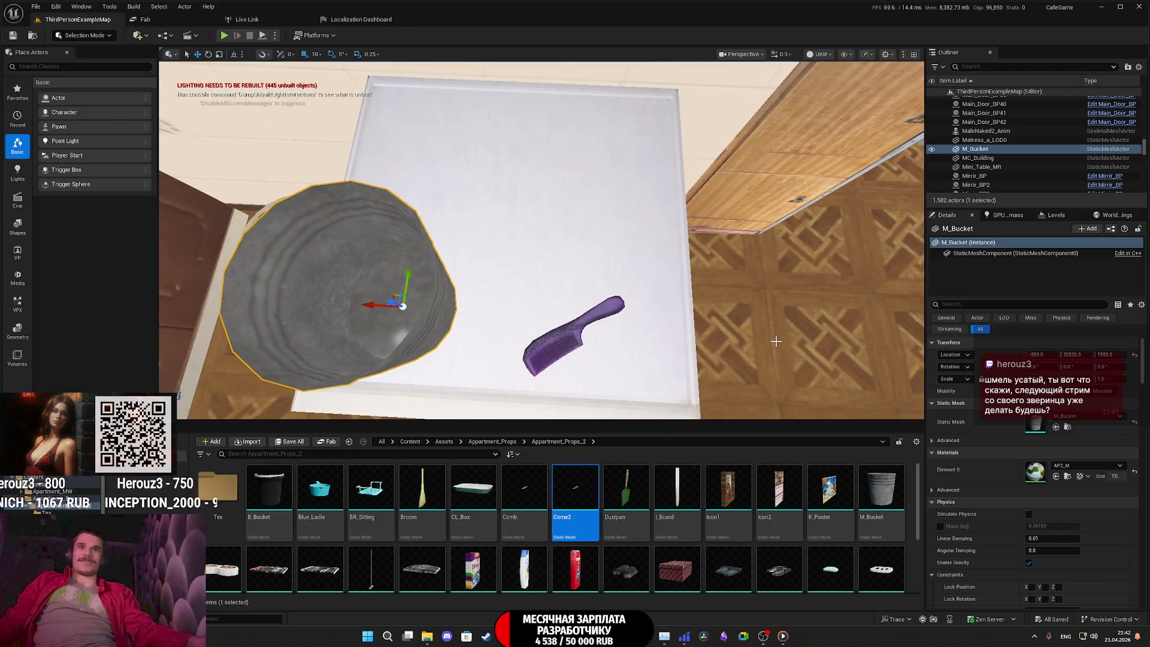
mouse_move(796, 395)
right_mouse_down()
mouse_move(778, 384)
mouse_move(788, 389)
right_mouse_up()
Place the K_Poster food picture on the kitchen wall at scale 4.0 and reset its rotation to zero
mouse_move(829, 488)
left_mouse_down()
mouse_move(739, 294)
mouse_move(636, 216)
mouse_move(631, 243)
left_mouse_up()
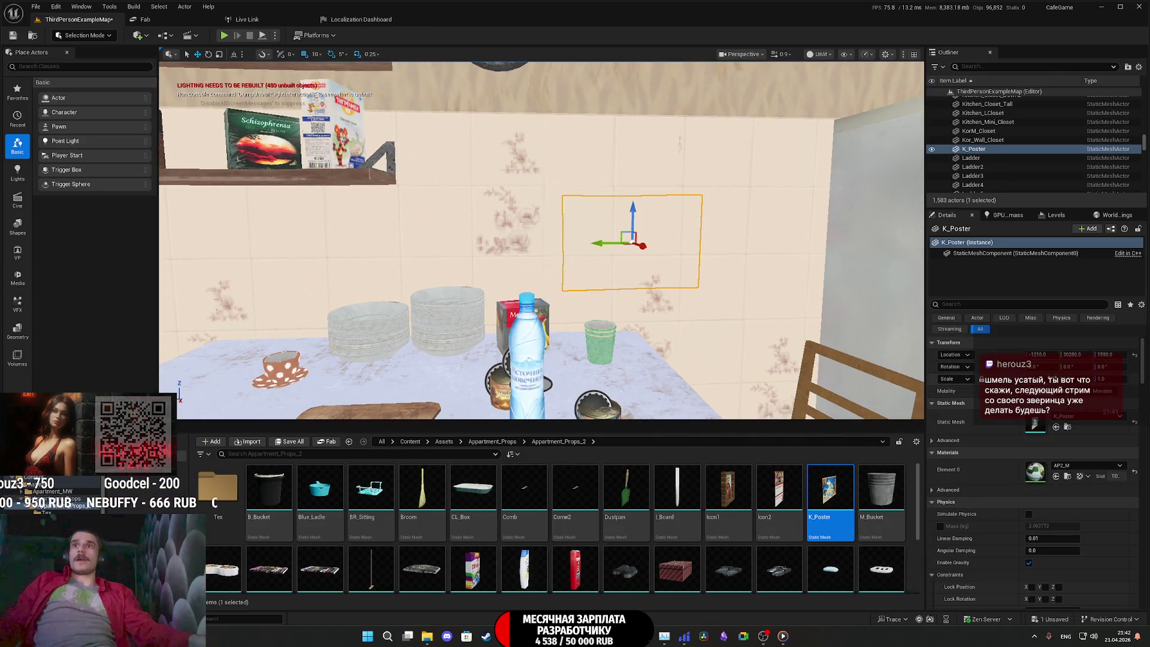
key("Return")
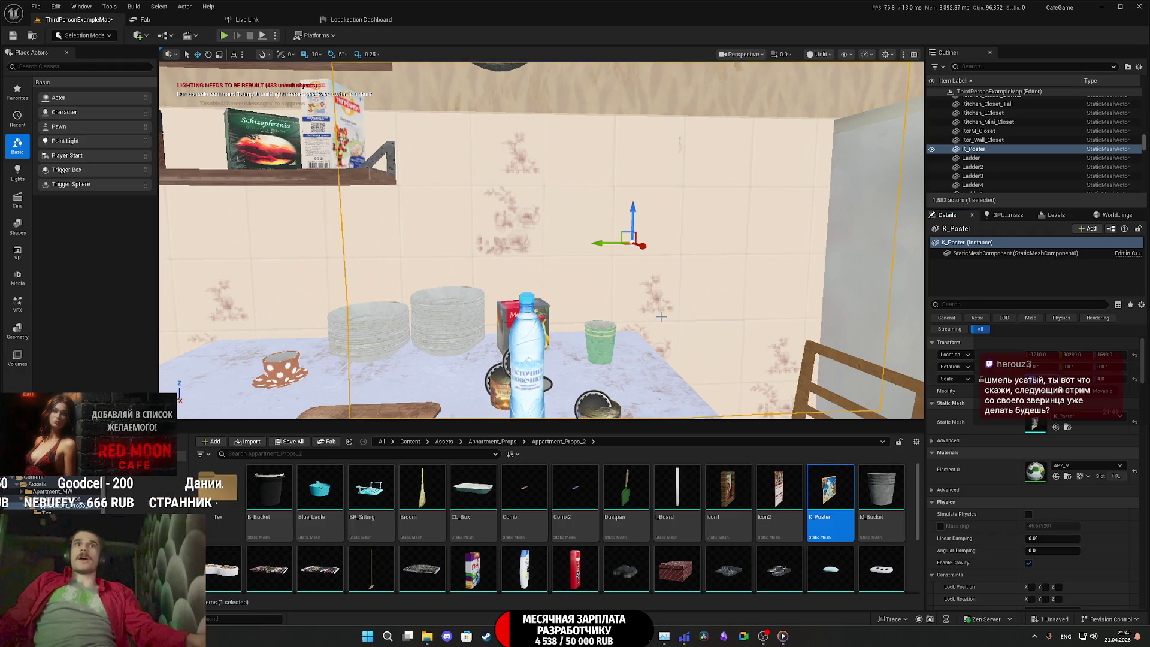
right_click_drag(661, 316, 696, 327)
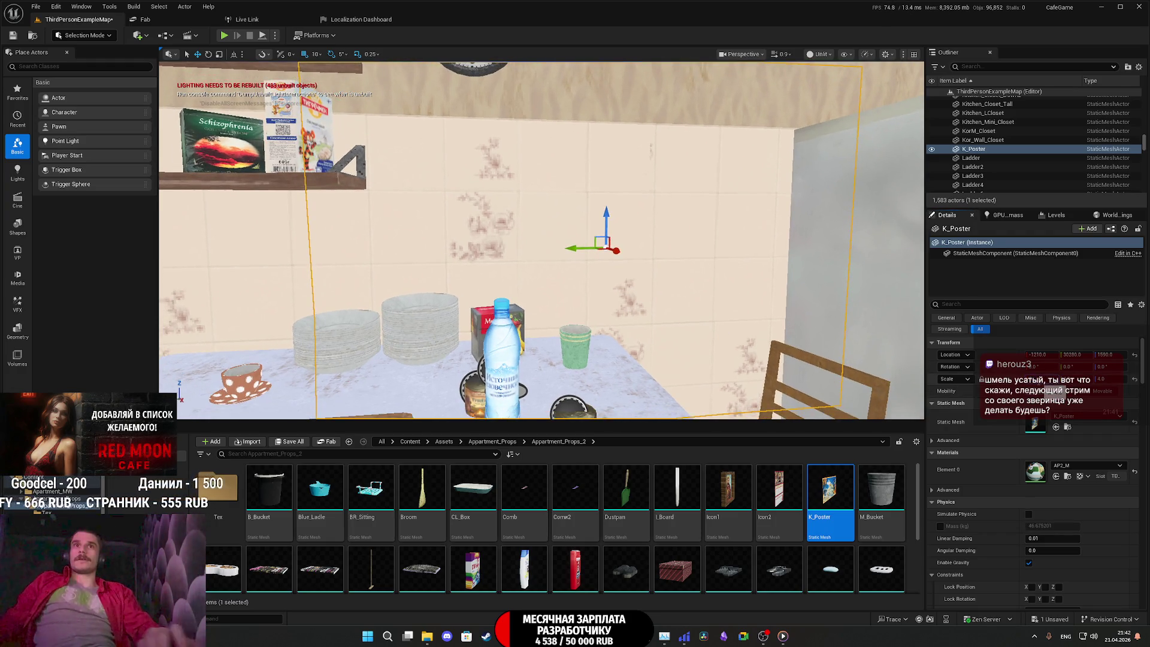
scroll(749, 338, "down", 5)
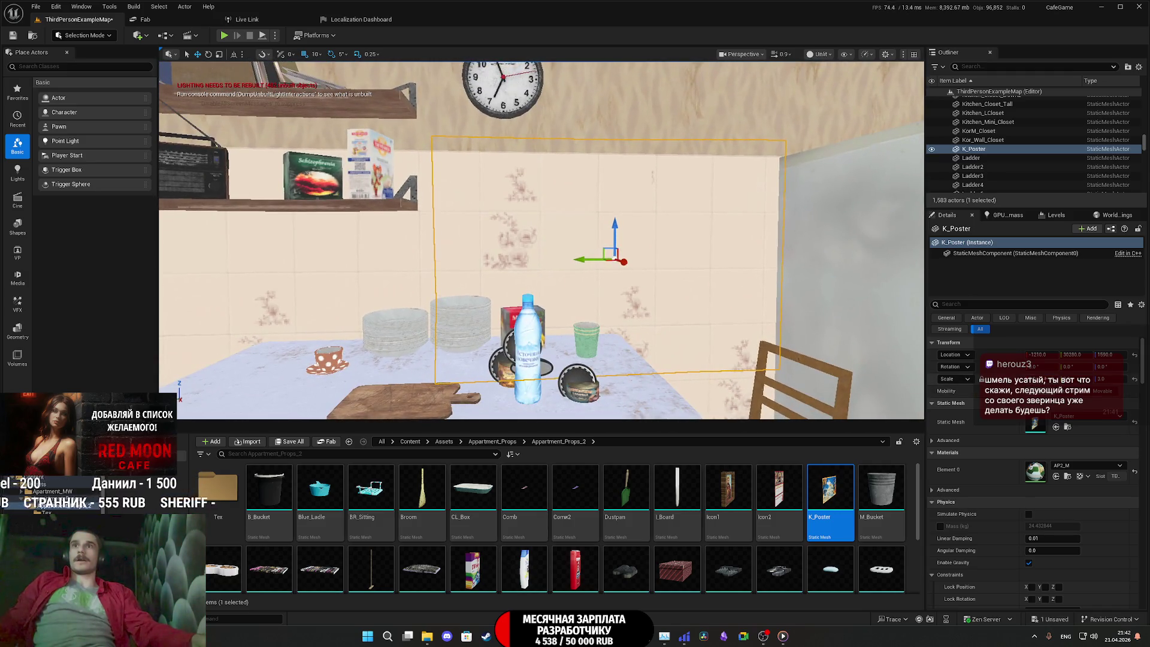
scroll(539, 240, "down", 2)
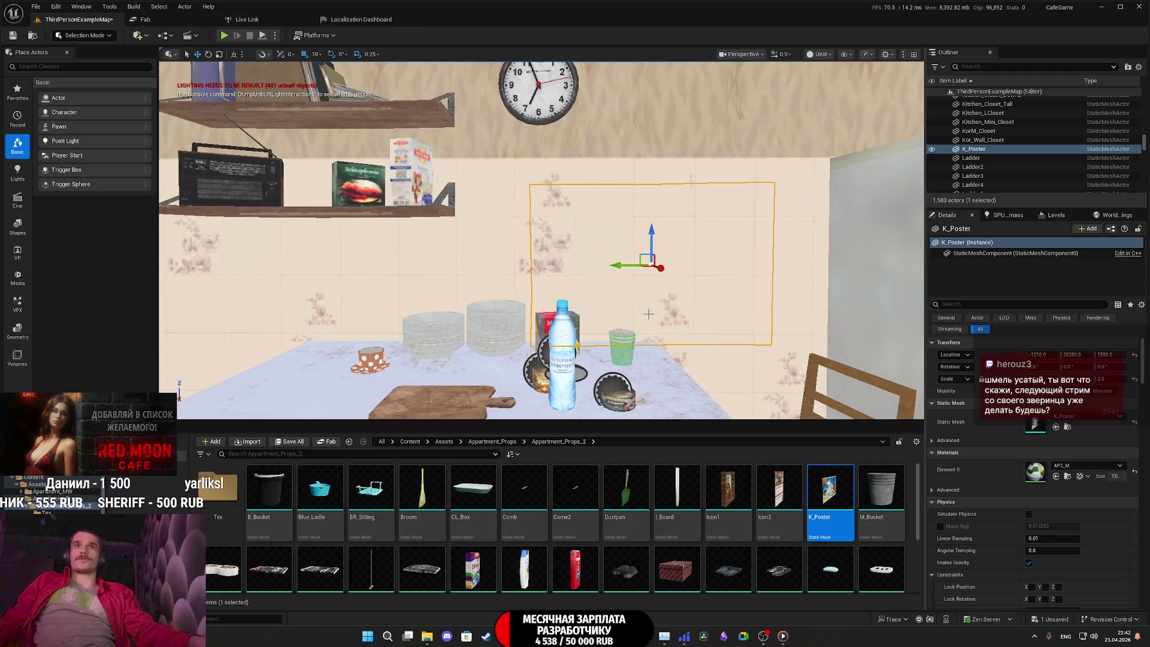
right_click_drag(659, 270, 749, 281)
key("e")
mouse_move(654, 300)
right_mouse_down()
mouse_move(635, 311)
mouse_move(598, 300)
mouse_move(654, 300)
right_mouse_up()
mouse_move(556, 220)
left_mouse_down()
mouse_move(609, 327)
mouse_move(597, 300)
left_mouse_up()
right_click_drag(598, 299, 634, 297)
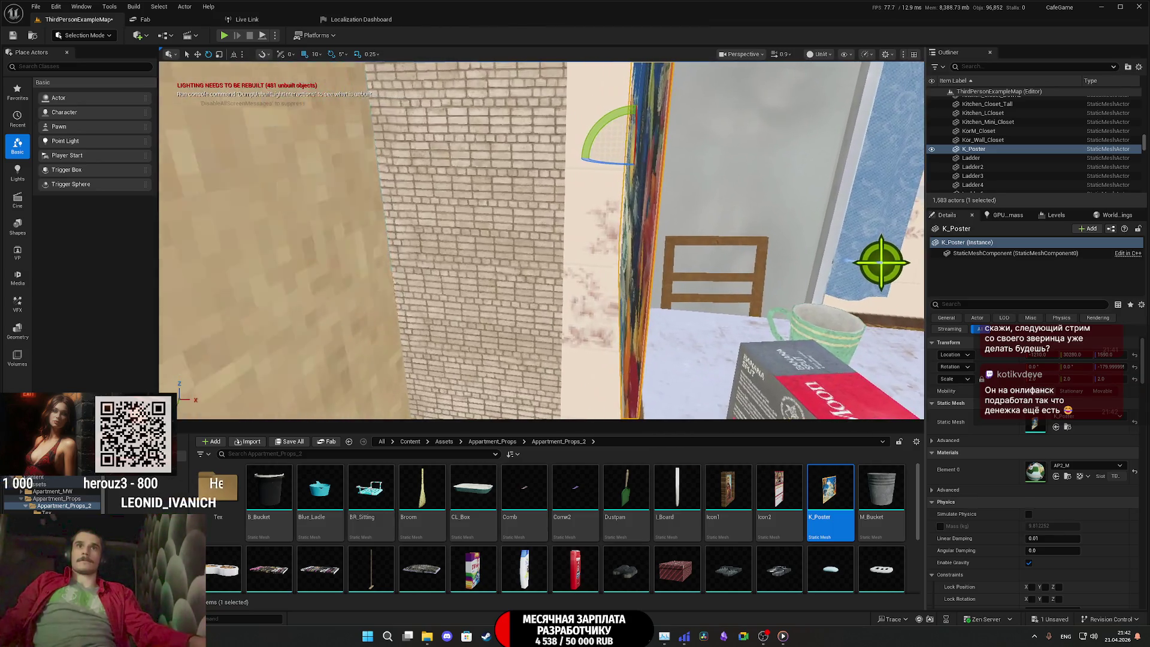
left_click(1134, 366)
key("w")
Slide the poster along the wall and raise it slightly above the kitchen table
right_click_drag(663, 160, 655, 204)
mouse_move(585, 257)
right_mouse_down()
mouse_move(641, 270)
mouse_move(591, 287)
right_mouse_up()
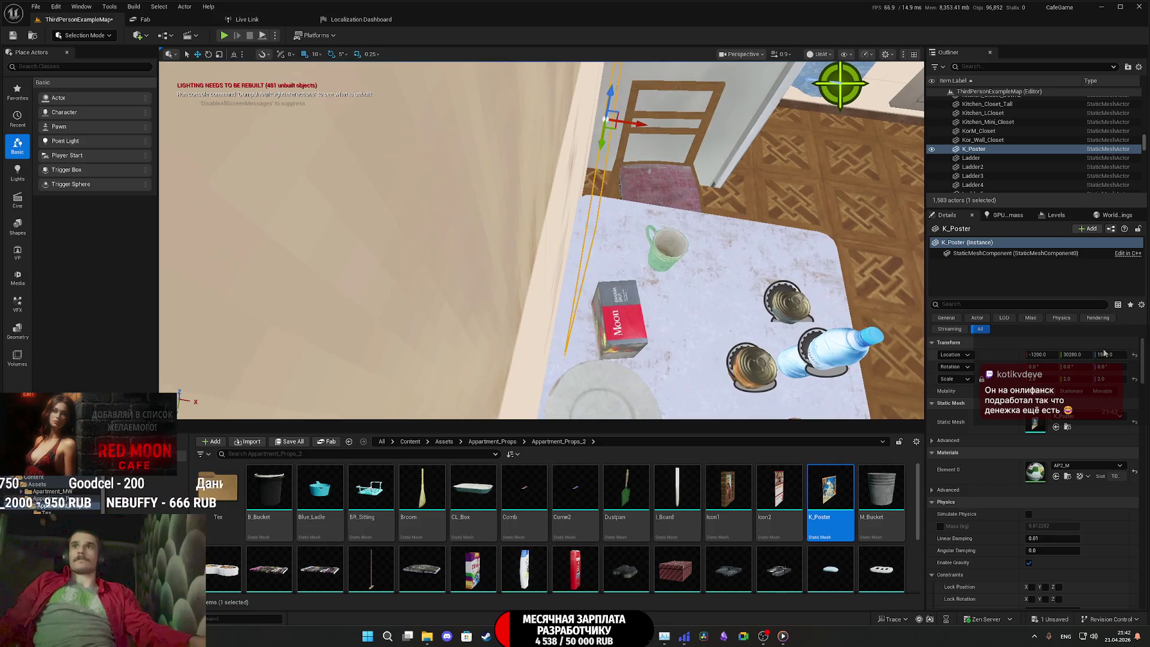
key("ctrl+z")
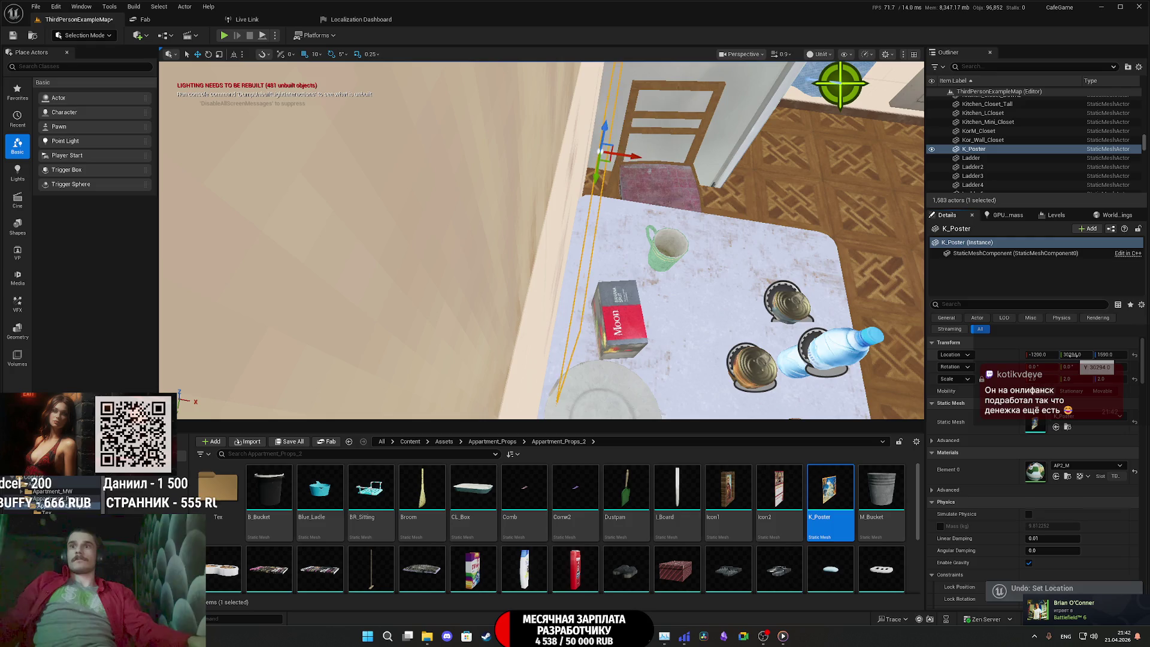
key("ctrl+y")
left_click_drag(1039, 354, 1032, 355)
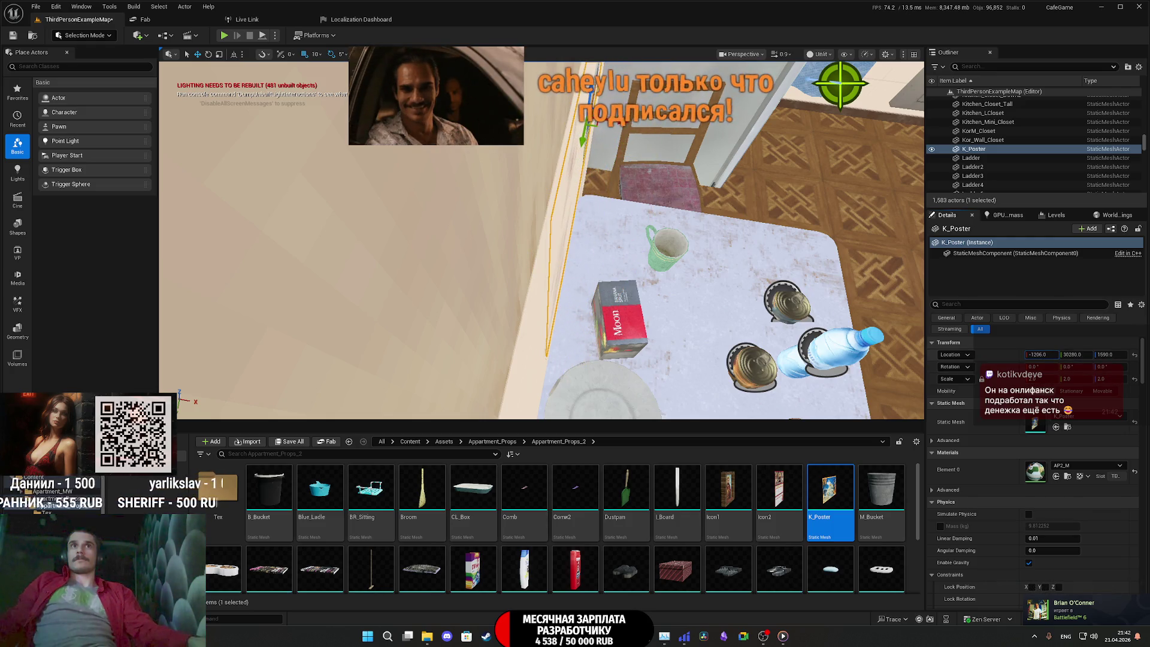
key("f")
right_click_drag(541, 240, 541, 287)
mouse_move(525, 191)
left_mouse_down()
mouse_move(526, 172)
mouse_move(520, 204)
mouse_move(535, 204)
mouse_move(488, 209)
left_mouse_up()
Hang the Icon1 picture on the wall near the fridge
scroll(488, 209, "down", 5)
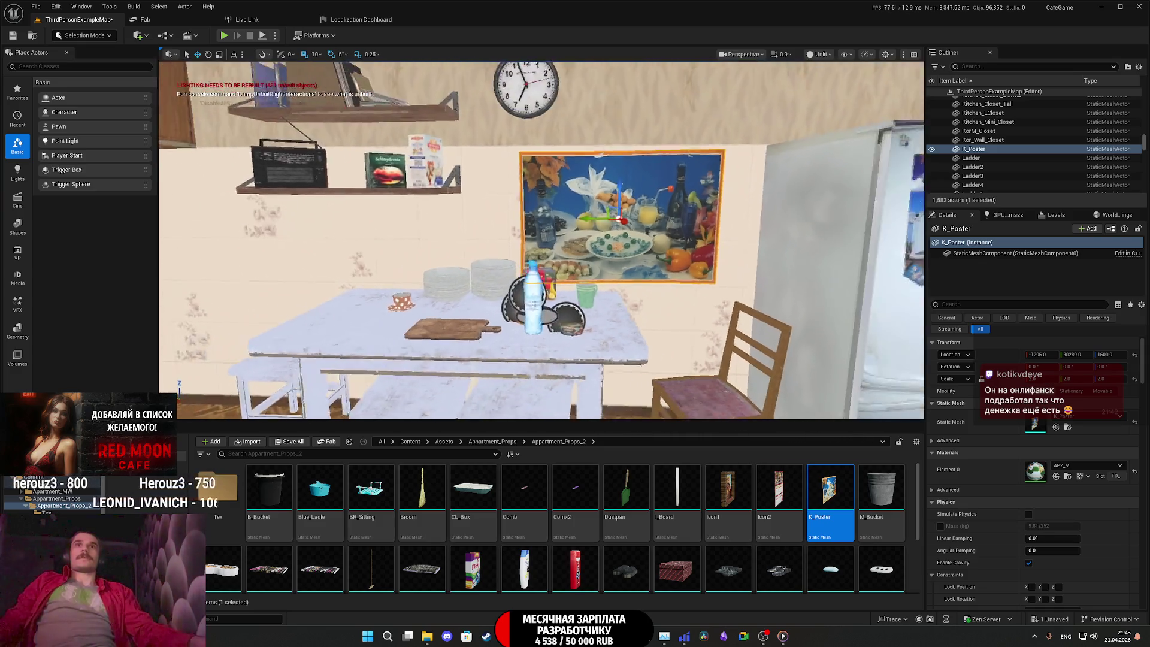
mouse_move(488, 208)
right_mouse_down()
mouse_move(359, 252)
mouse_move(341, 276)
right_mouse_up()
mouse_move(663, 245)
right_mouse_down()
mouse_move(659, 180)
mouse_move(719, 180)
mouse_move(743, 211)
right_mouse_up()
left_click_drag(727, 491, 541, 215)
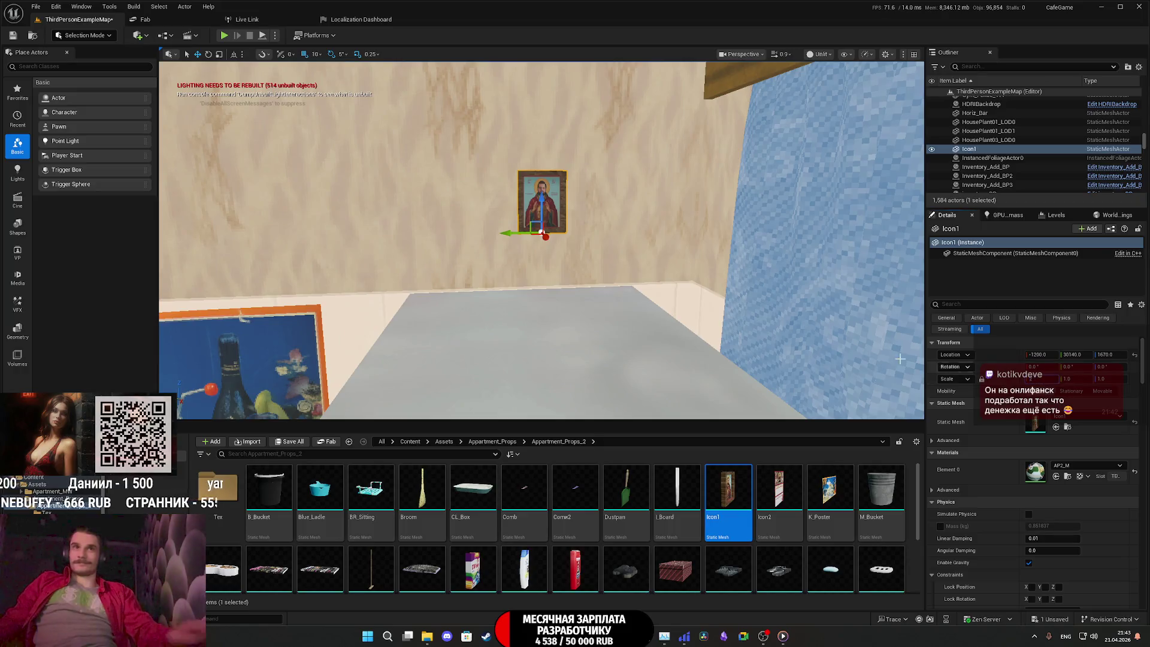
Nudge Icon1 slightly along the wall, then hang the Icon2 calendar below the radio shelf
right_click_drag(536, 289, 629, 289)
right_click_drag(570, 214, 559, 195)
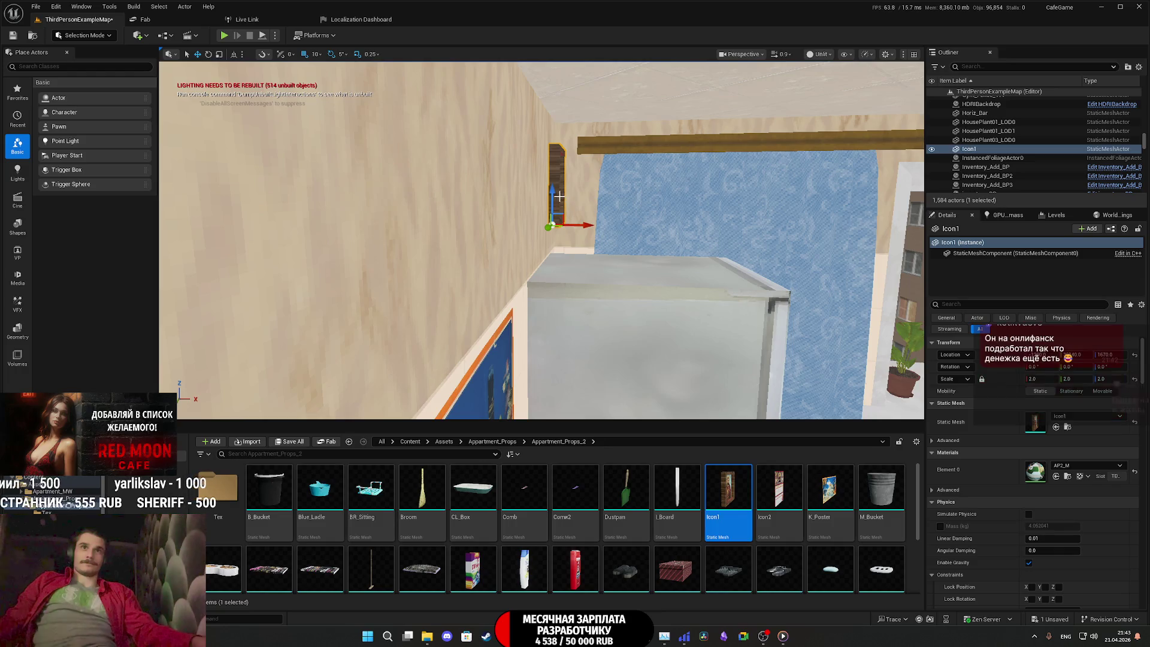
mouse_move(560, 243)
right_mouse_down()
mouse_move(559, 255)
mouse_move(580, 232)
right_mouse_up()
key("e")
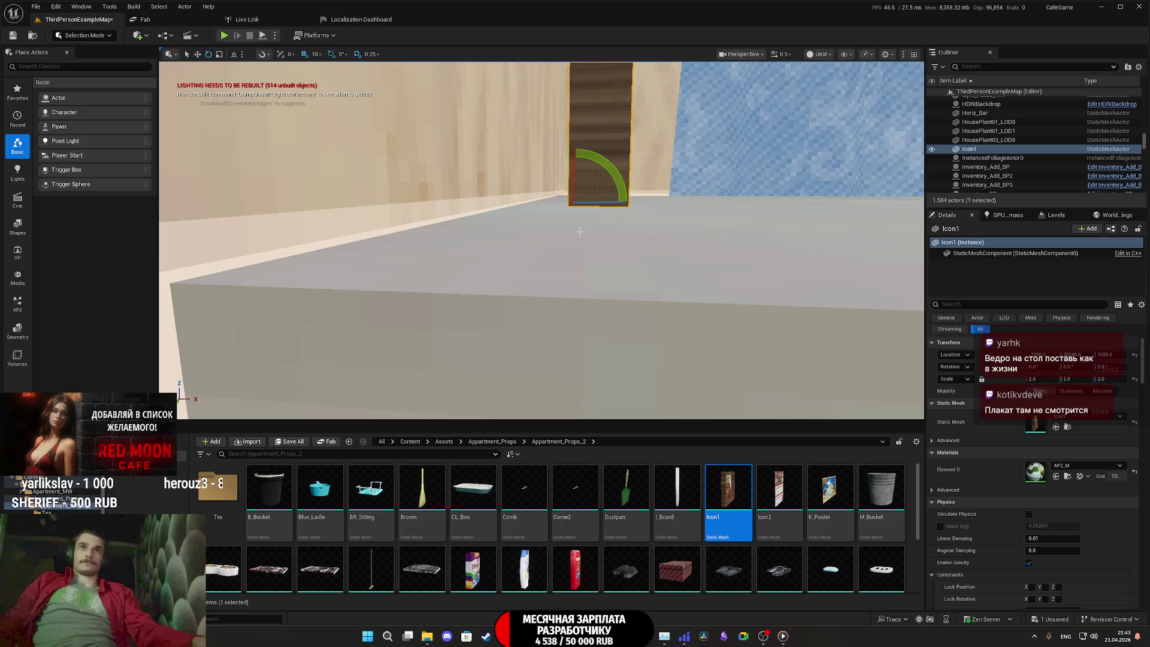
right_click_drag(610, 174, 575, 180)
left_click_drag(1042, 363, 1054, 363)
mouse_move(541, 240)
right_mouse_down()
mouse_move(524, 269)
mouse_move(477, 242)
right_mouse_up()
left_click_drag(779, 491, 447, 279)
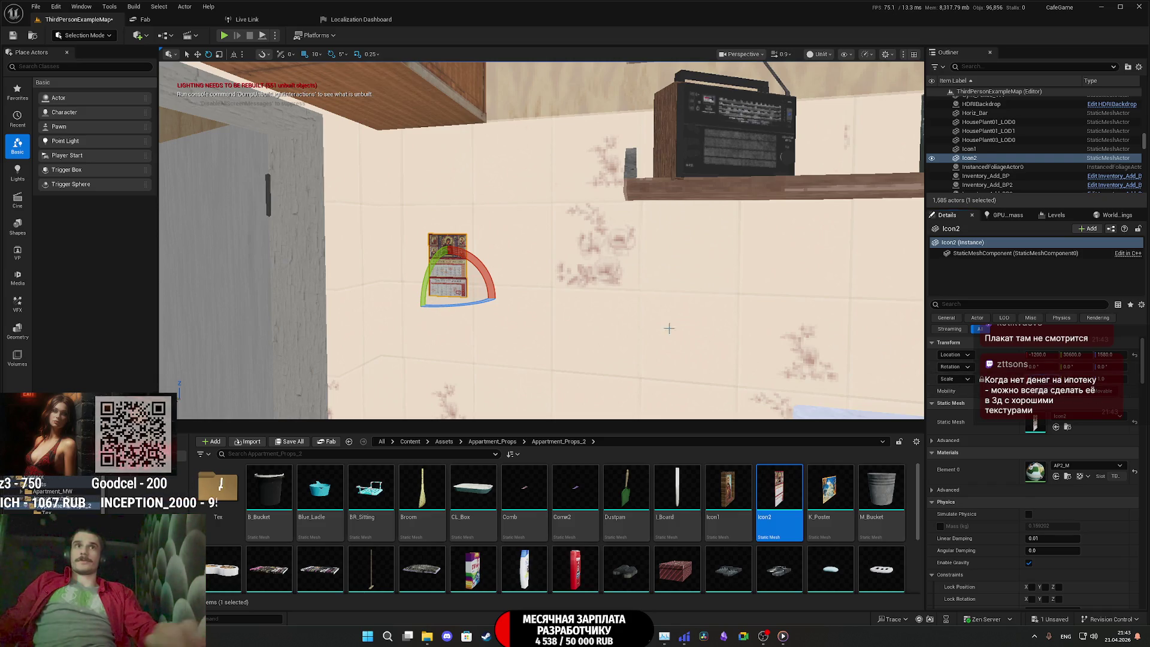
key("w")
right_click_drag(479, 248, 488, 245)
key("f")
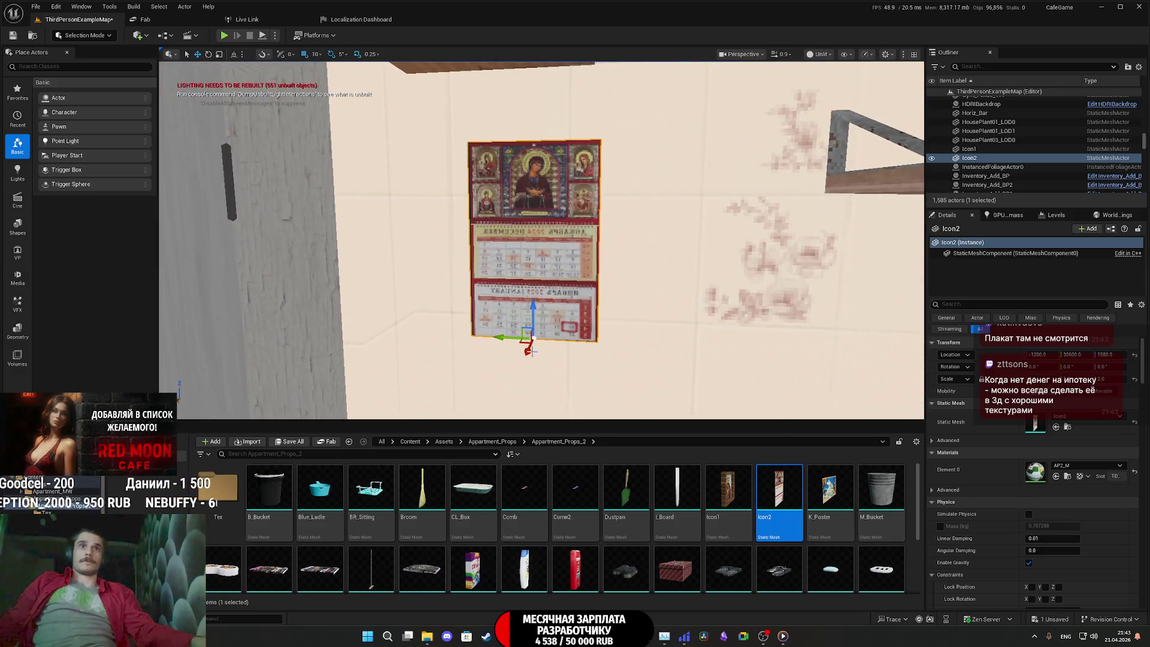
scroll(520, 336, "down", 5)
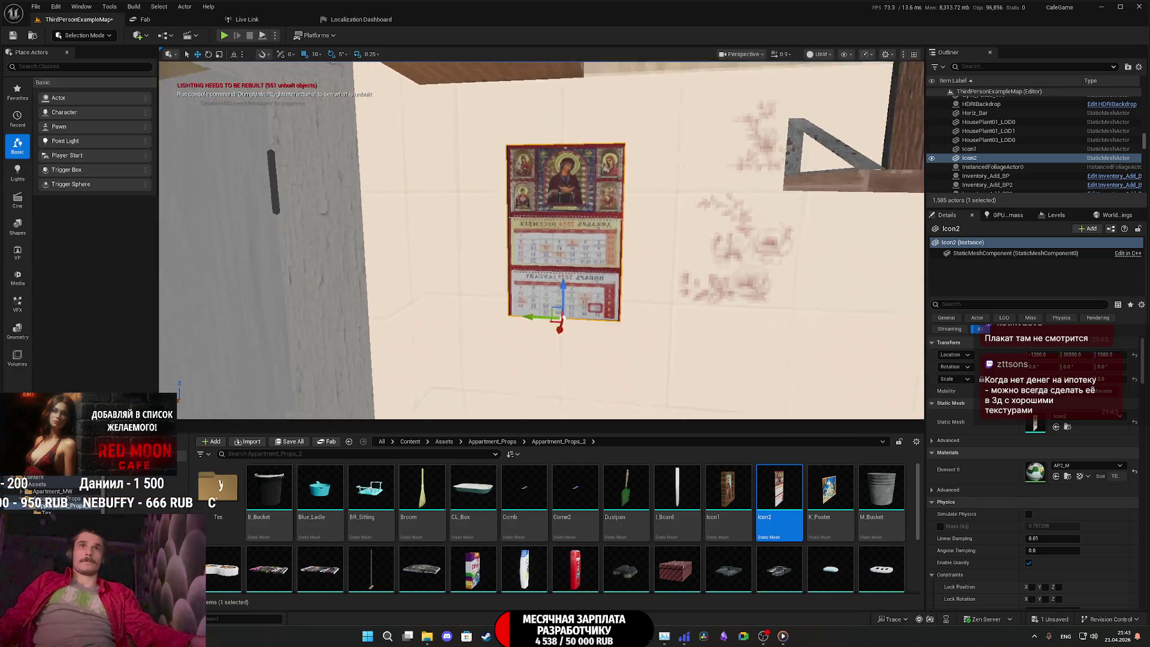
right_click_drag(542, 240, 533, 244)
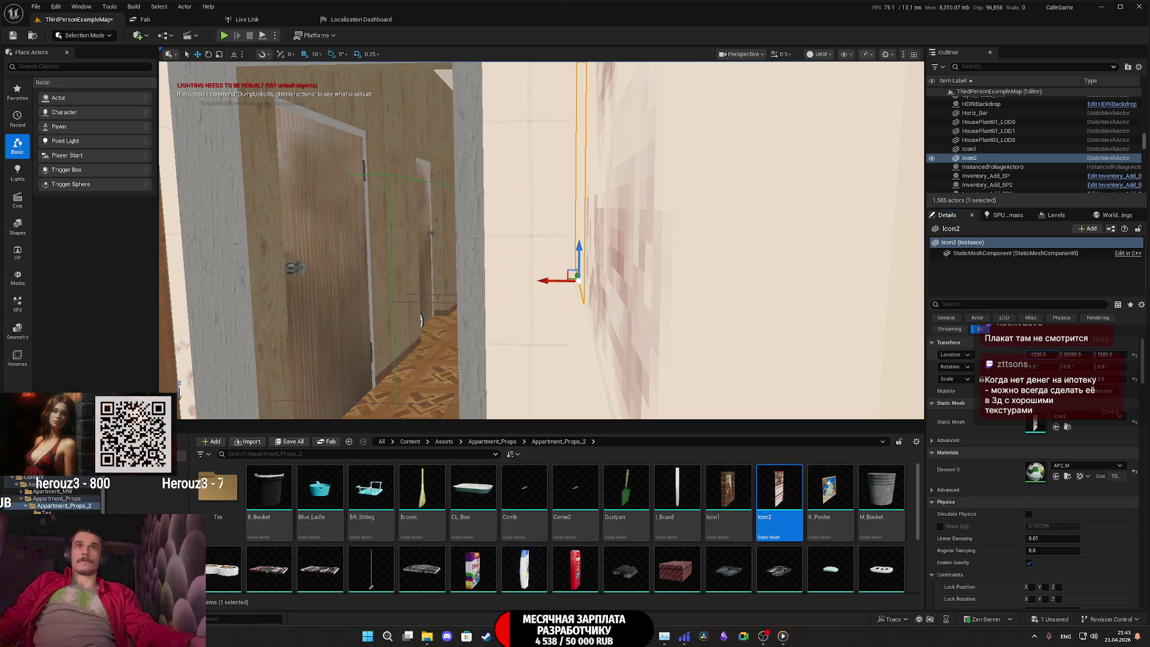
right_click_drag(533, 245, 572, 249)
left_click(572, 249)
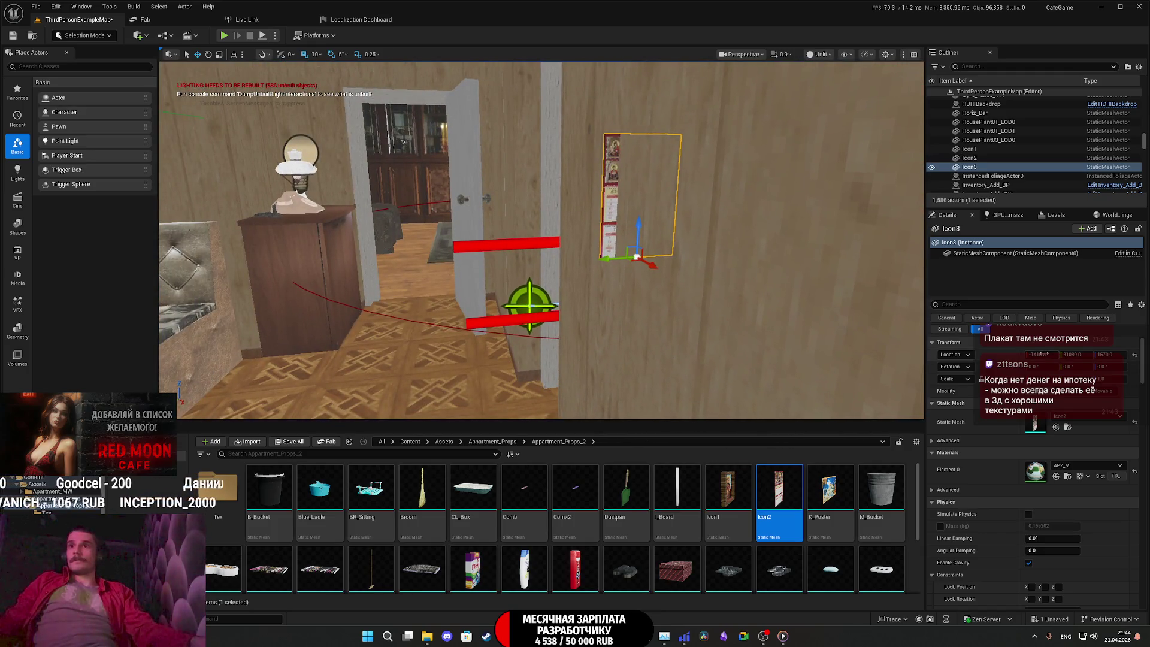
Rotate Icon3 about 80° to face the room and nudge it along the hallway wall beside the doorway
key("e")
right_click_drag(691, 329, 691, 329)
left_click_drag(691, 328, 635, 329)
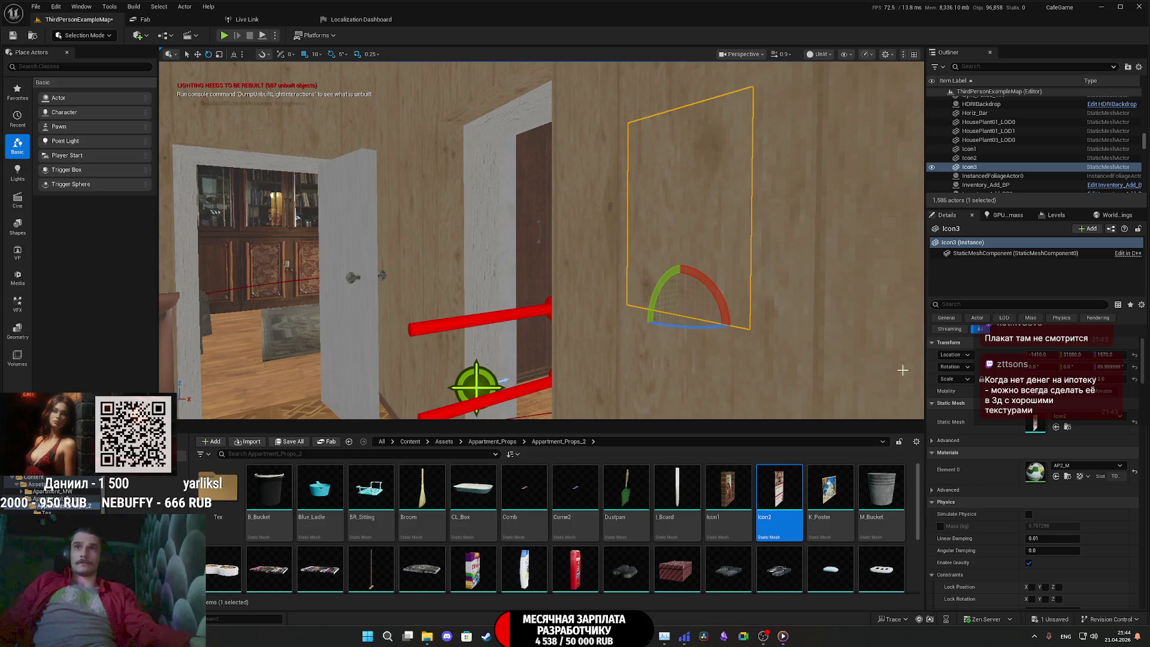
right_click_drag(749, 338, 736, 337)
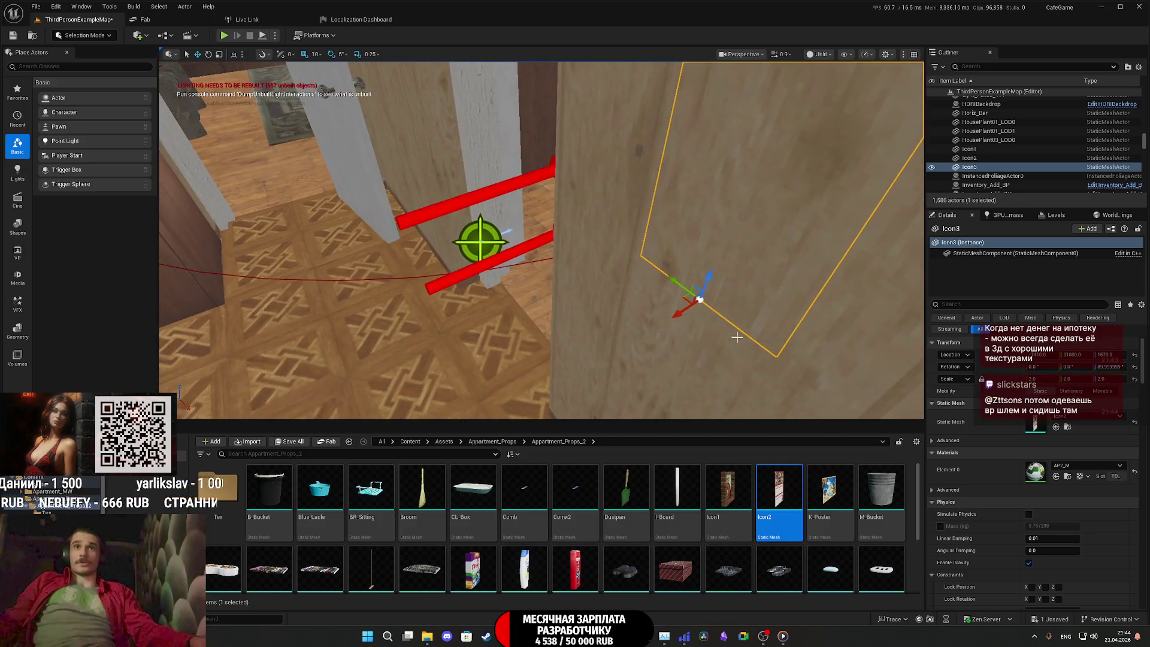
right_click_drag(663, 326, 890, 356)
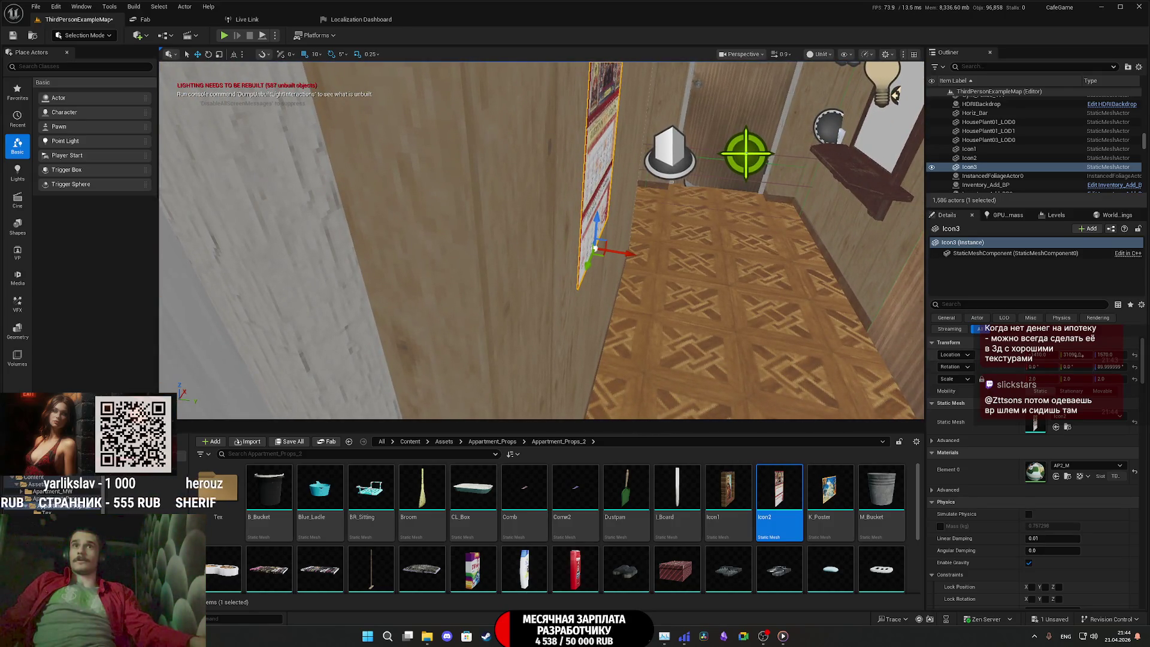
left_click_drag(1078, 358, 1078, 358)
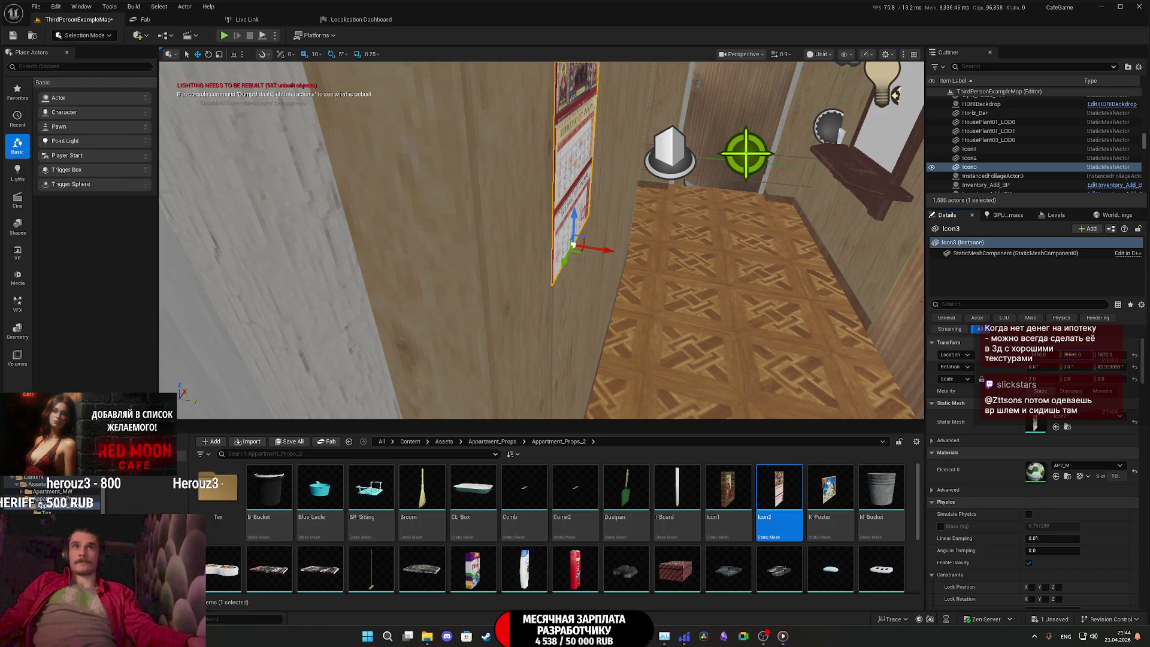
key("f")
scroll(542, 240, "down", 5)
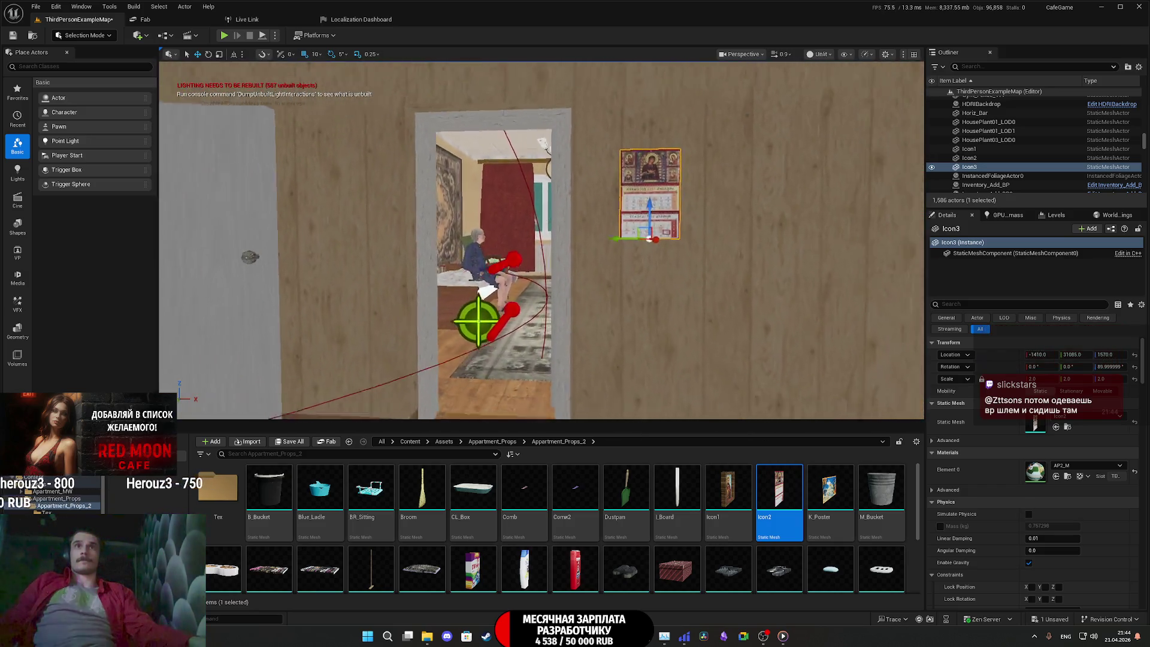
mouse_move(542, 239)
right_mouse_down()
mouse_move(515, 246)
mouse_move(539, 243)
mouse_move(734, 313)
right_mouse_up()
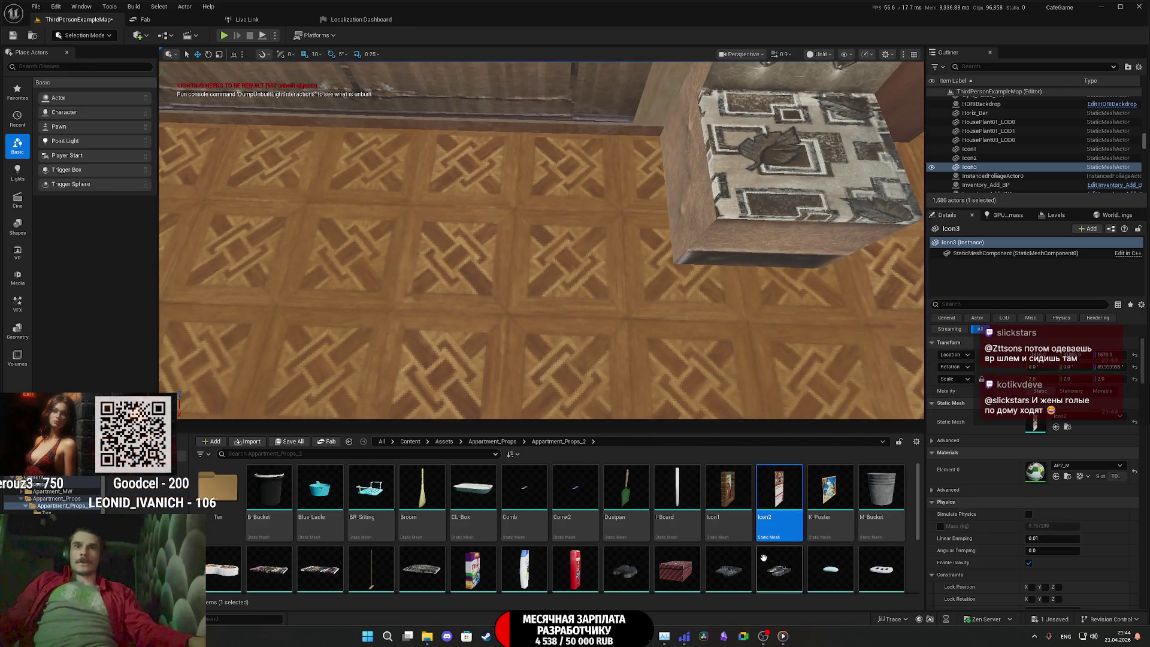
Place the Slippers mesh on the floor at scale 2, turned about 110° and slid left
mouse_move(780, 572)
left_mouse_down()
mouse_move(551, 270)
mouse_move(578, 248)
left_mouse_up()
type("3")
key("Return")
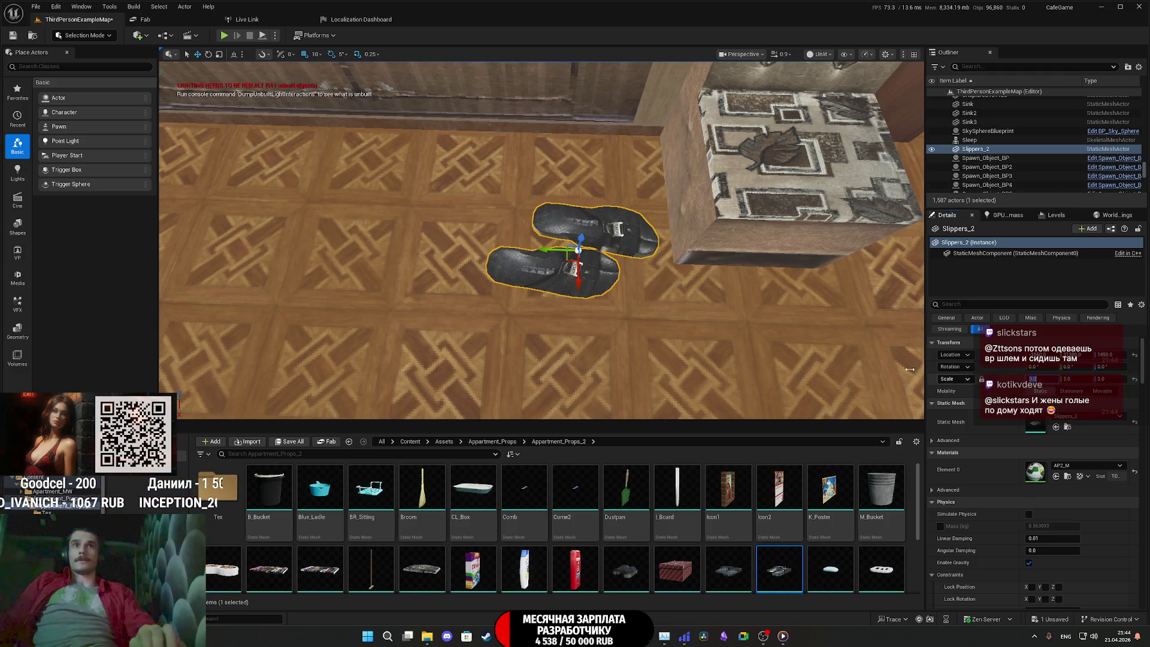
type("2")
key("Return")
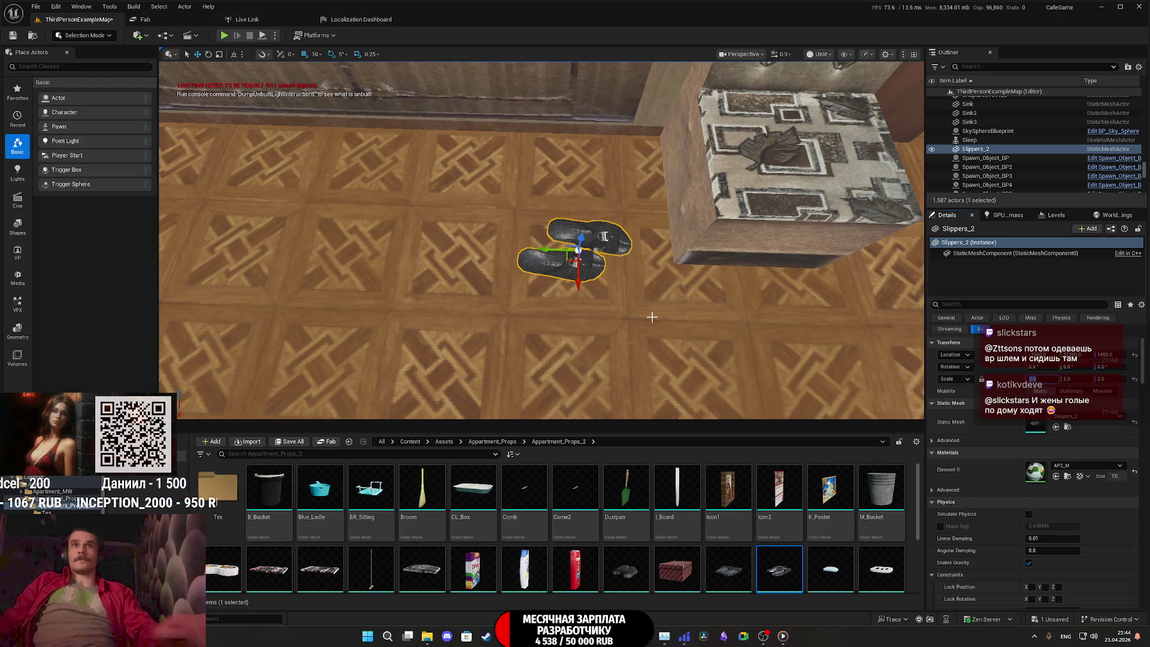
scroll(638, 320, "up", 5)
key("e")
mouse_move(638, 320)
left_mouse_down()
mouse_move(646, 272)
mouse_move(631, 254)
left_mouse_up()
key("w")
right_click_drag(630, 255, 631, 254)
right_click_drag(714, 252, 713, 251)
mouse_move(709, 248)
left_mouse_down()
mouse_move(374, 246)
mouse_move(389, 245)
mouse_move(345, 223)
mouse_move(420, 214)
left_mouse_up()
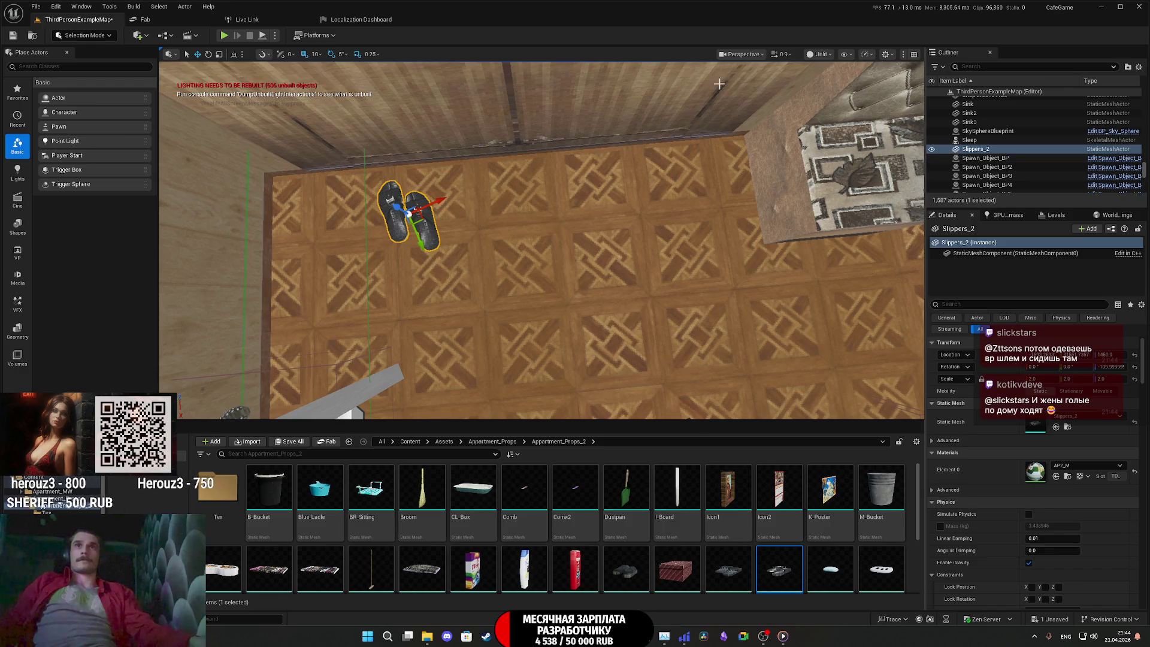
Duplicate the slippers into two more pairs, swapping the third pair's mesh to the black Shoes
left_click(234, 55)
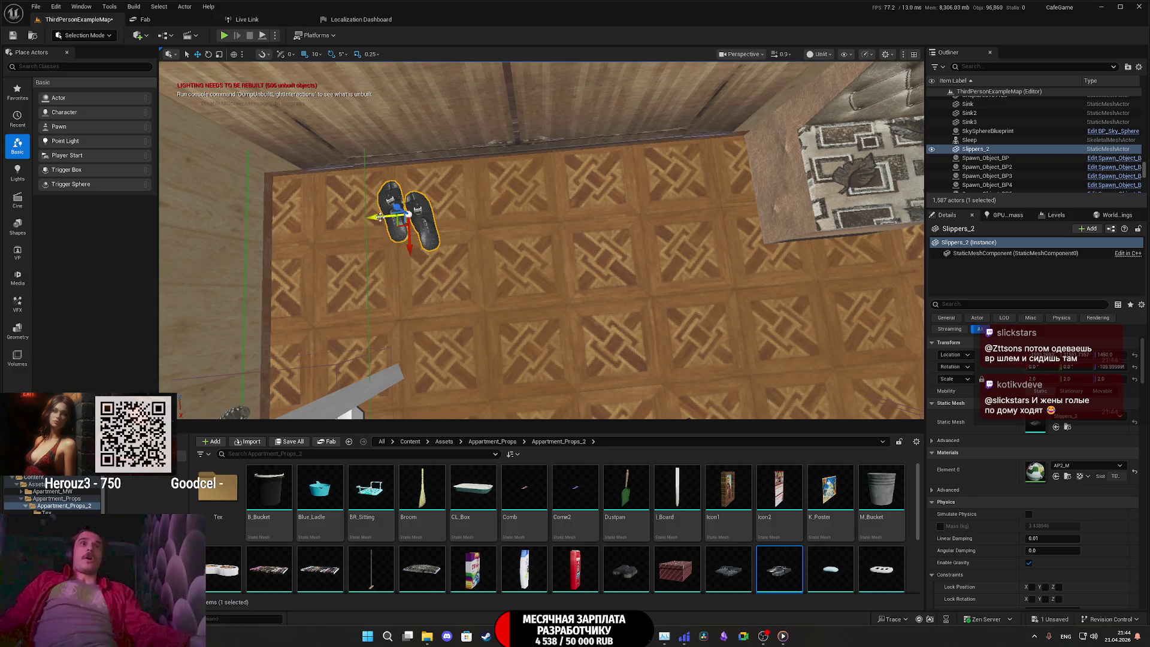
left_click_drag(379, 217, 490, 226, "alt")
left_click_drag(734, 571, 1034, 424)
mouse_move(537, 244)
left_mouse_down()
mouse_move(538, 230)
mouse_move(561, 254)
mouse_move(629, 231)
mouse_move(673, 255)
mouse_move(544, 230)
left_mouse_up()
key("w")
left_click_drag(626, 570, 1035, 423)
mouse_move(634, 284)
right_mouse_down()
mouse_move(626, 294)
mouse_move(635, 284)
right_mouse_up()
left_click_drag(566, 287, 675, 269)
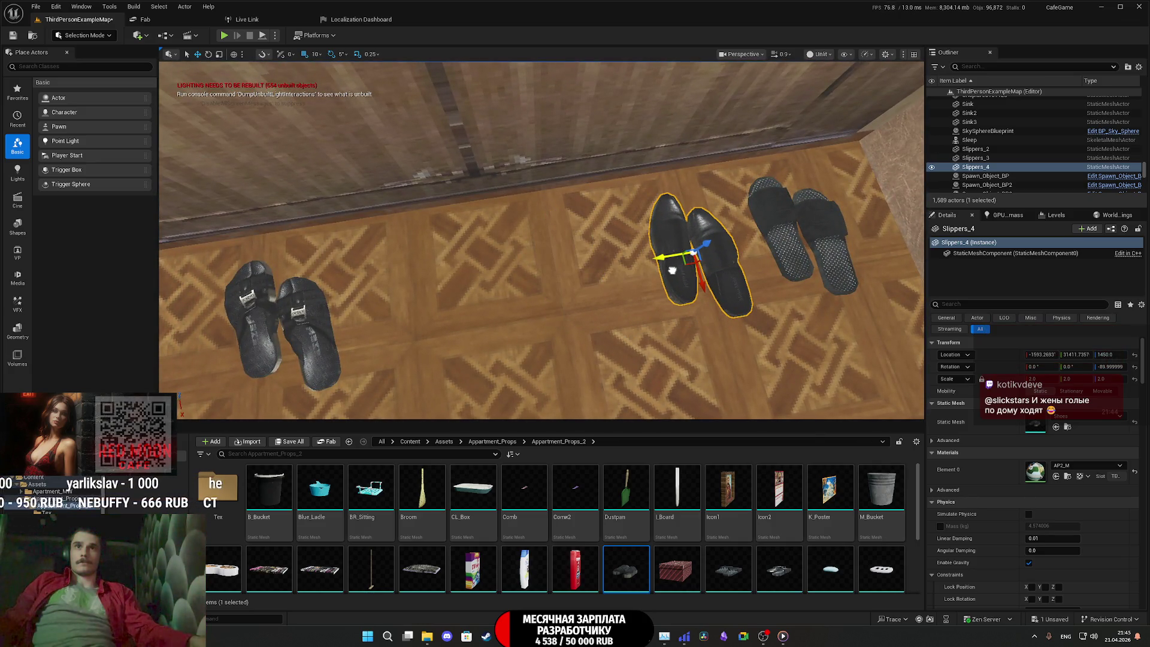
Turn the black shoes 15° and shift all three pairs left into a row beside the cabinet
key("e")
left_click_drag(697, 299, 722, 302)
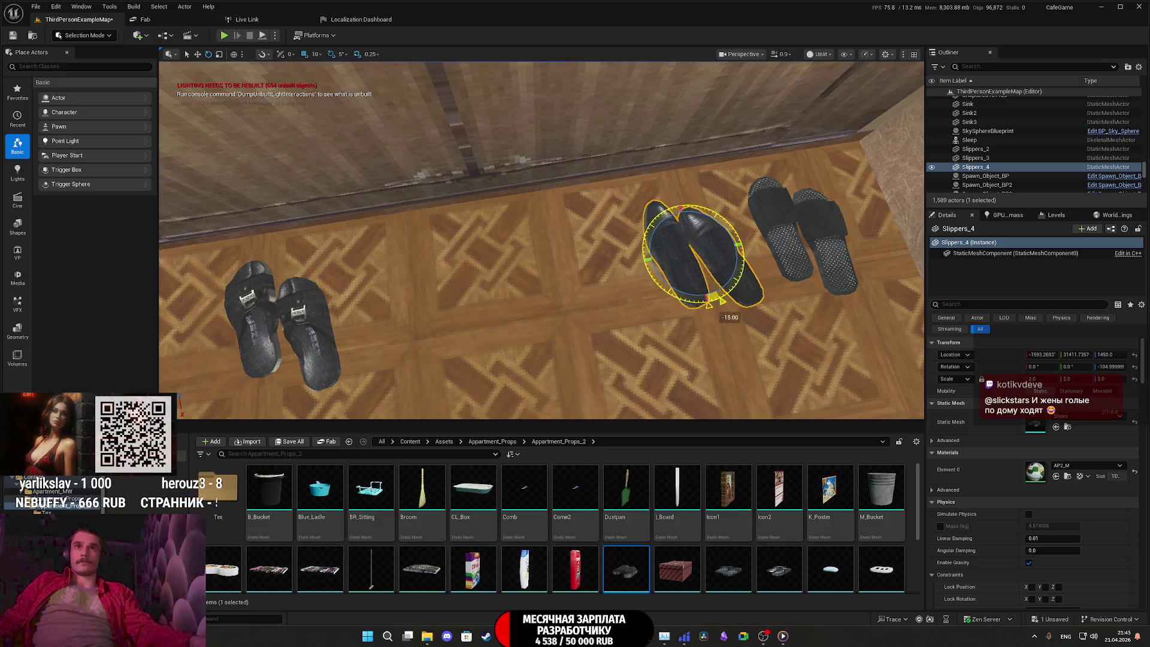
mouse_move(686, 297)
right_mouse_down()
mouse_move(704, 291)
mouse_move(472, 288)
right_mouse_up()
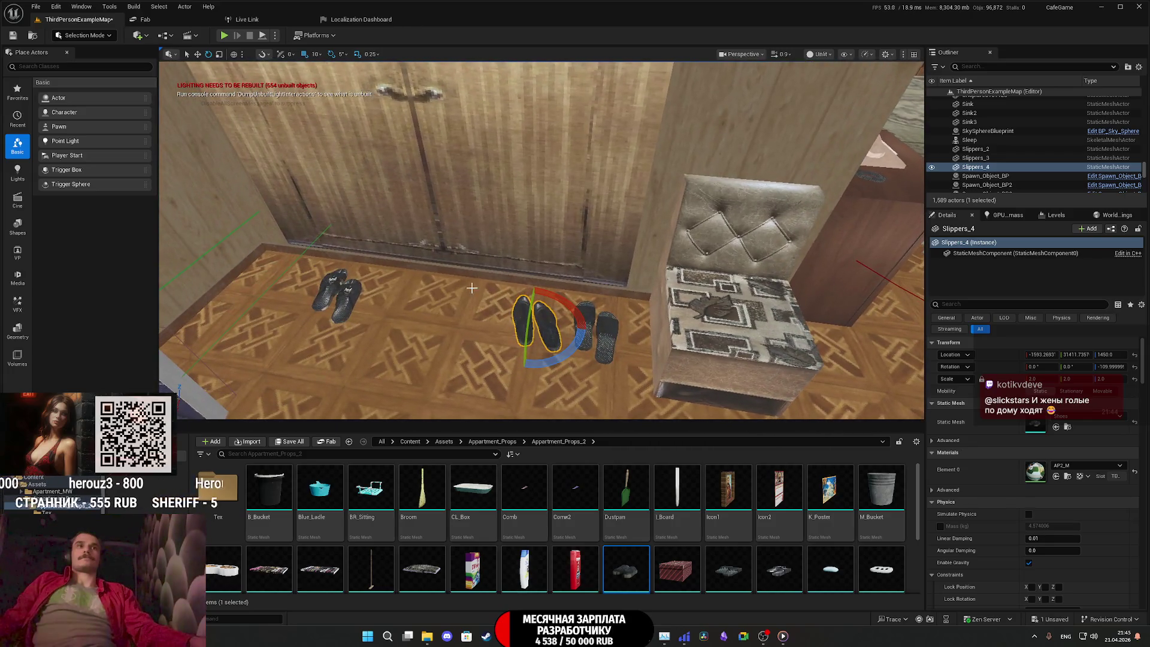
left_click(590, 315, "ctrl")
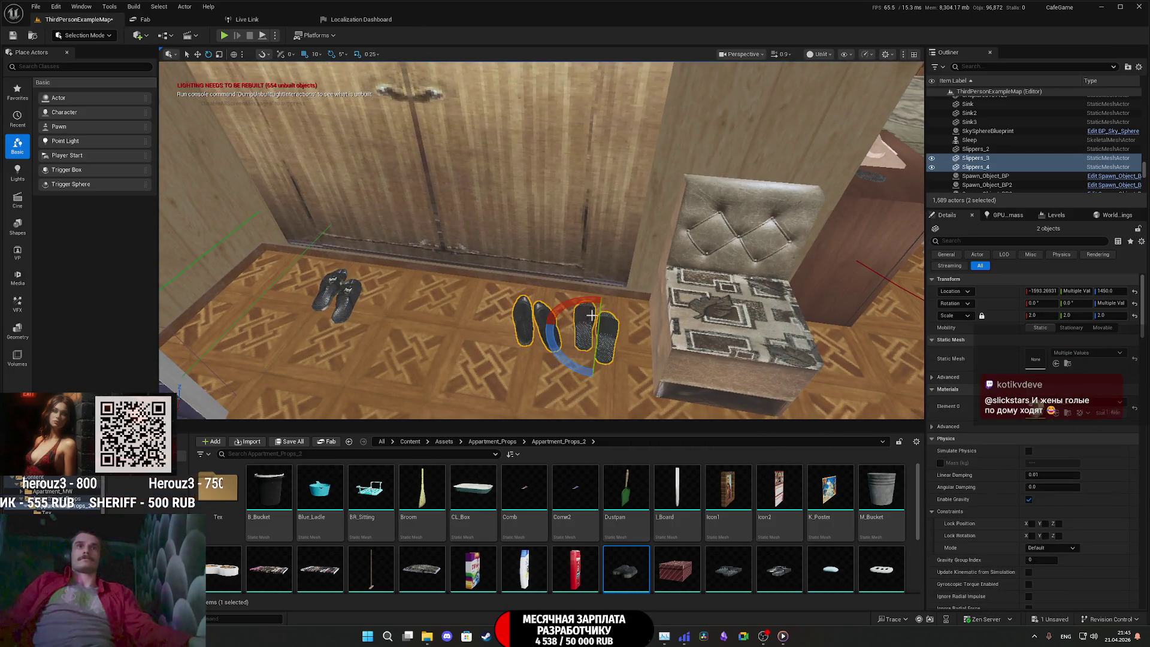
left_click_drag(547, 325, 432, 318)
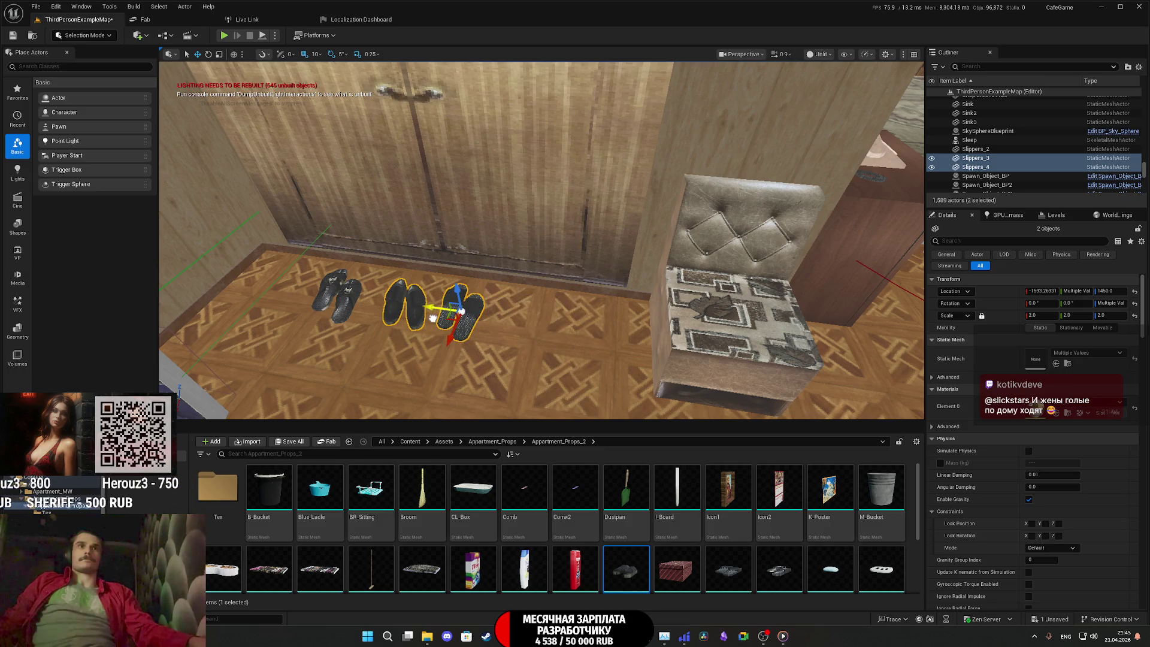
left_click(350, 301, "ctrl")
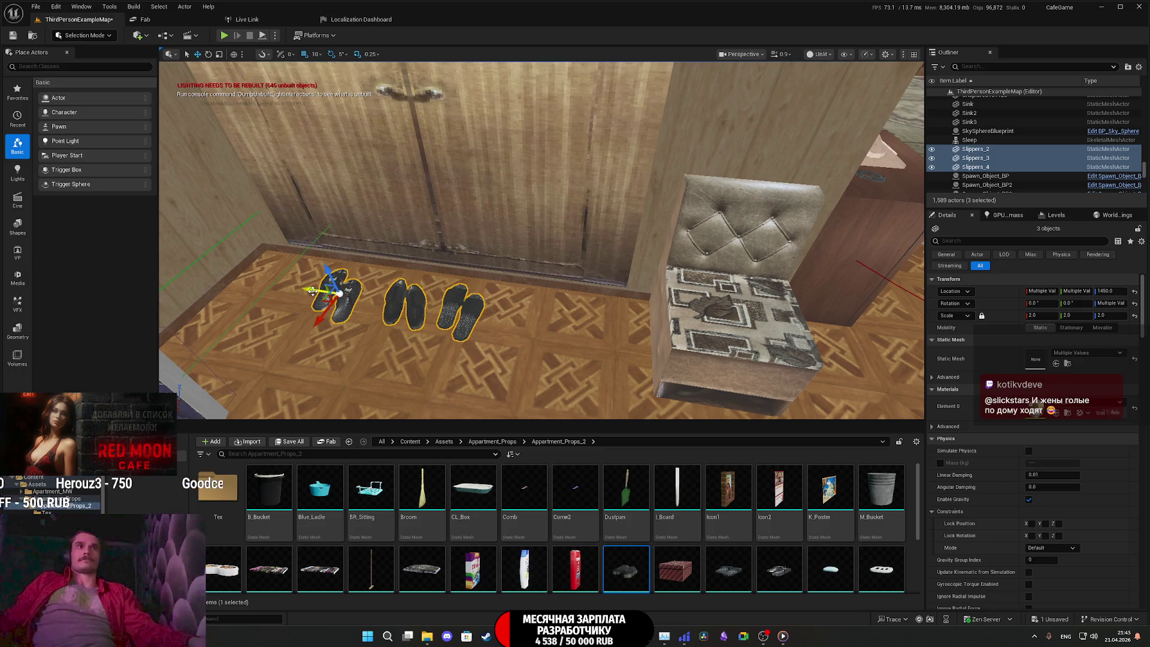
left_click_drag(312, 291, 278, 293)
mouse_move(359, 270)
right_mouse_down()
mouse_move(539, 258)
mouse_move(300, 267)
mouse_move(403, 274)
right_mouse_up()
key("w")
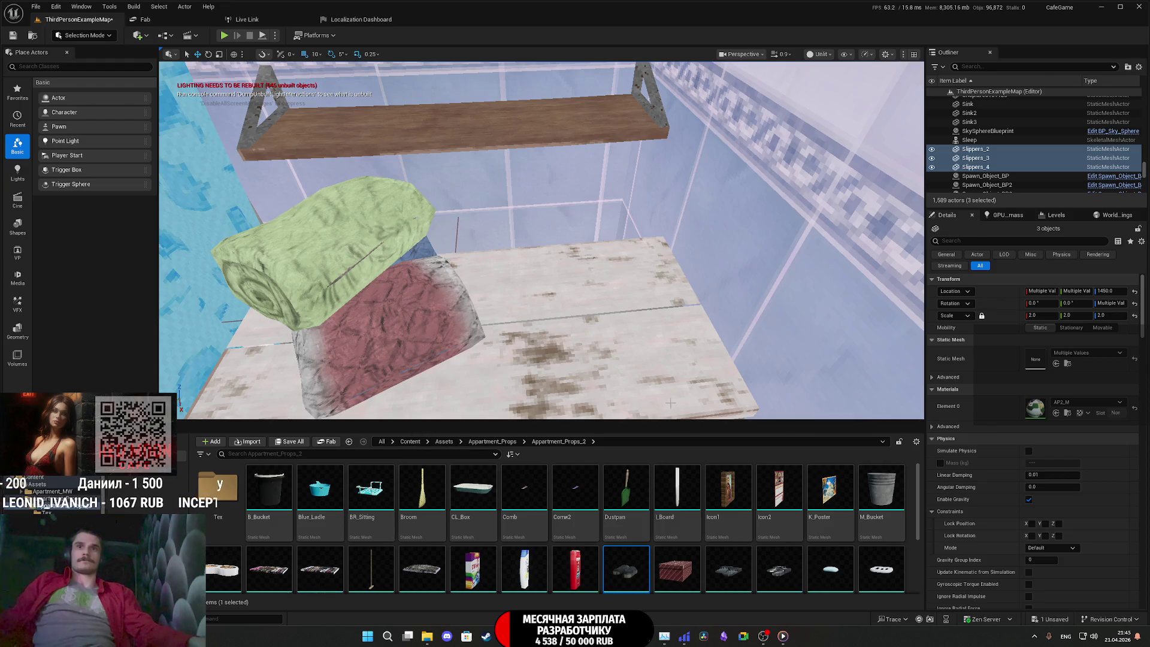
Drop the M_Bucket on the bathroom shelf at scale 1.5, with X set to -942 and lowered slightly
mouse_move(881, 490)
left_mouse_down()
mouse_move(579, 331)
mouse_move(581, 306)
left_mouse_up()
right_click_drag(581, 307, 584, 309)
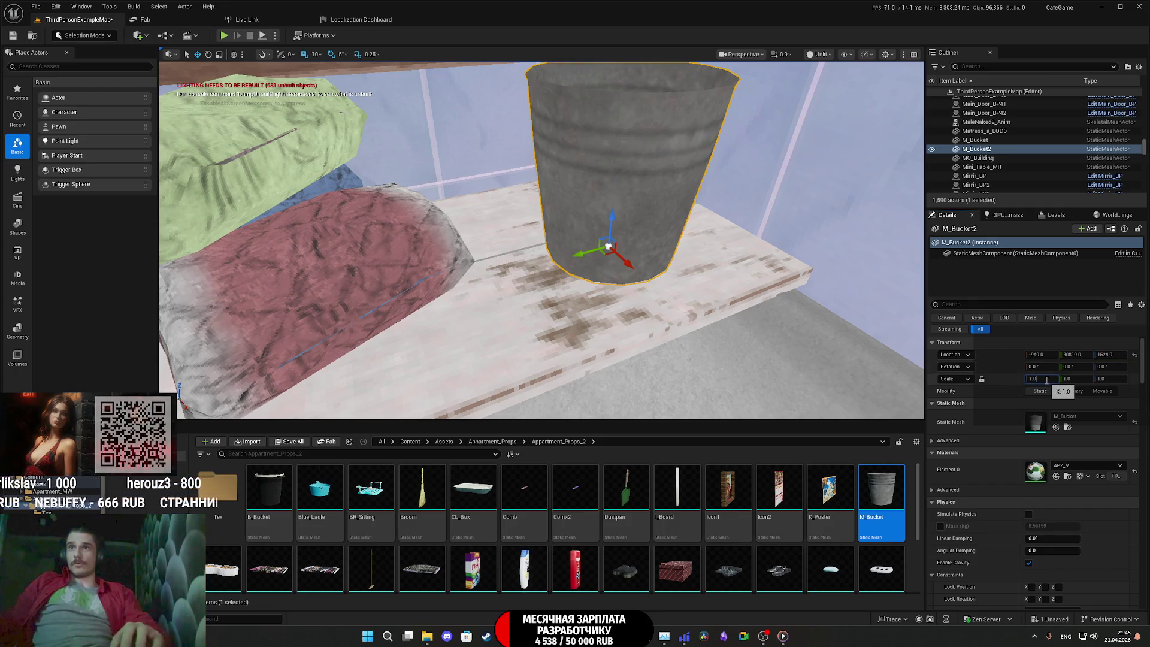
key("Return")
mouse_move(539, 240)
right_mouse_down()
mouse_move(548, 317)
mouse_move(761, 291)
right_mouse_up()
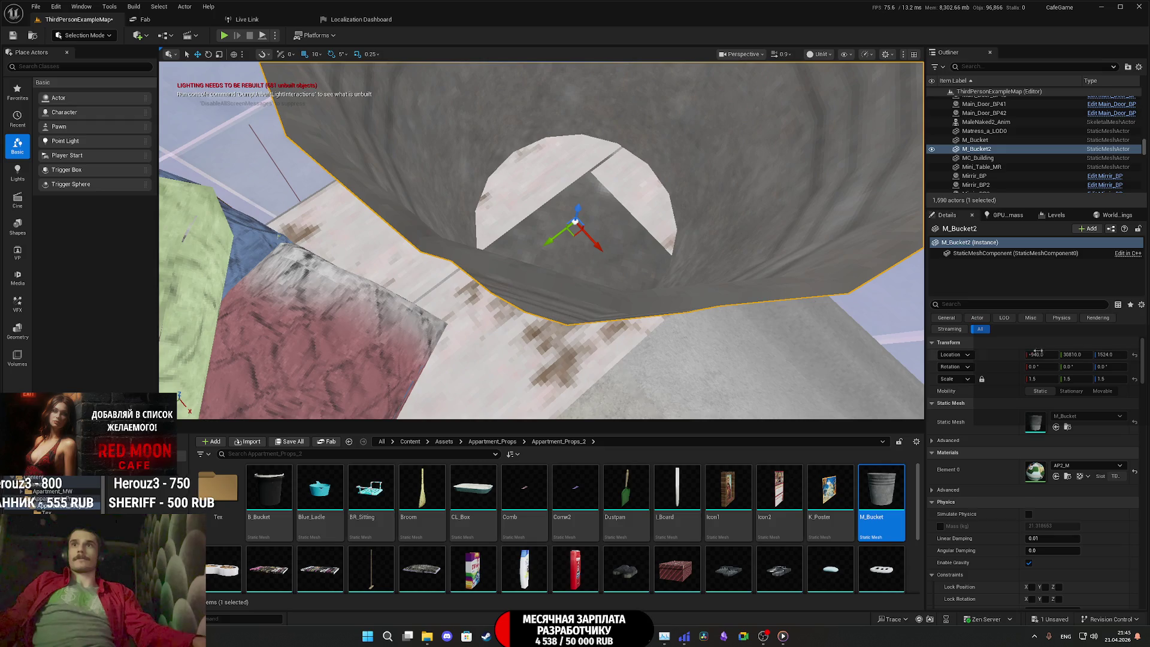
mouse_move(1039, 354)
left_mouse_down()
mouse_move(1091, 357)
mouse_move(1040, 354)
left_mouse_up()
mouse_move(541, 239)
right_mouse_down()
mouse_move(542, 252)
mouse_move(542, 240)
right_mouse_up()
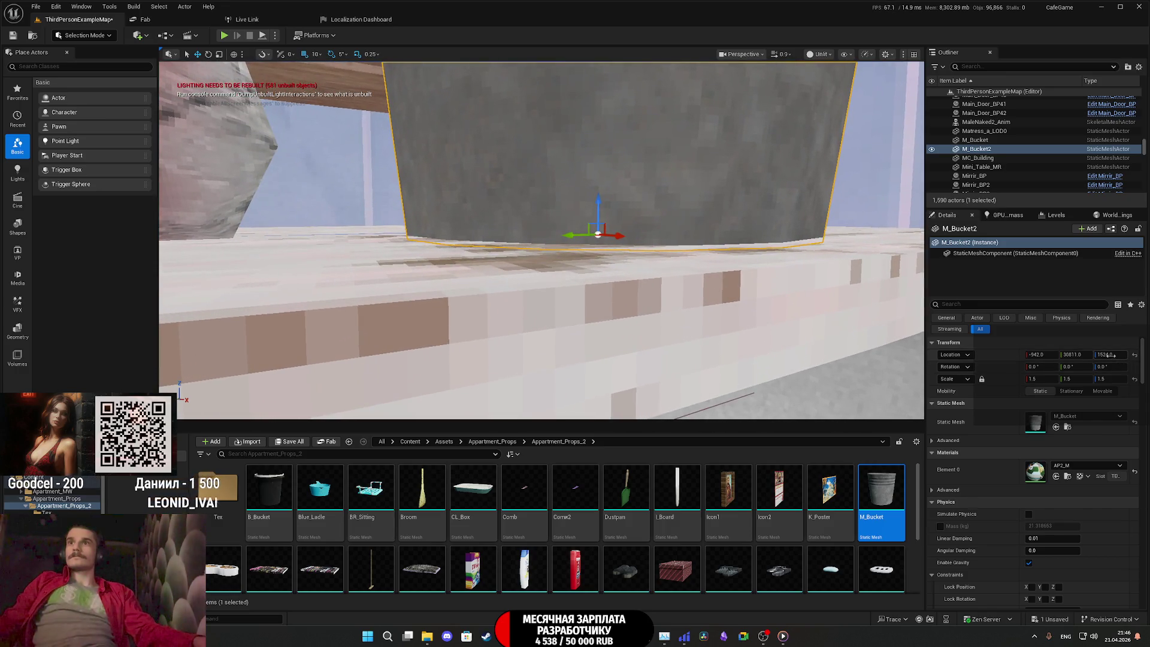
left_click_drag(1112, 355, 1113, 354)
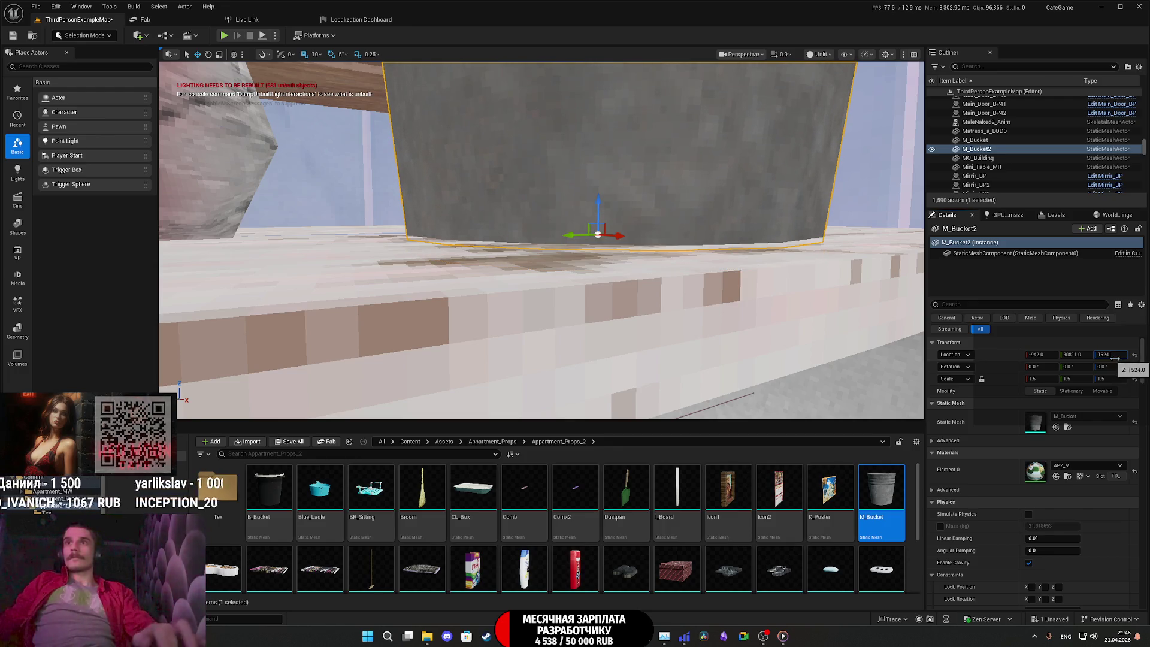
Reduce the bucket's scale to 1.25 and save all modified packages
mouse_move(599, 269)
right_mouse_down()
mouse_move(599, 366)
mouse_move(721, 294)
right_mouse_up()
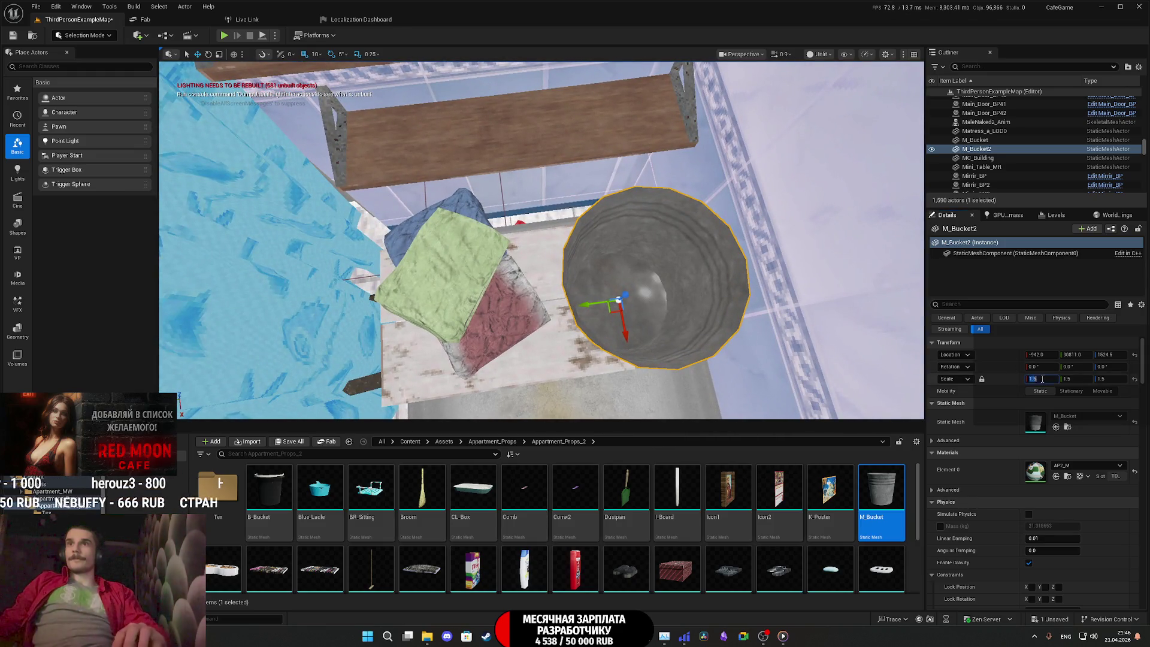
left_click(1043, 378)
type("1.25")
key("Return")
right_click_drag(868, 339, 838, 228)
right_click_drag(686, 282, 686, 326)
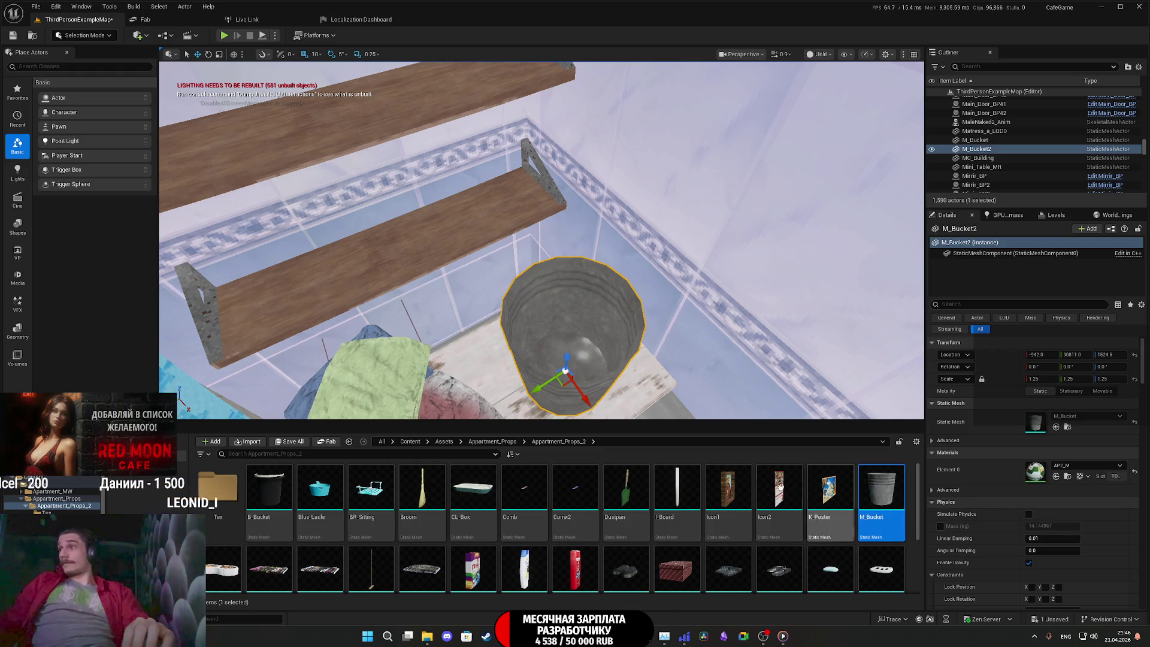
left_click(296, 444)
left_click(647, 423)
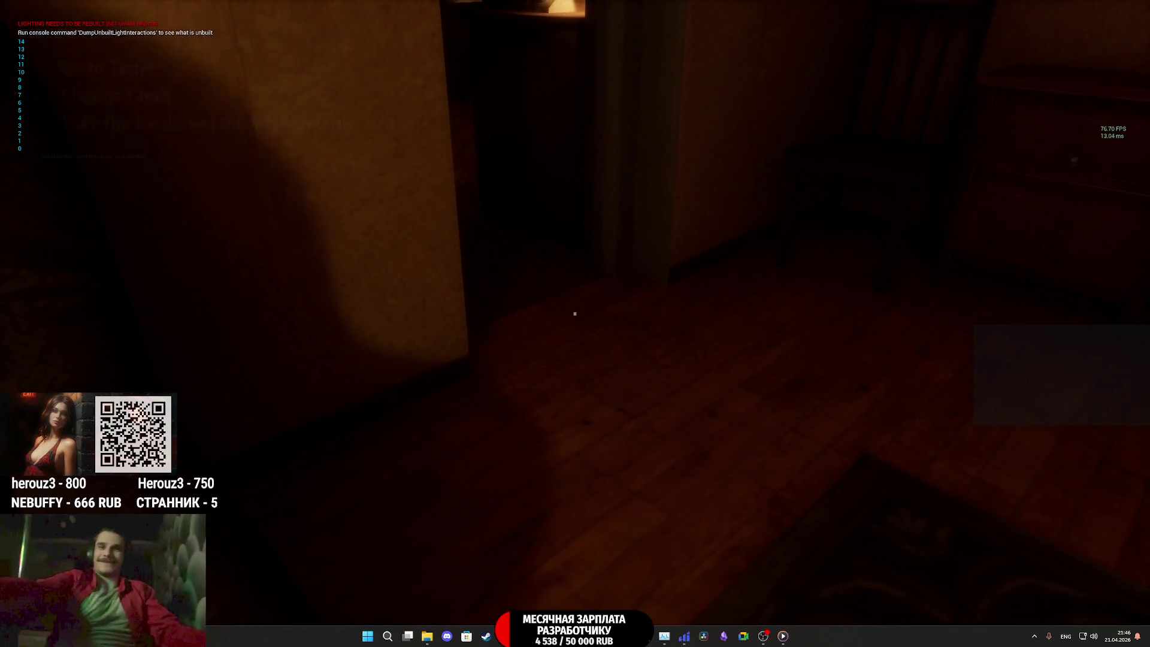
Walk in play mode past the cat and wall calendar, through the hallway into the bathroom
key("w")
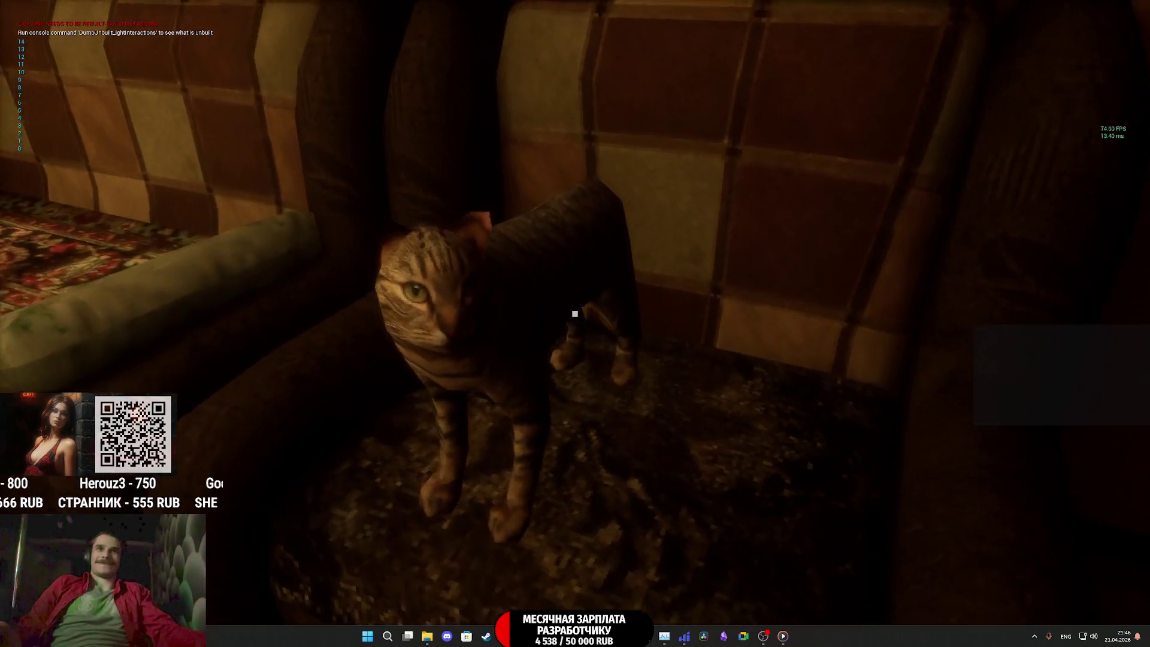
mouse_move(575, 313)
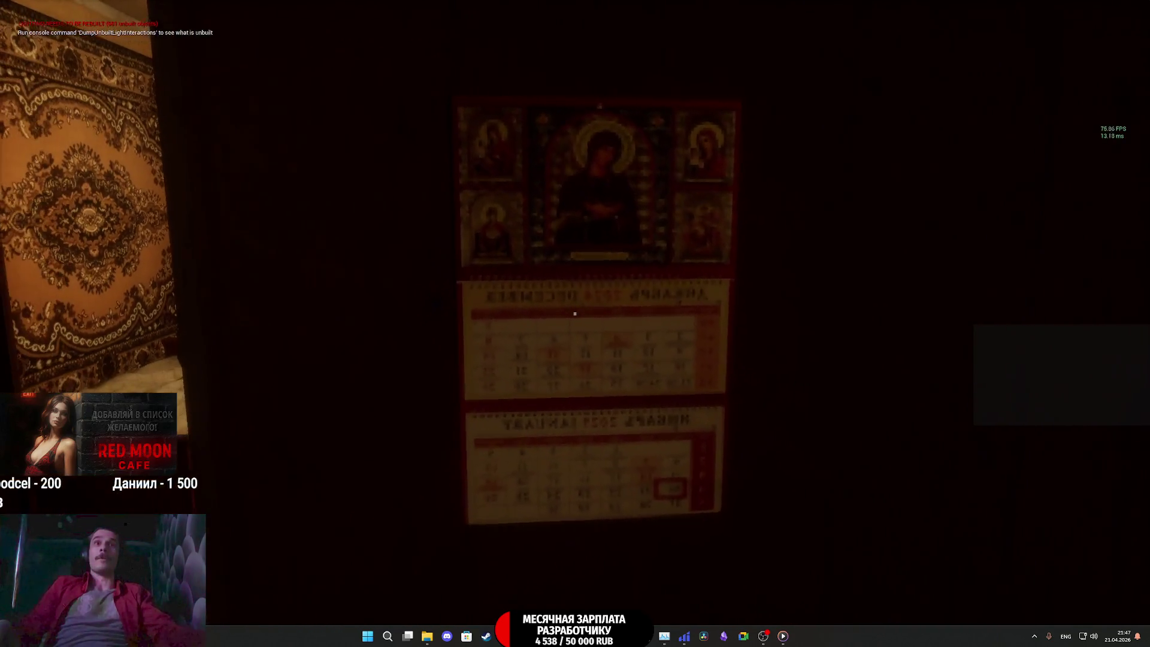
key("w")
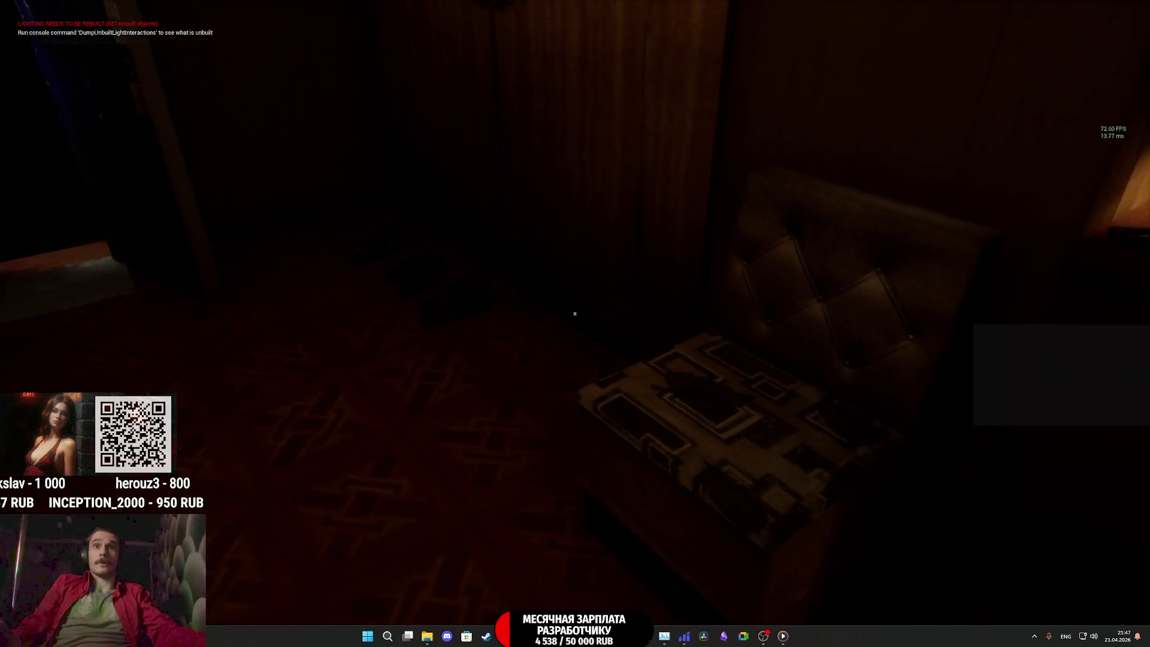
key("w")
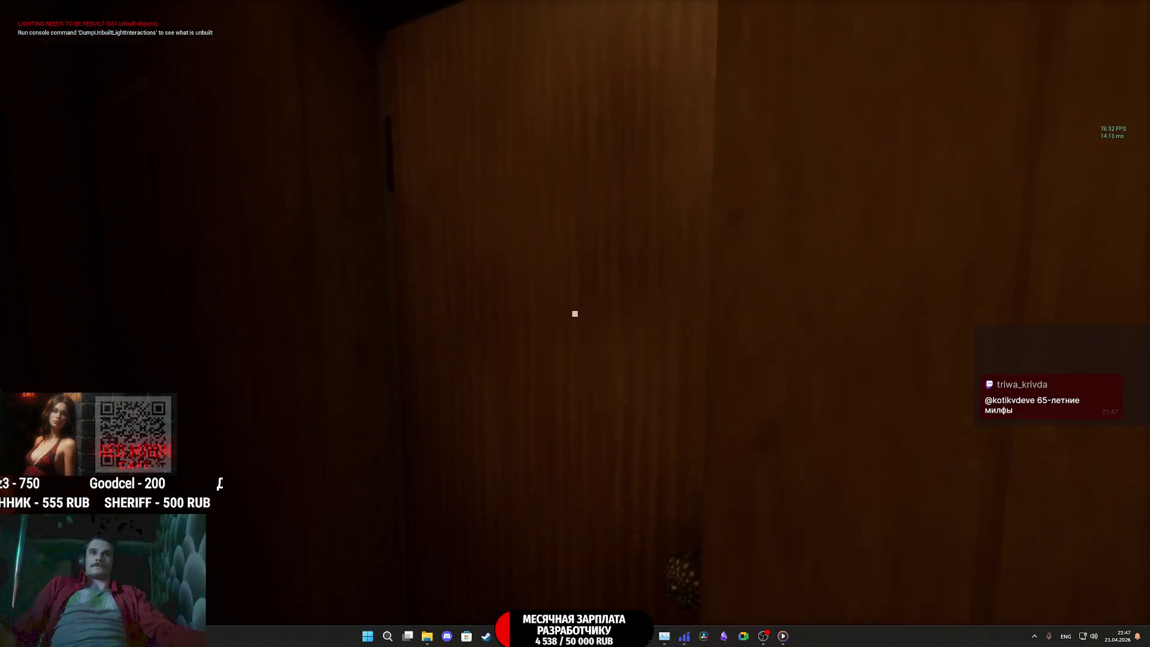
left_click(575, 313)
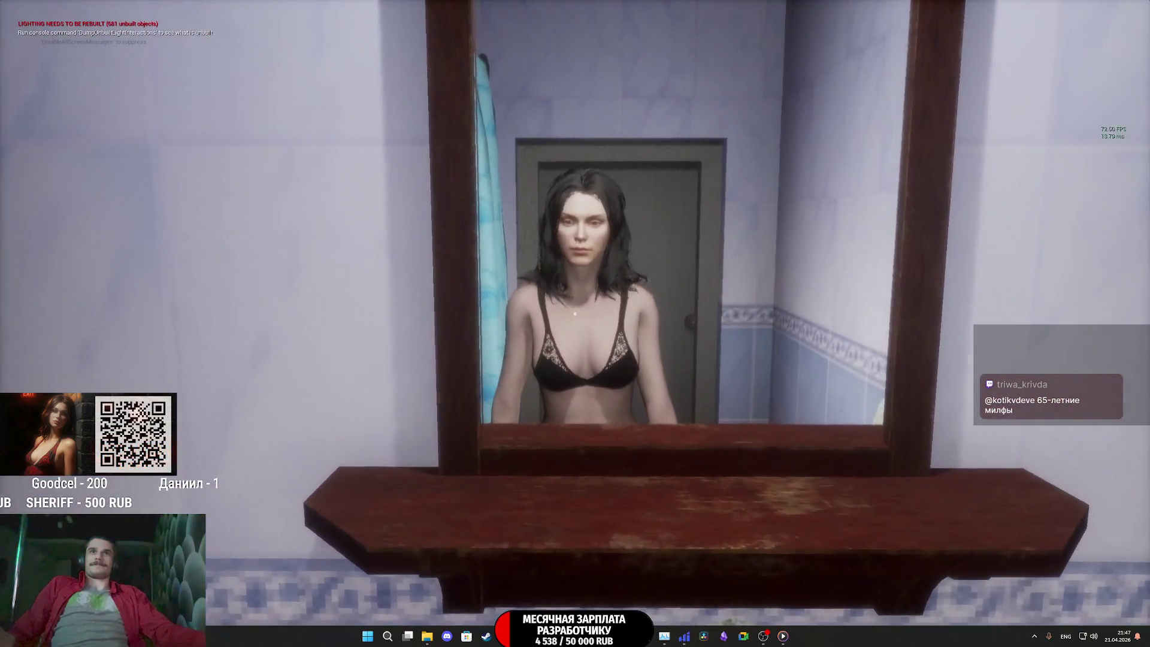
mouse_move(574, 313)
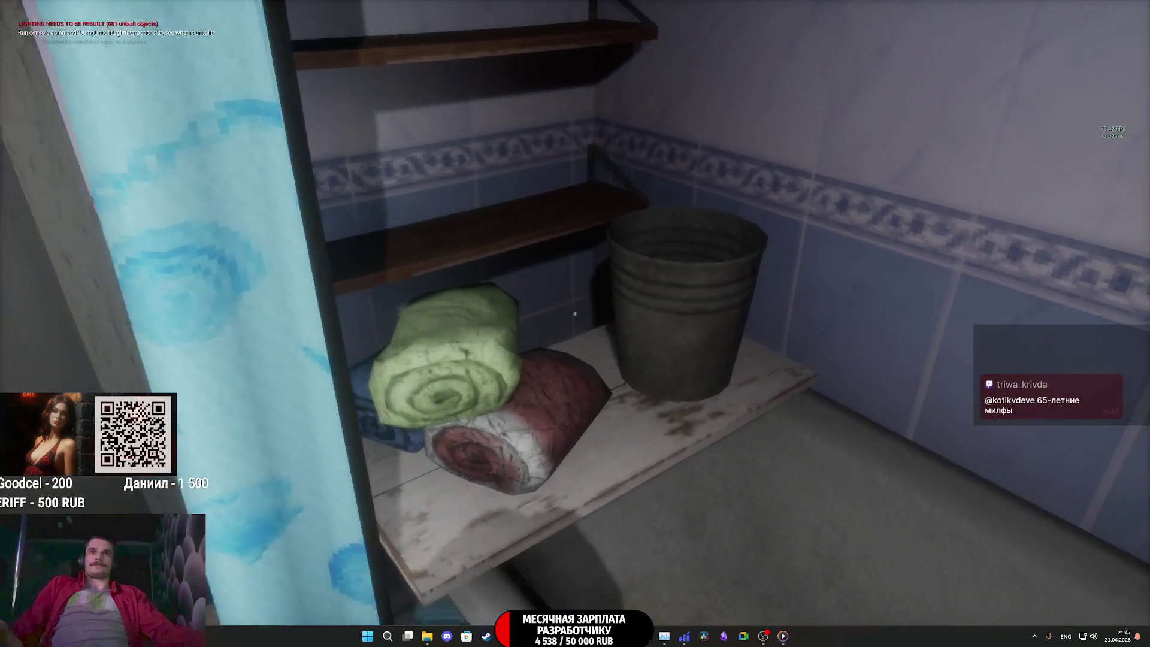
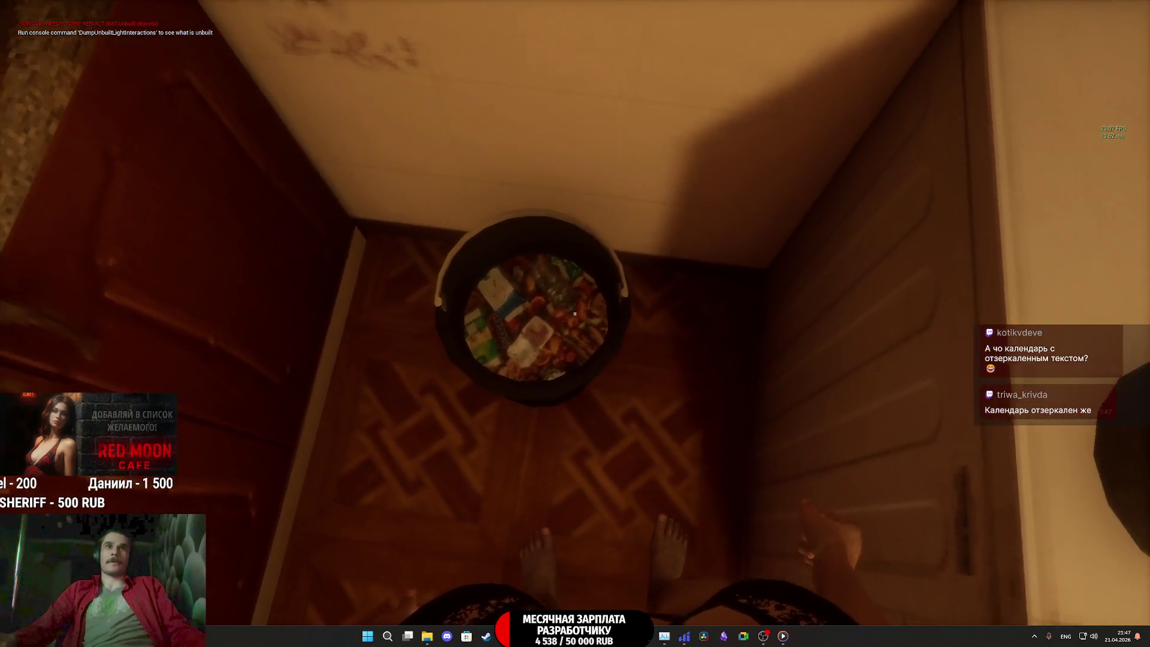
Play-test a walk through the kitchen, hallway, bathroom and bedroom, then stop and restore the editor panels
key("s")
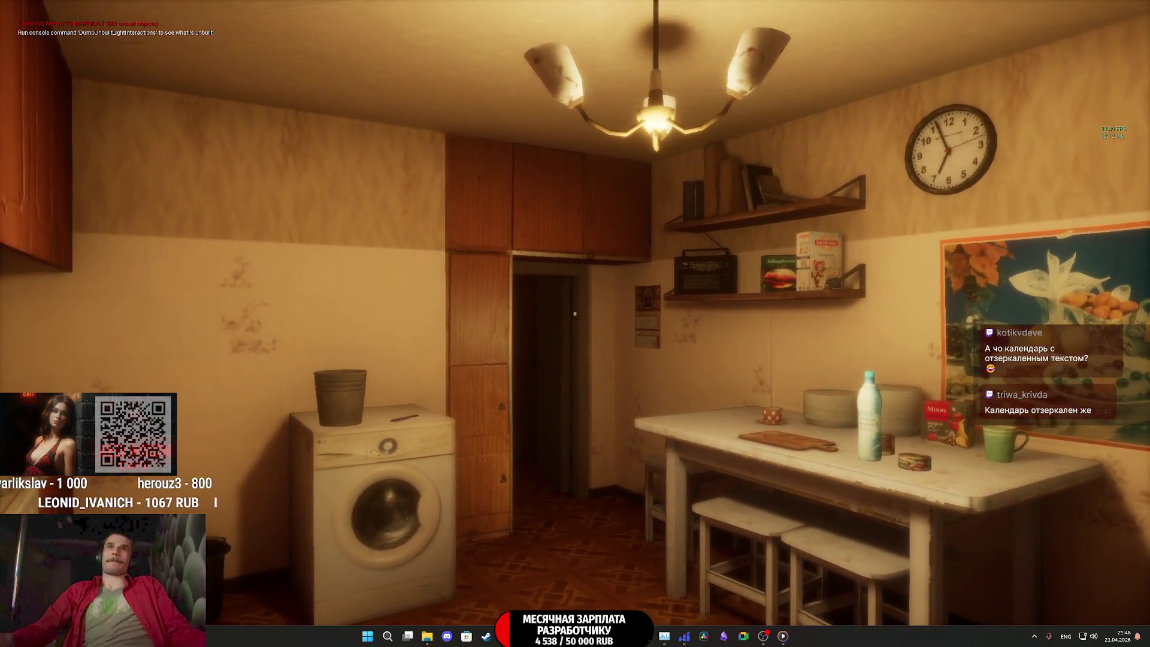
key("w")
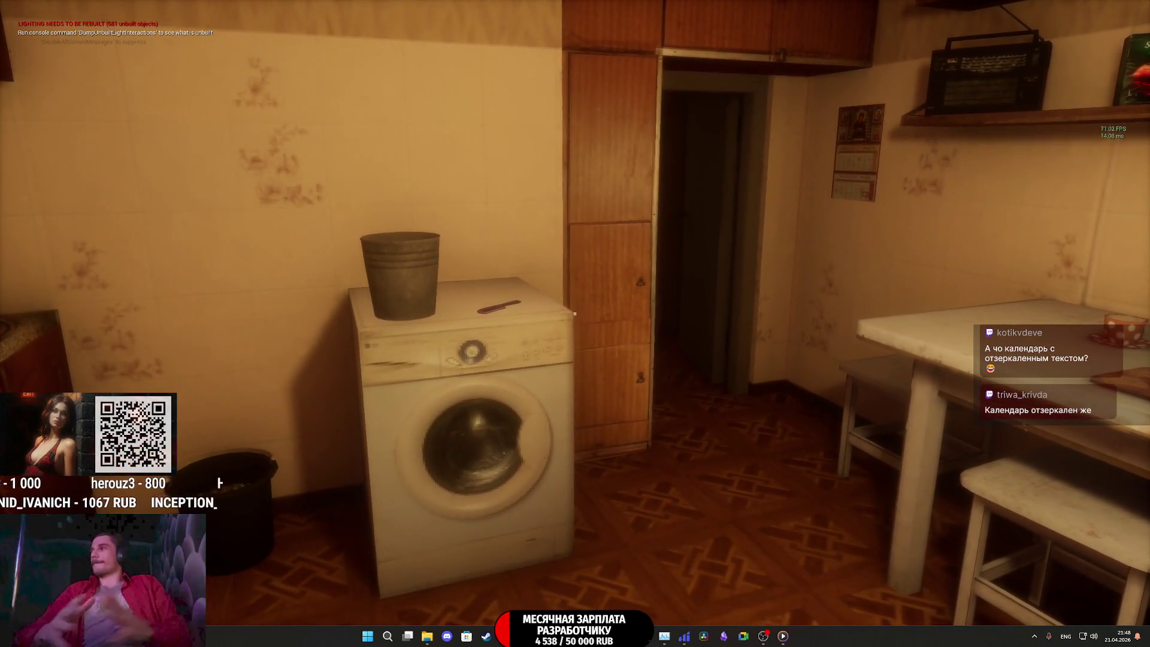
key("w")
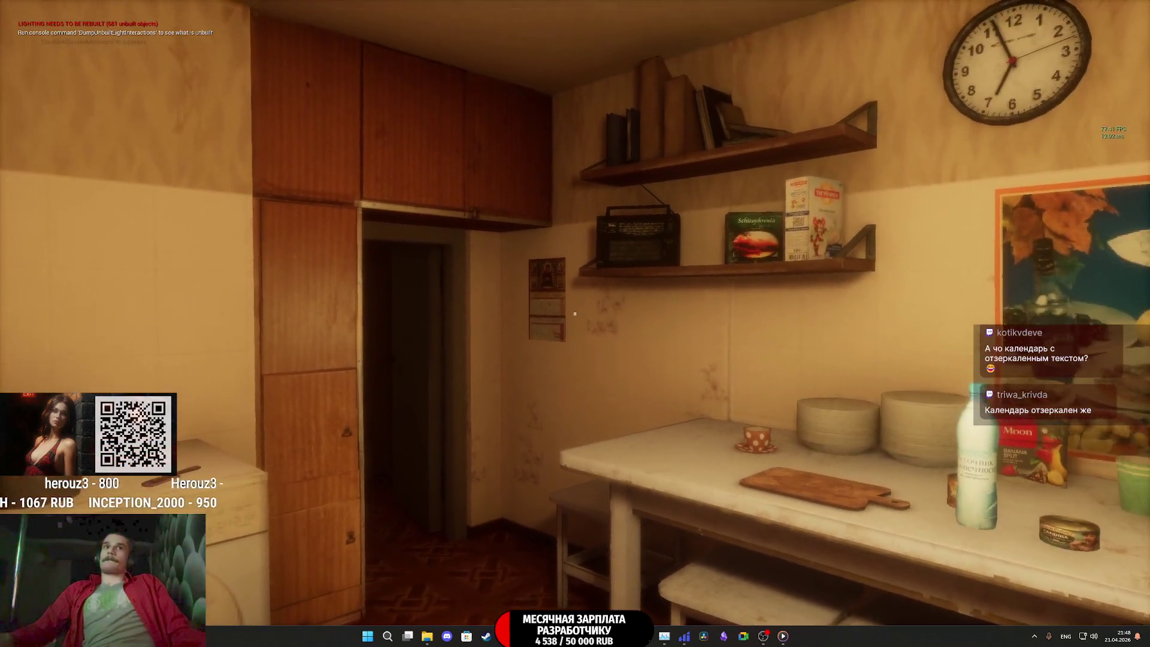
key("w")
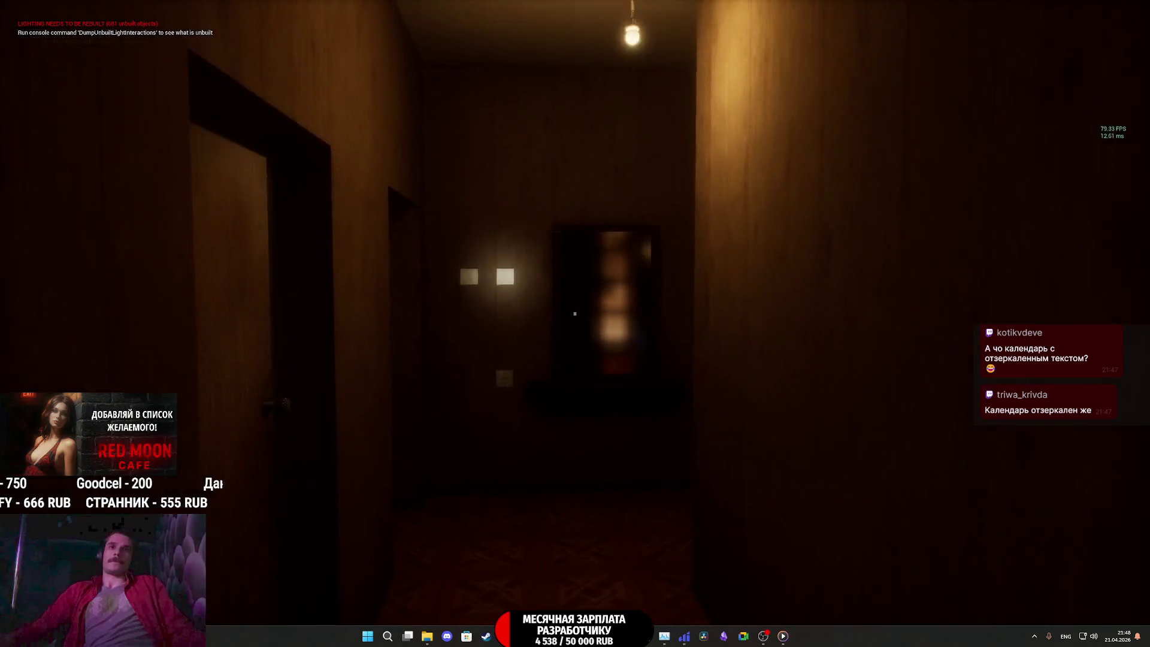
key("w")
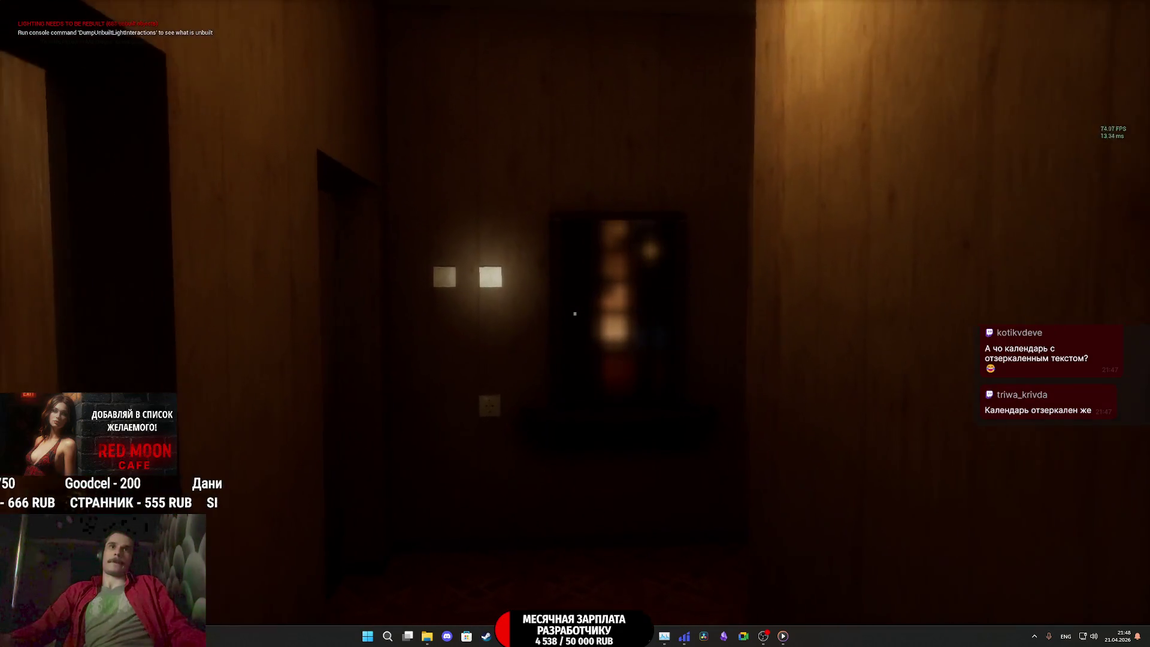
key("w")
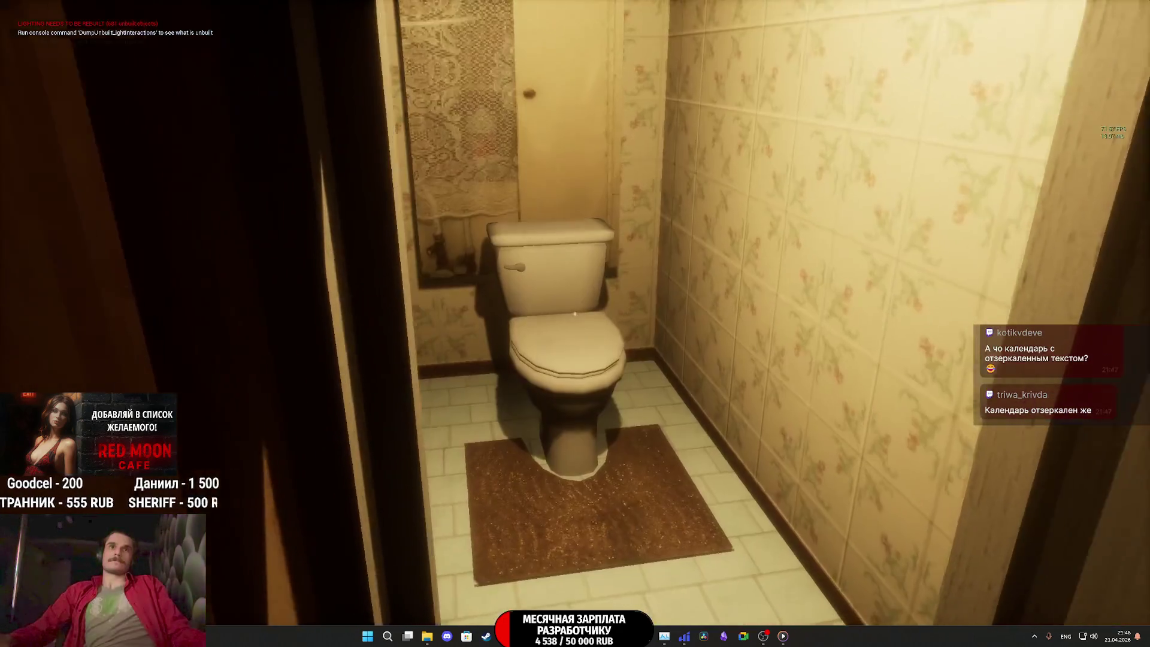
key("w")
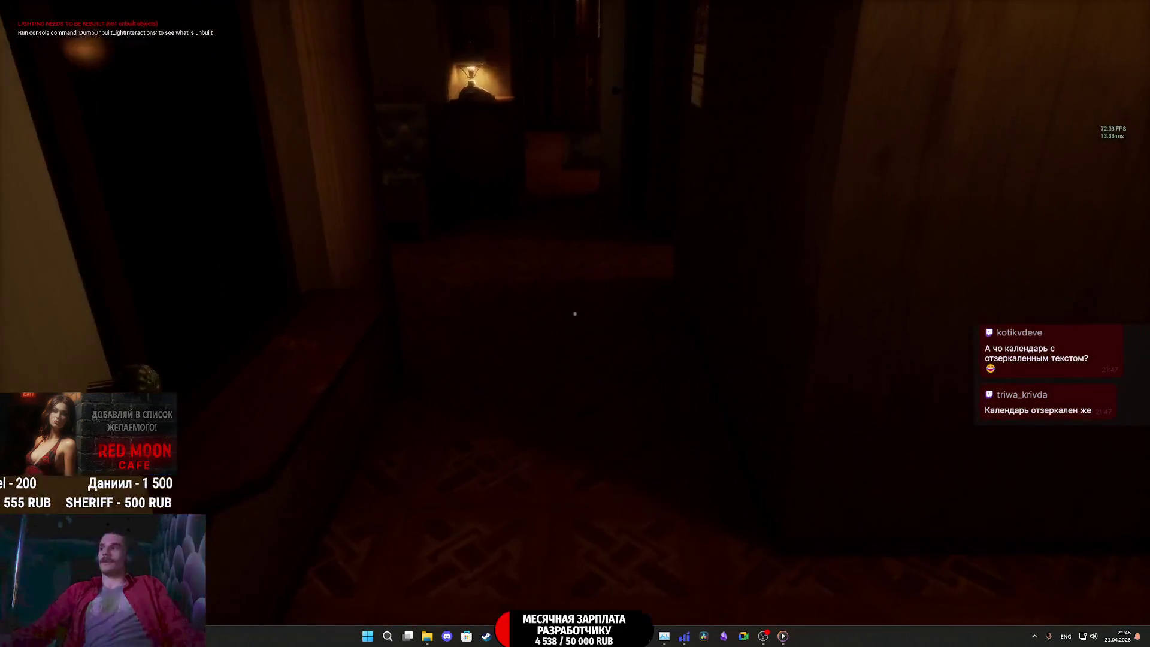
key("w")
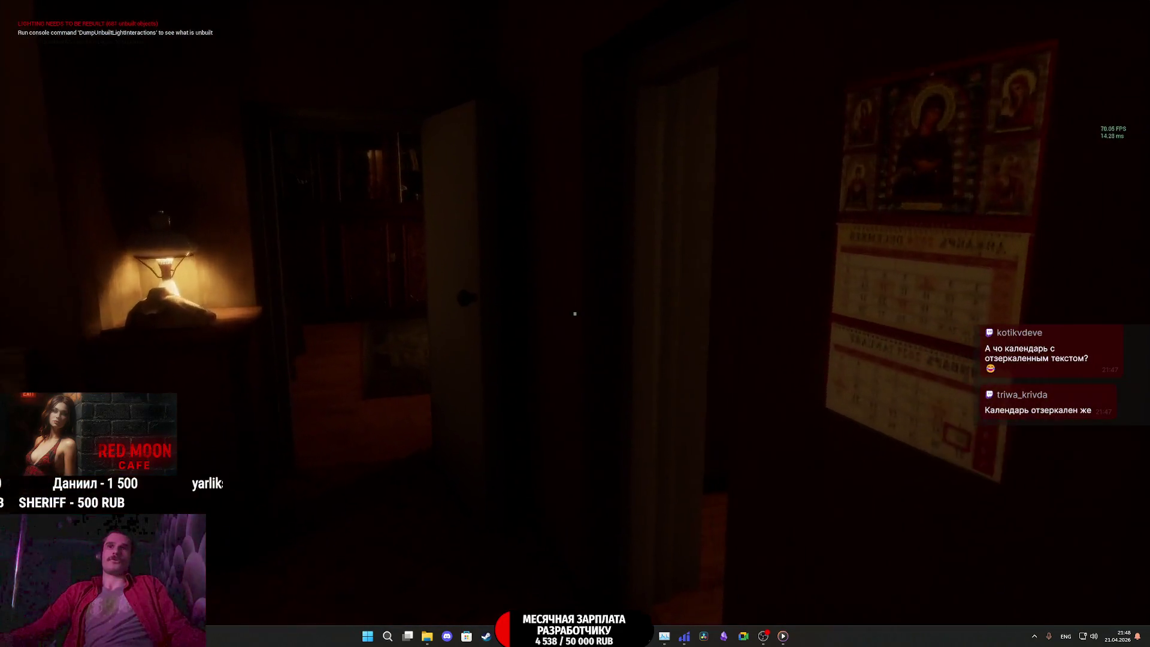
key("w")
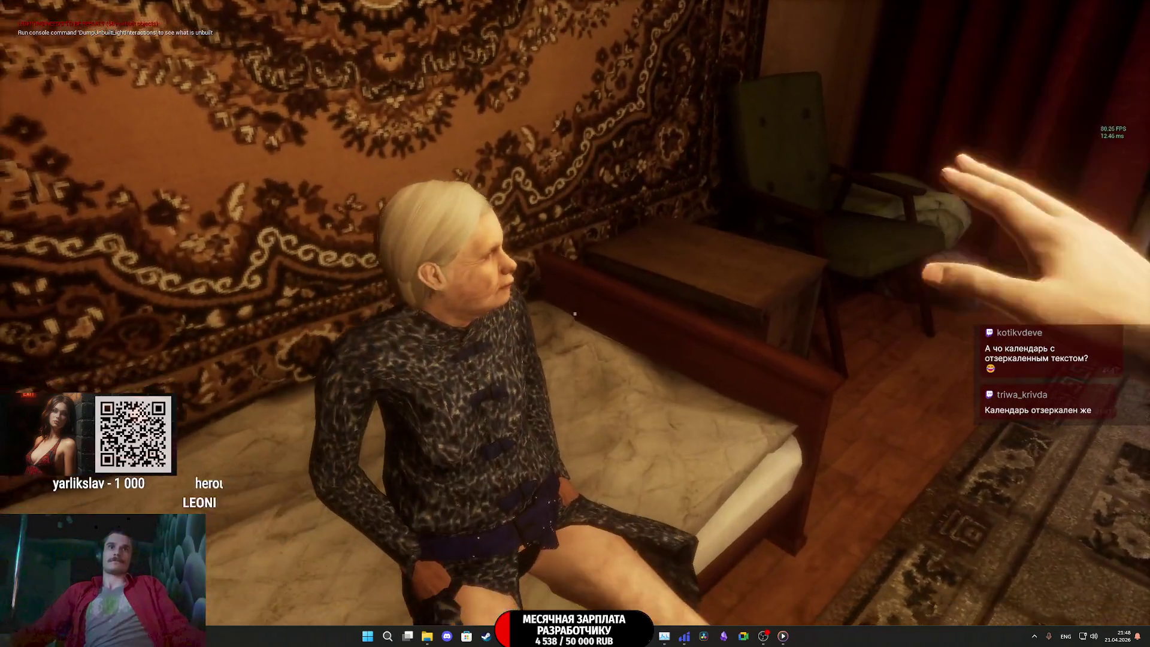
key("Escape")
key("F11")
Drag the SHoes_Box mesh from the Content Browser onto the shelf next to the bucket
key("f")
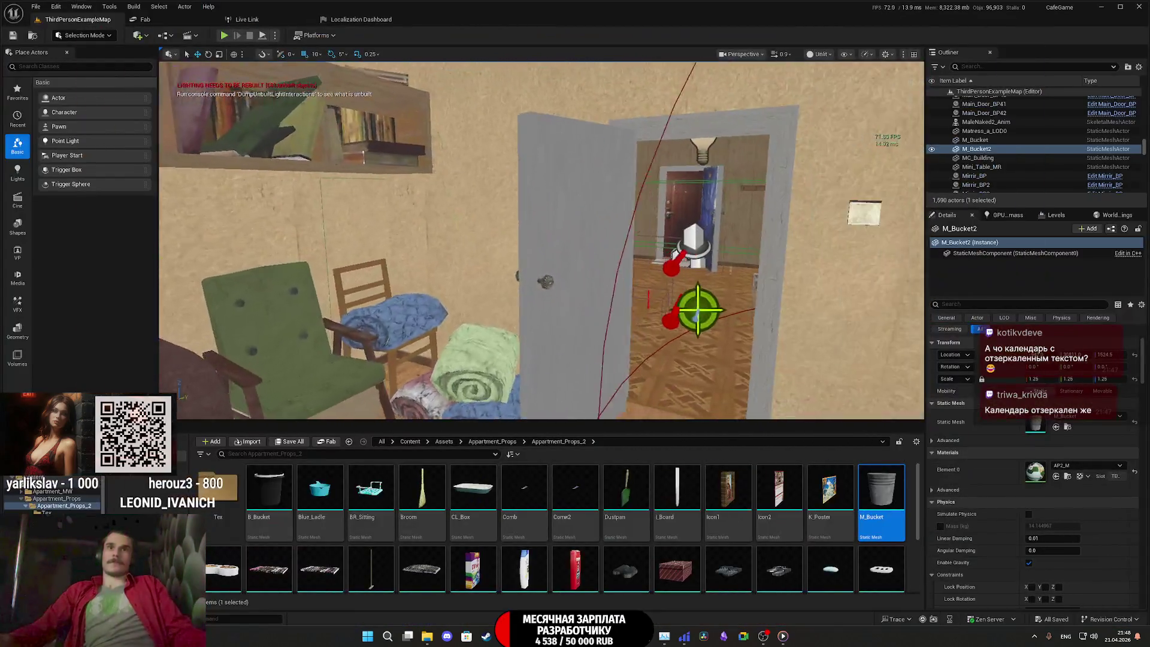
scroll(524, 208, "down", 10)
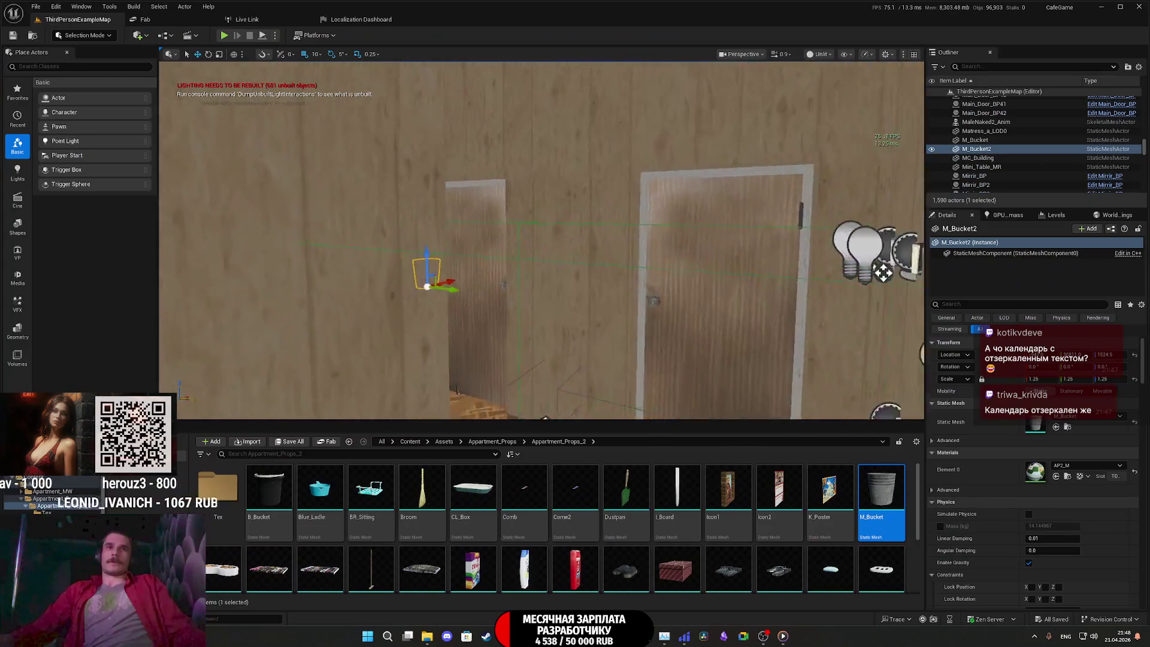
scroll(542, 240, "up", 10)
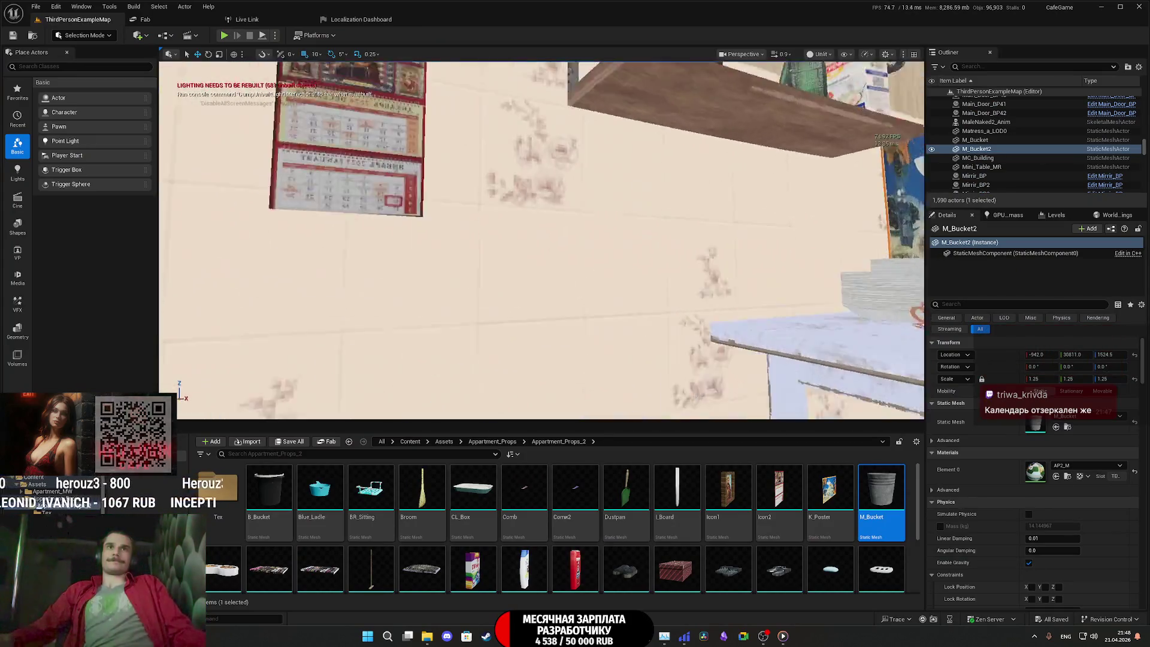
right_click_drag(542, 240, 539, 198)
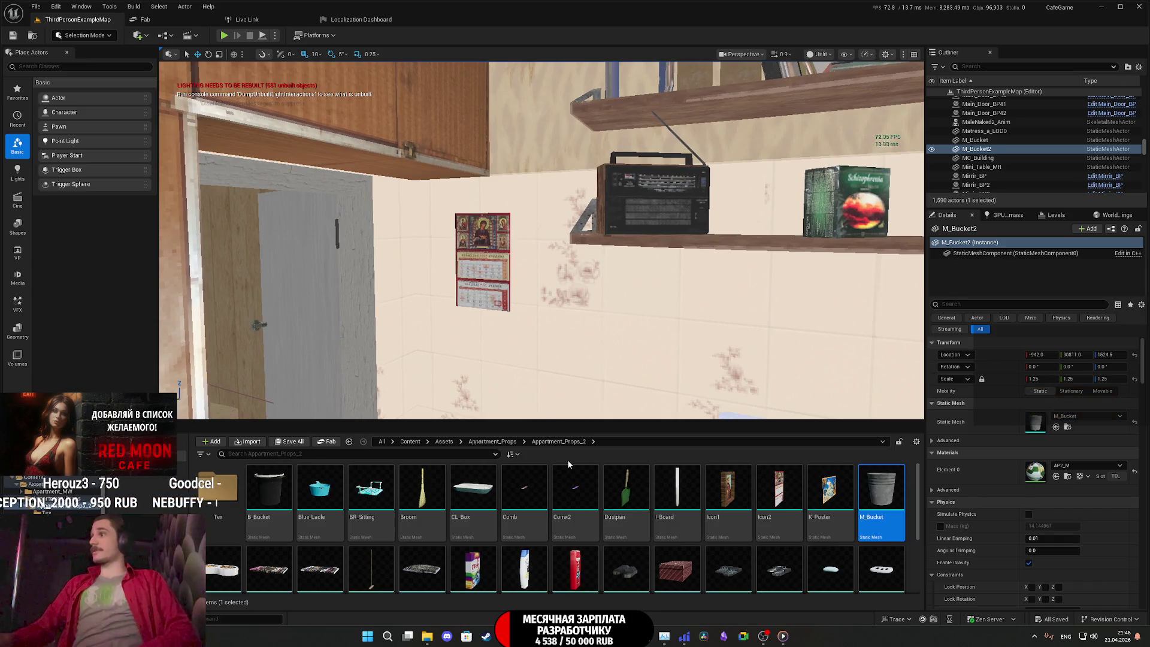
mouse_move(539, 239)
right_mouse_down()
mouse_move(479, 300)
mouse_move(527, 264)
mouse_move(536, 236)
right_mouse_up()
mouse_move(677, 569)
left_mouse_down()
mouse_move(647, 479)
mouse_move(551, 359)
mouse_move(533, 275)
mouse_move(485, 335)
left_mouse_up()
mouse_move(485, 335)
right_mouse_down()
mouse_move(461, 318)
mouse_move(461, 328)
right_mouse_up()
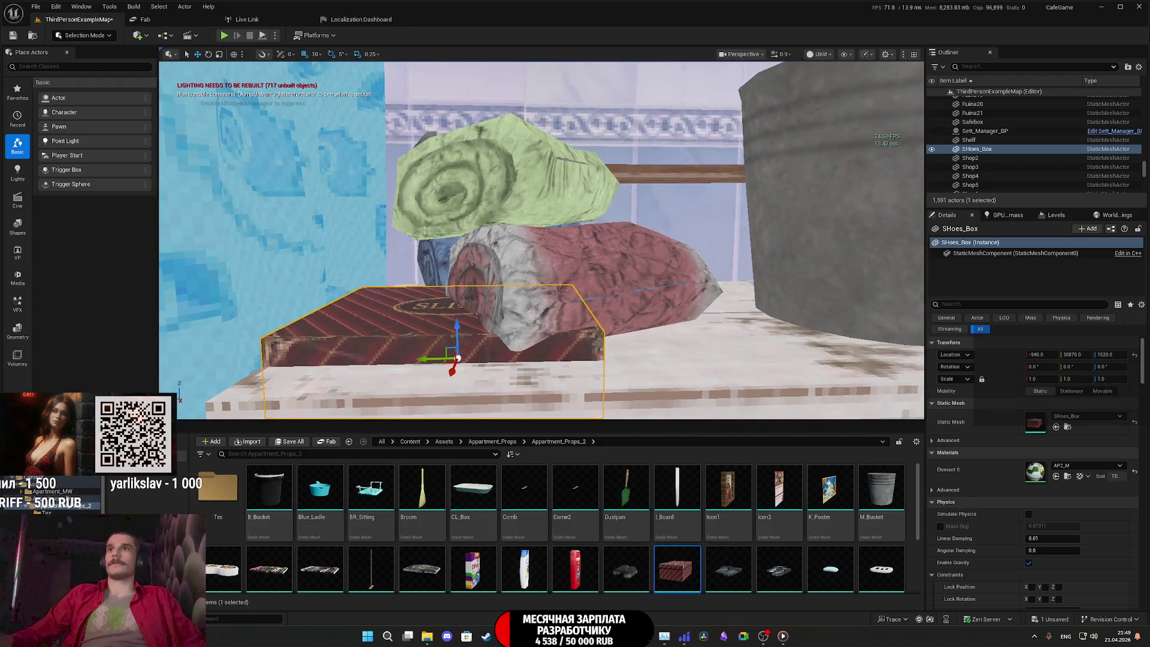
Undo the accidental scale change and raise the shoe box to Location Z 1532
key("ctrl+z")
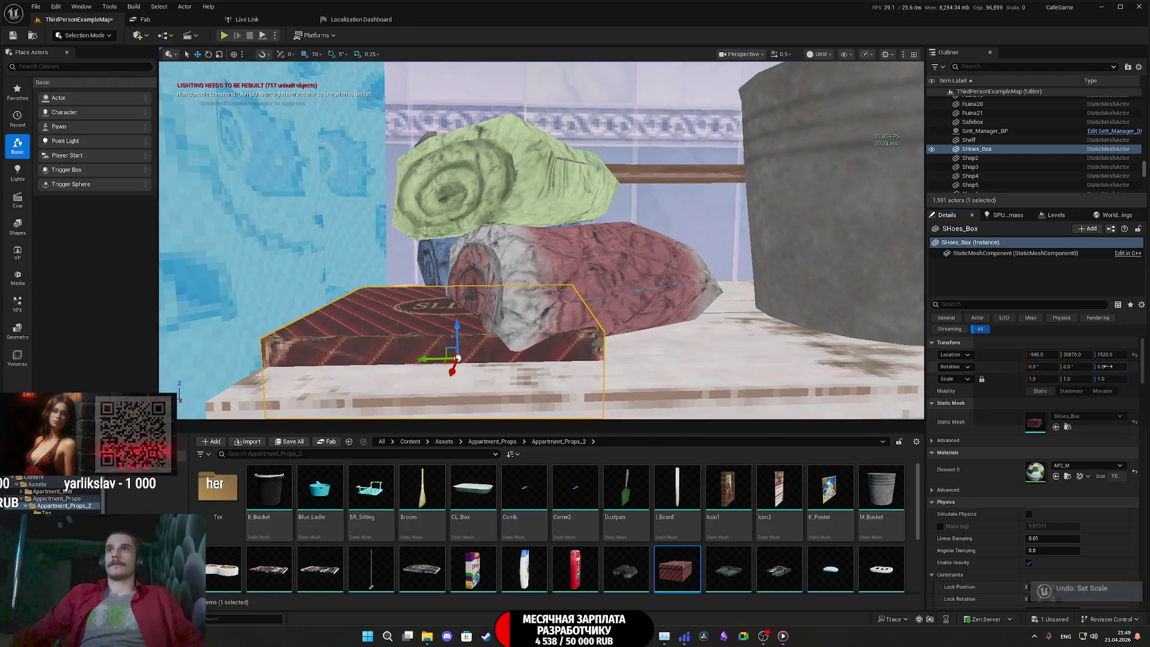
left_click_drag(1104, 353, 1111, 354)
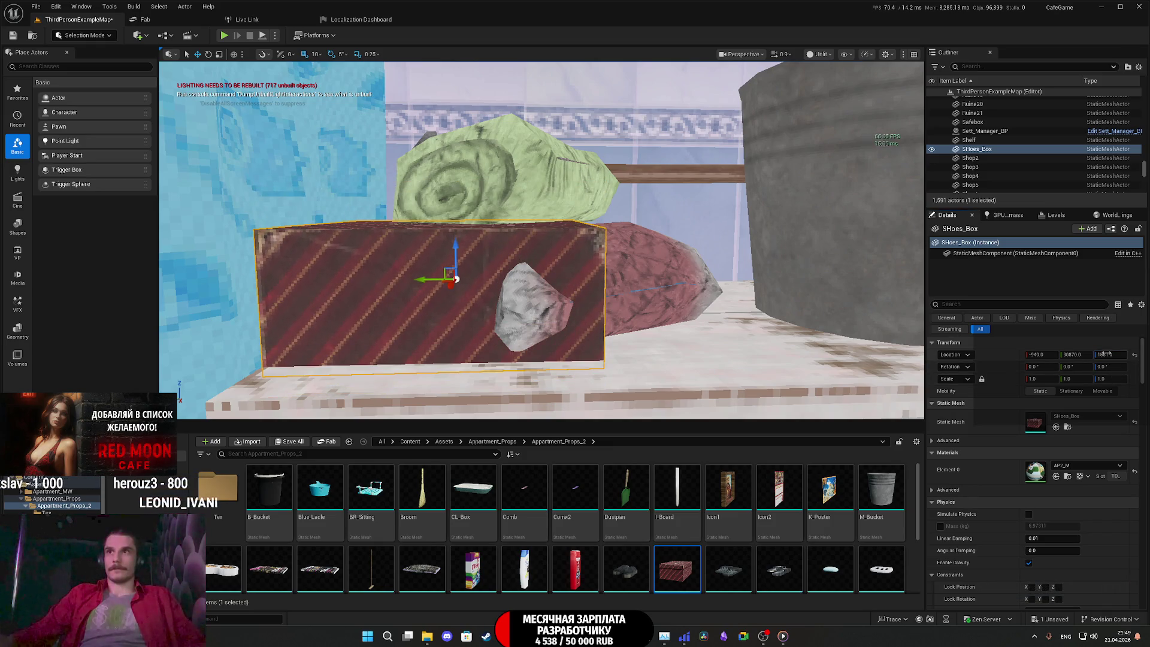
left_click_drag(1111, 354, 1112, 354)
right_click_drag(486, 332, 486, 332)
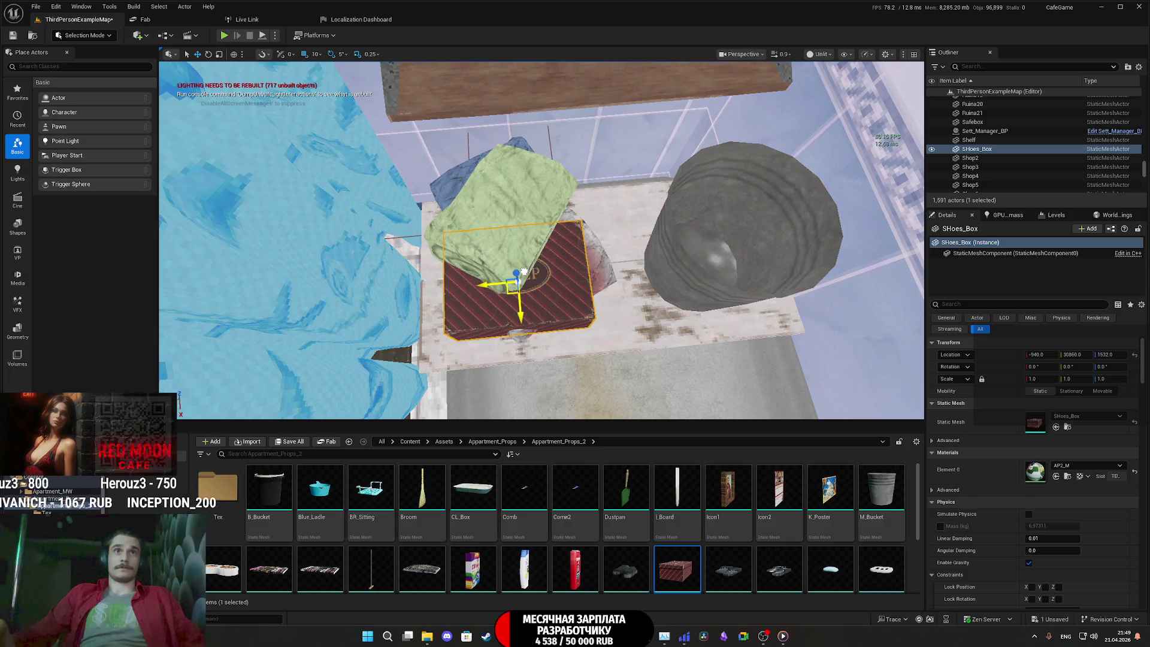
Turn the shoe box 90 degrees under the blankets, then select the green blanket roll
left_click(509, 192)
right_click_drag(509, 192, 509, 191)
right_click_drag(543, 291, 544, 291)
key("e")
left_click(544, 291)
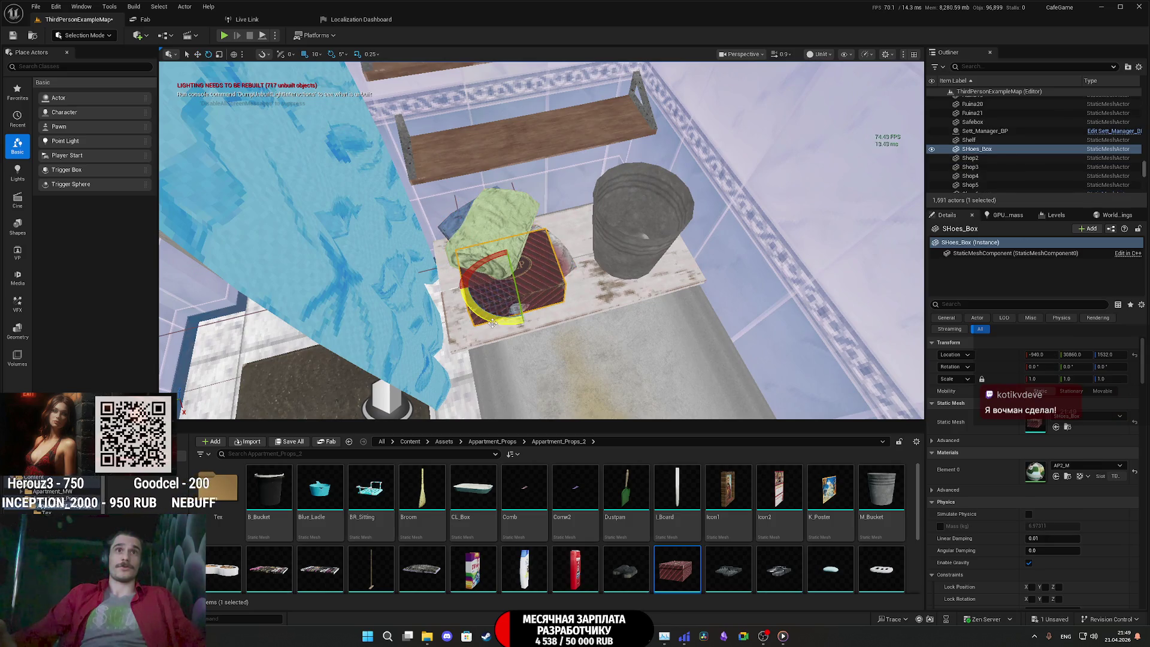
scroll(491, 323, "up", 5)
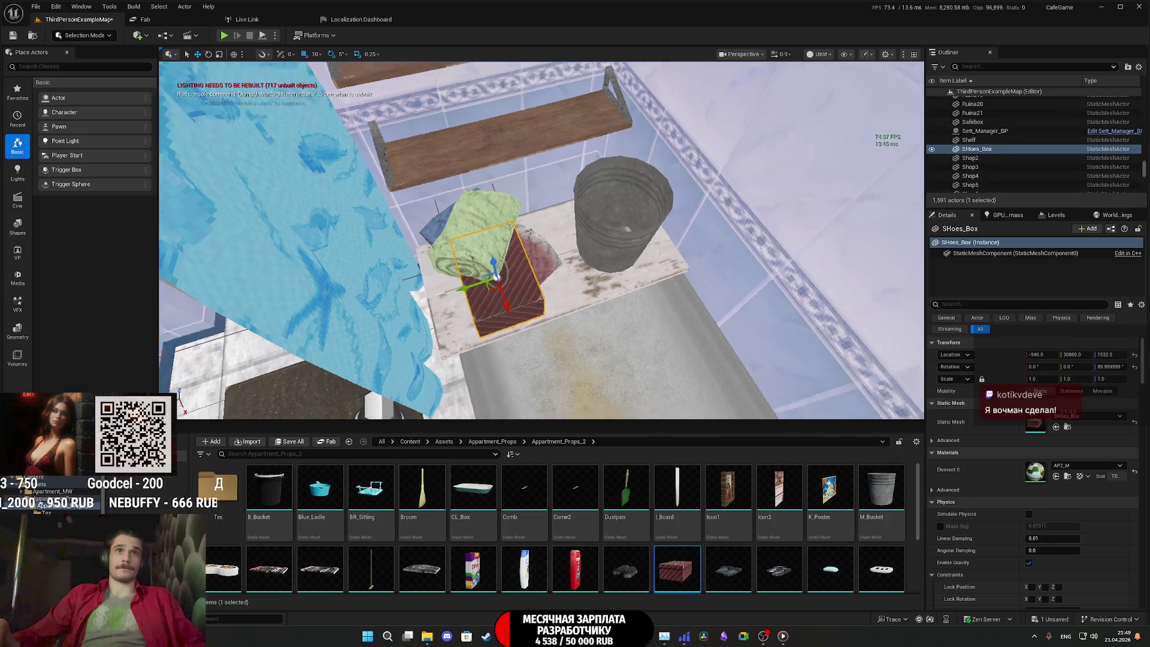
key("w")
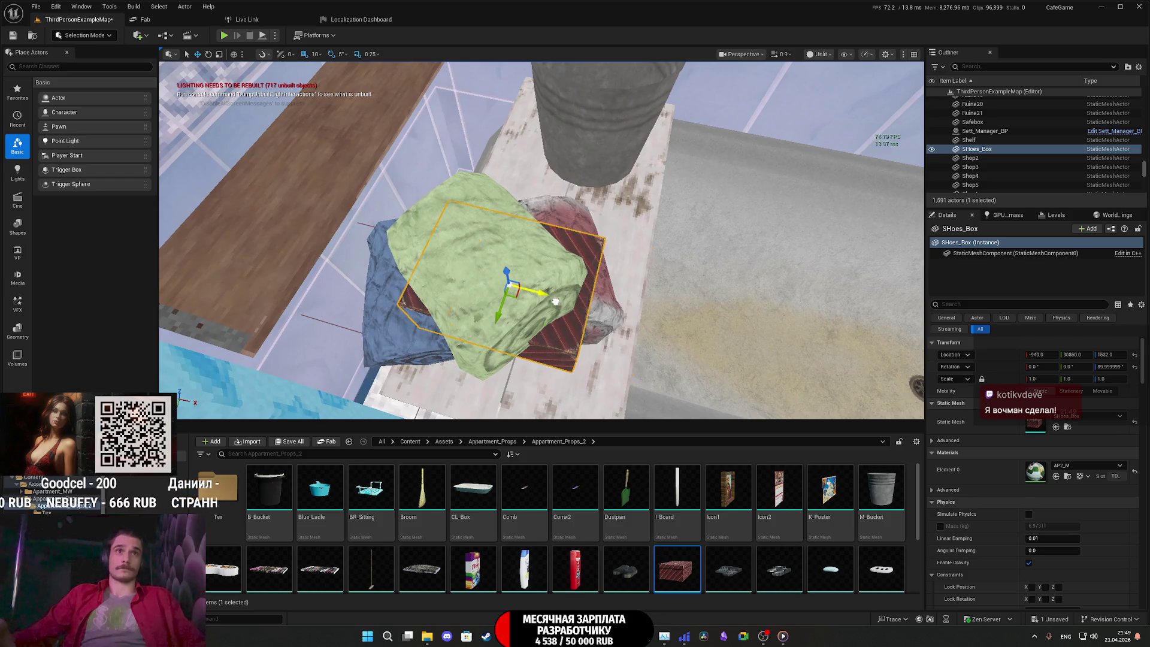
left_click(503, 274)
Lift the green blanket roll on Z so it rests on the shoe box
key("f")
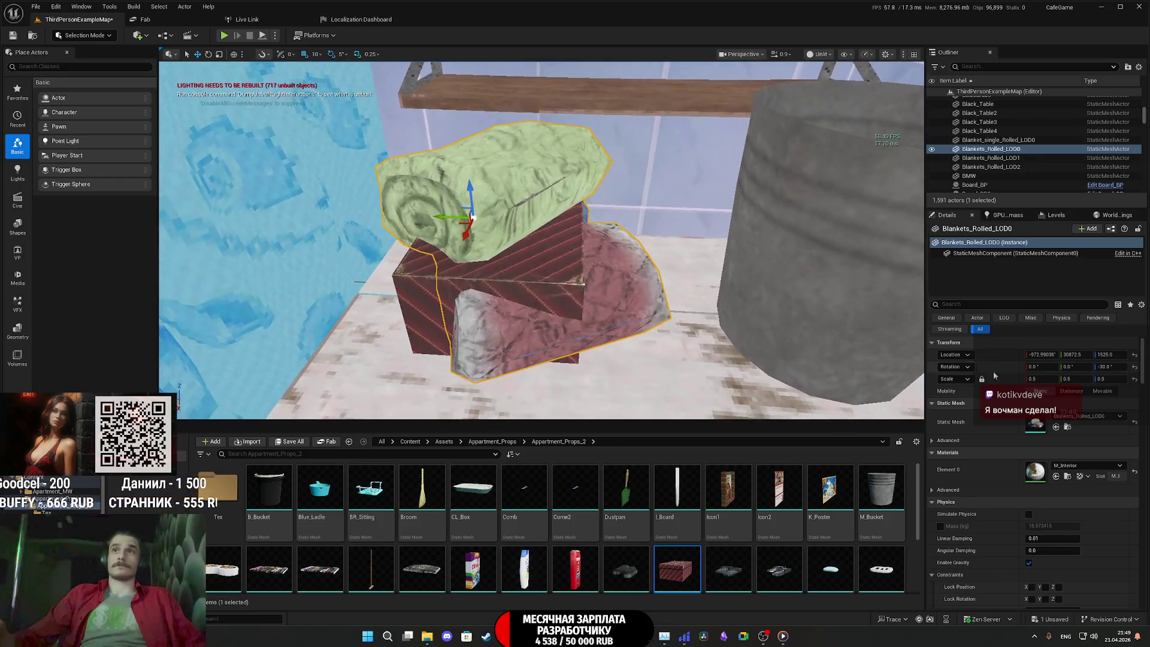
mouse_move(471, 217)
left_mouse_down()
mouse_move(460, 159)
mouse_move(464, 197)
mouse_move(466, 162)
mouse_move(598, 175)
mouse_move(658, 162)
left_mouse_up()
scroll(575, 174, "down", 5)
scroll(538, 198, "up", 10)
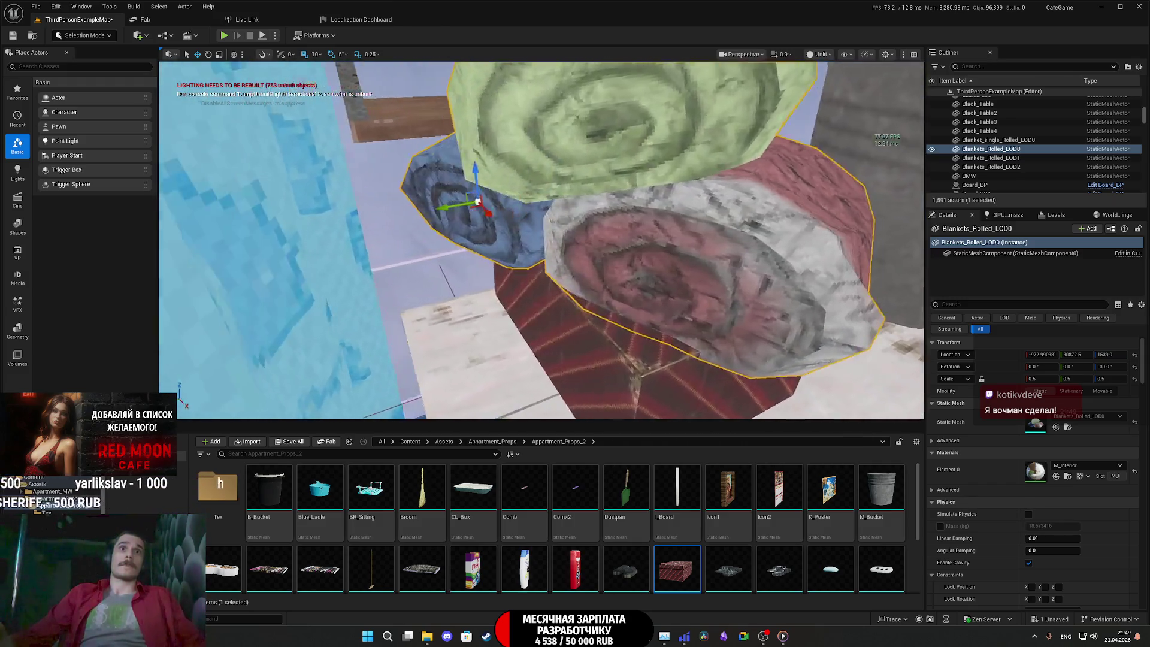
scroll(779, 310, "down", 5)
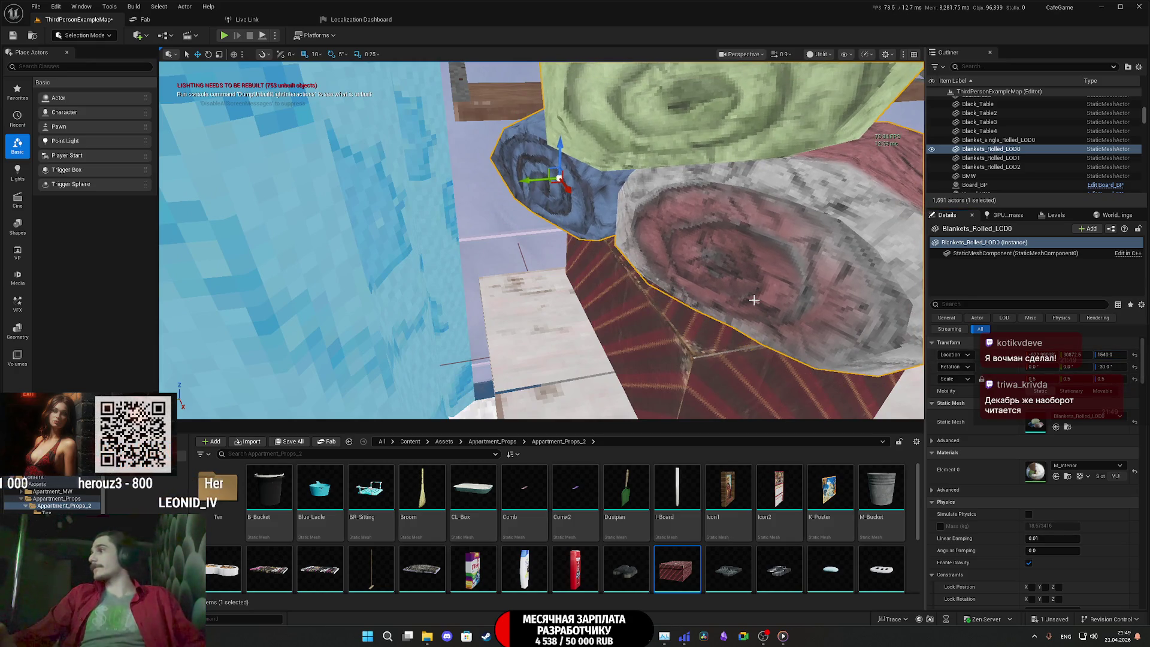
mouse_move(732, 257)
right_mouse_down()
mouse_move(658, 234)
mouse_move(737, 257)
right_mouse_up()
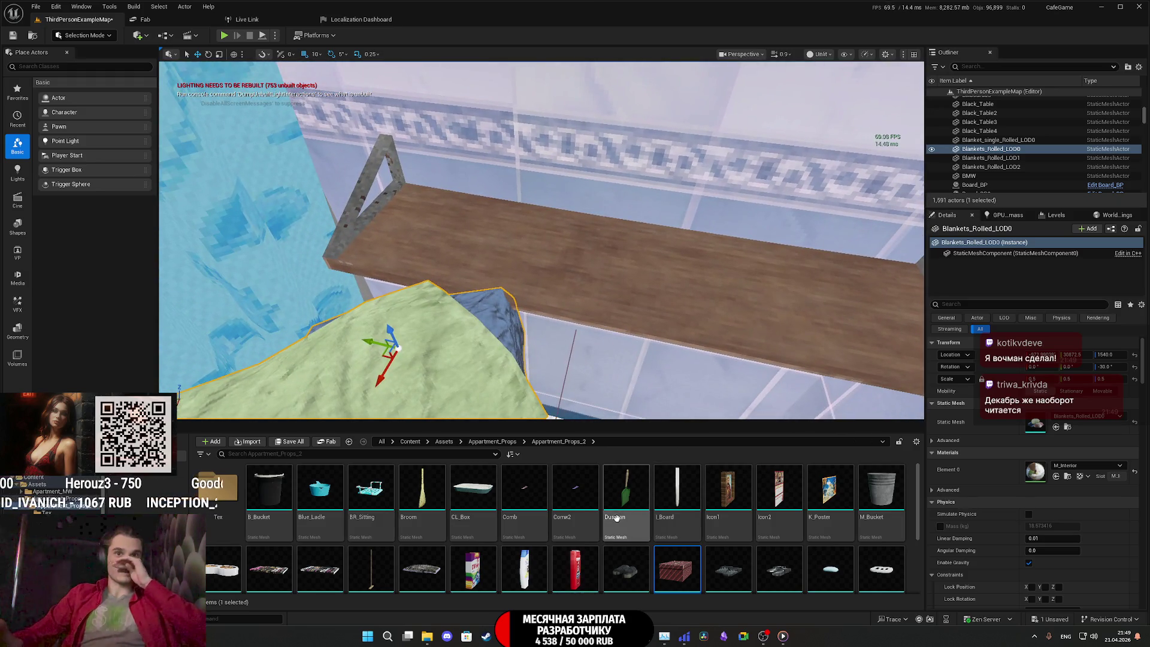
Place the Soap1 mesh from the Content Browser beside the bathroom washbasin
mouse_move(618, 384)
right_mouse_down()
mouse_move(590, 384)
mouse_move(590, 372)
mouse_move(596, 392)
mouse_move(592, 381)
right_mouse_up()
mouse_move(866, 579)
left_mouse_down()
mouse_move(556, 264)
mouse_move(569, 255)
left_mouse_up()
right_click_drag(569, 255, 576, 262)
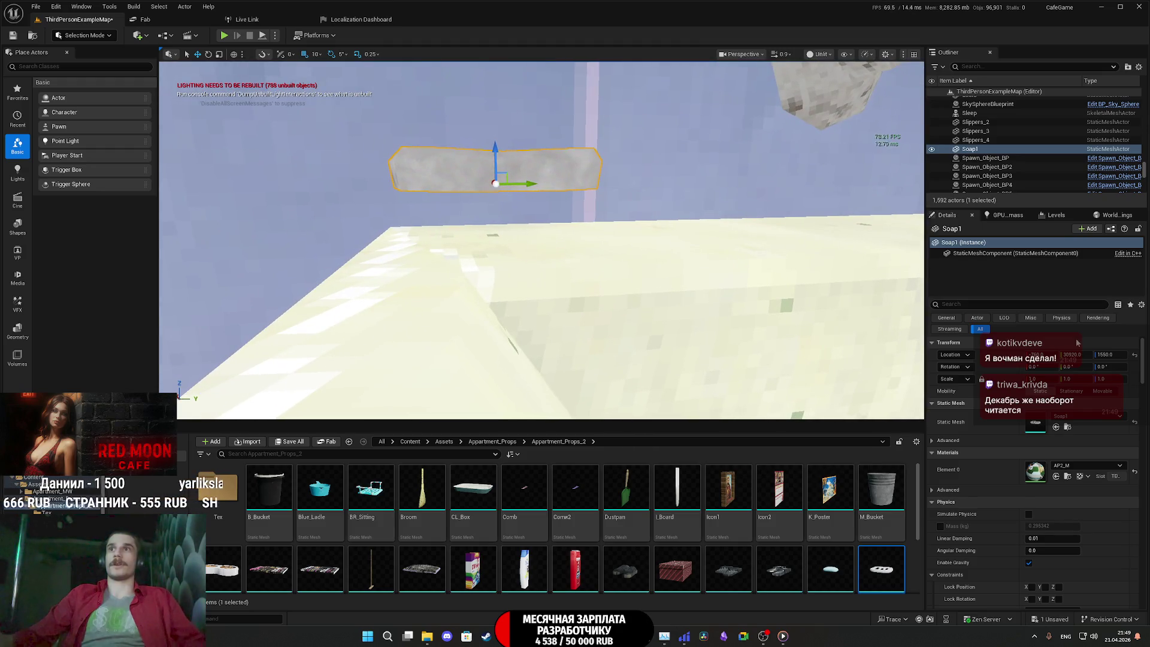
Raise Soap1 above the counter and nudge it into place on the sink edge
left_click_drag(1105, 354, 1115, 354)
mouse_move(539, 251)
right_mouse_down()
mouse_move(539, 263)
mouse_move(521, 259)
mouse_move(539, 280)
right_mouse_up()
key("e")
key("w")
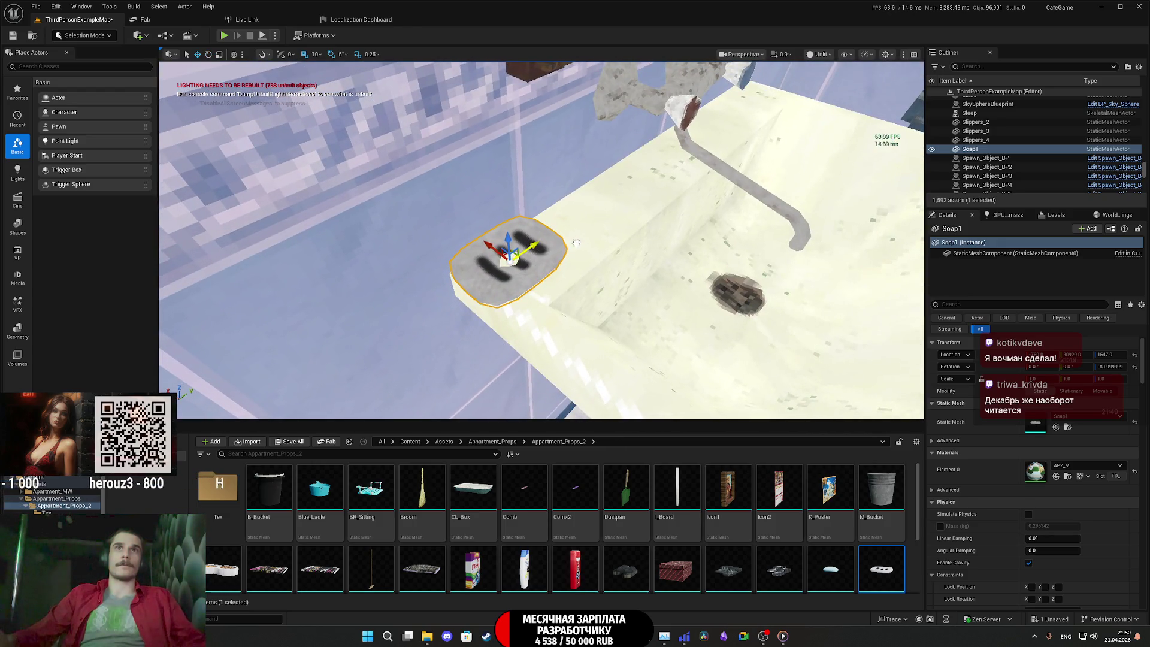
left_click_drag(1072, 354, 1079, 355)
mouse_move(551, 226)
left_mouse_down()
mouse_move(527, 225)
mouse_move(564, 226)
left_mouse_up()
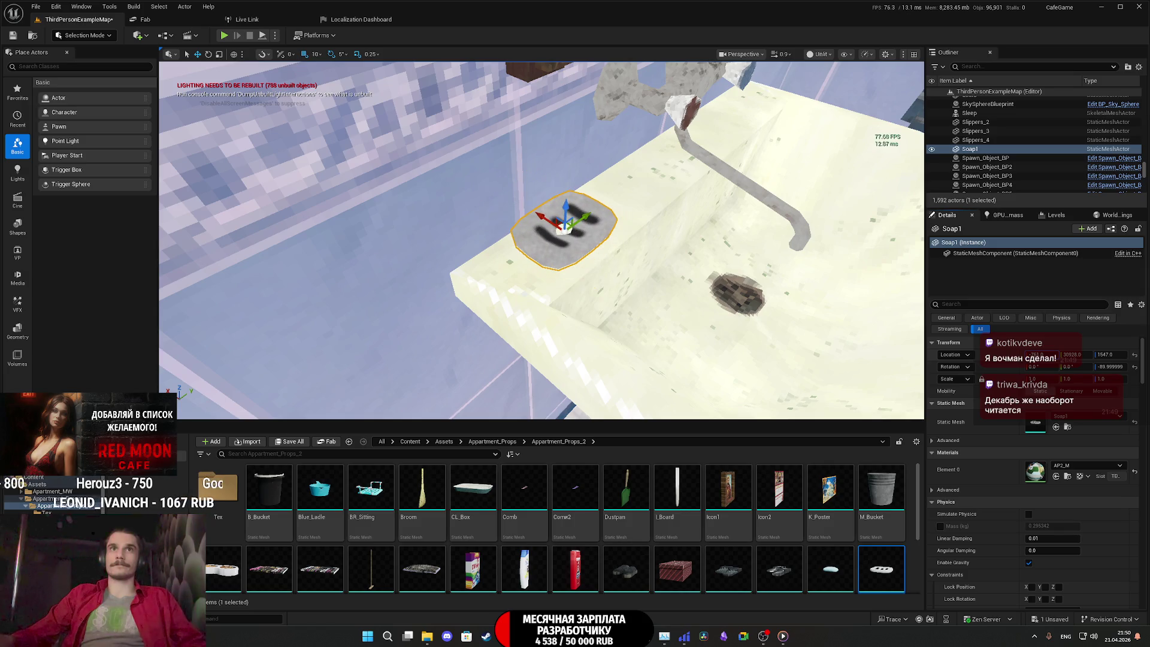
mouse_move(564, 227)
right_mouse_down()
mouse_move(539, 234)
mouse_move(564, 237)
right_mouse_up()
key("f")
Set Soap1's Location Z to 1547.6 and Alt-drag a duplicate, Soap2, in place
mouse_move(545, 210)
left_mouse_down()
mouse_move(545, 182)
mouse_move(544, 258)
mouse_move(545, 170)
left_mouse_up()
scroll(542, 240, "up", 5)
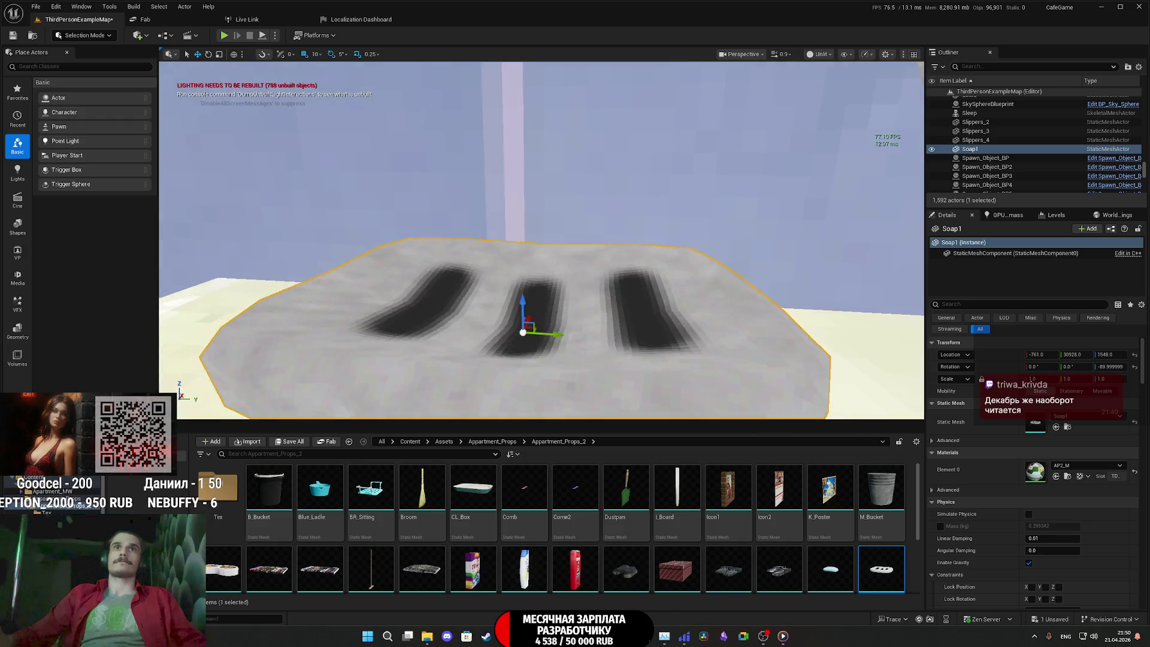
scroll(542, 240, "down", 3)
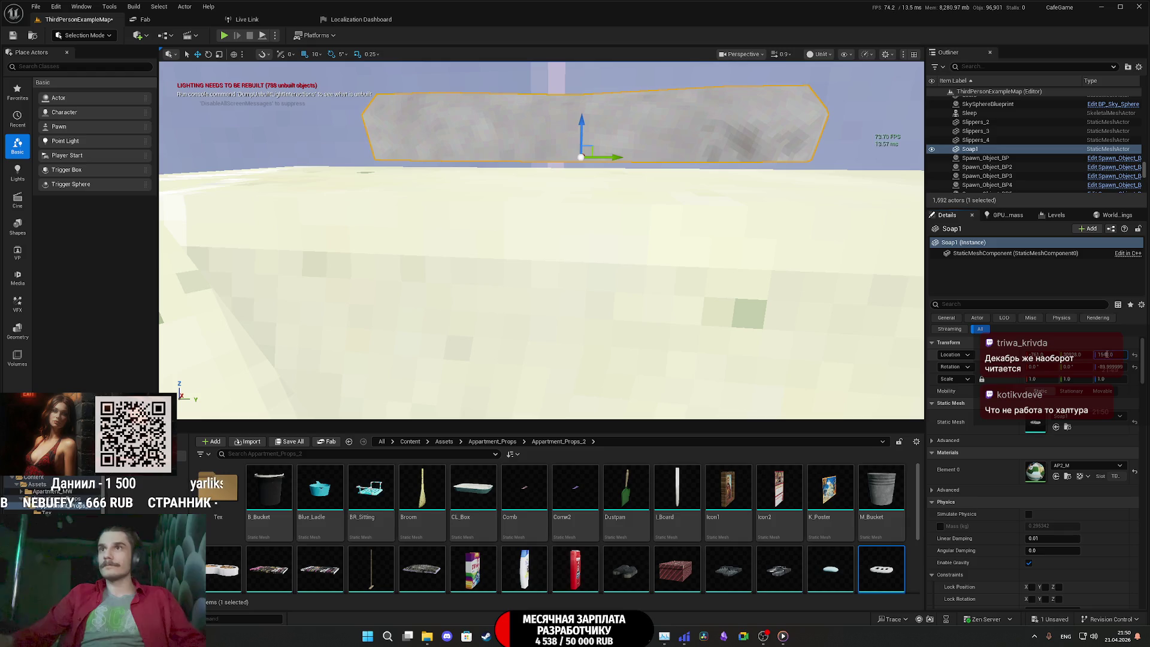
key("Return")
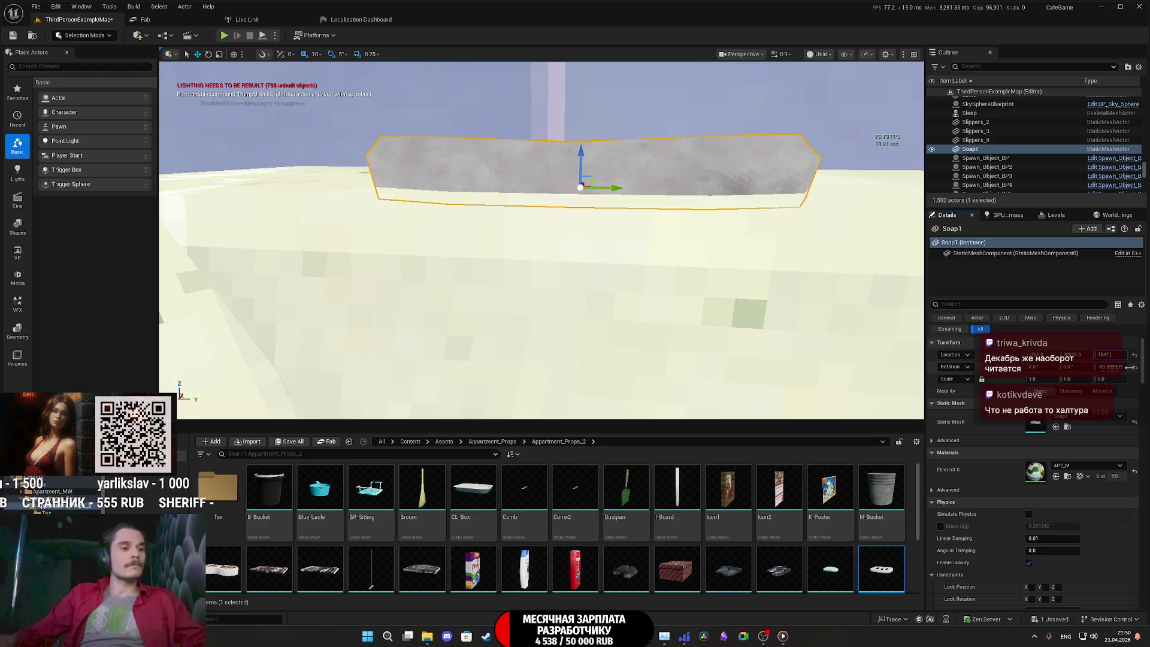
type(".6")
key("Return")
key("f")
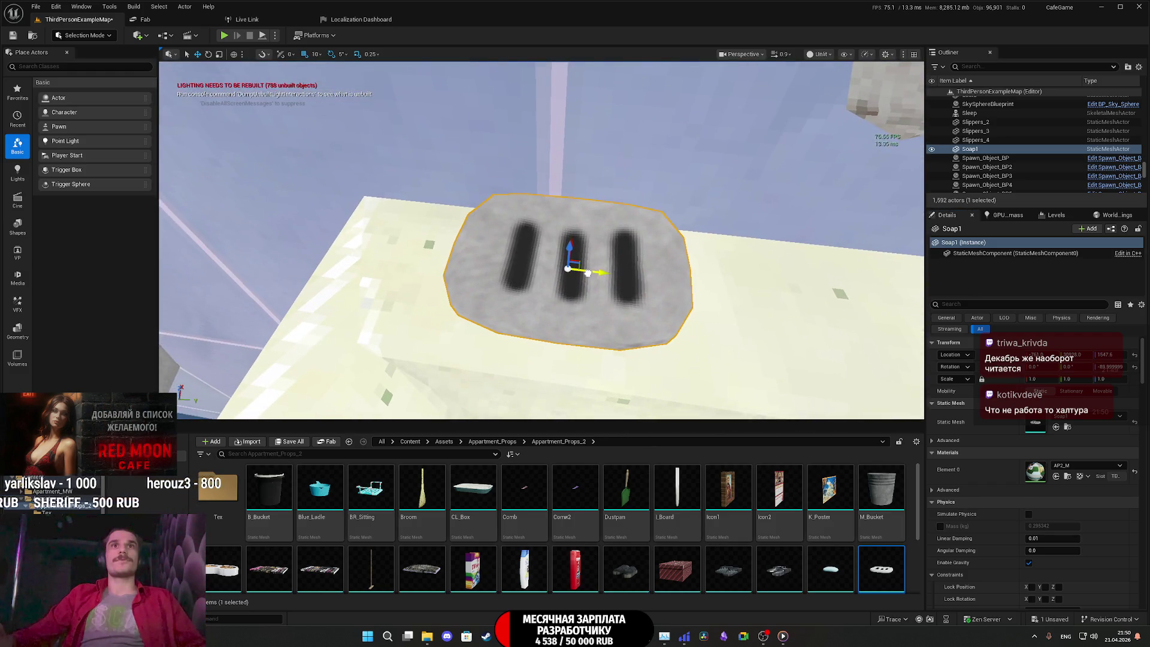
mouse_move(588, 273)
left_mouse_down("alt")
mouse_move(422, 263)
mouse_move(584, 273)
left_mouse_up("alt")
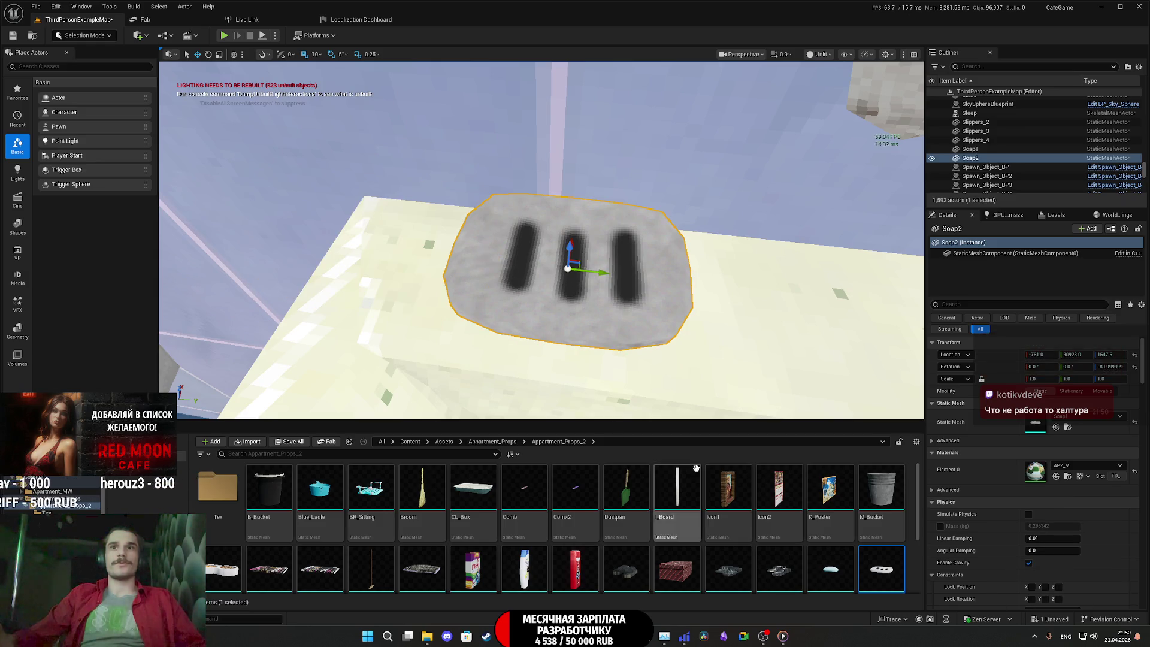
Give Soap2 the oval soap mesh, raise it to Z 1548 and turn it 20 degrees
left_click(830, 568)
left_click(1056, 426)
key("f")
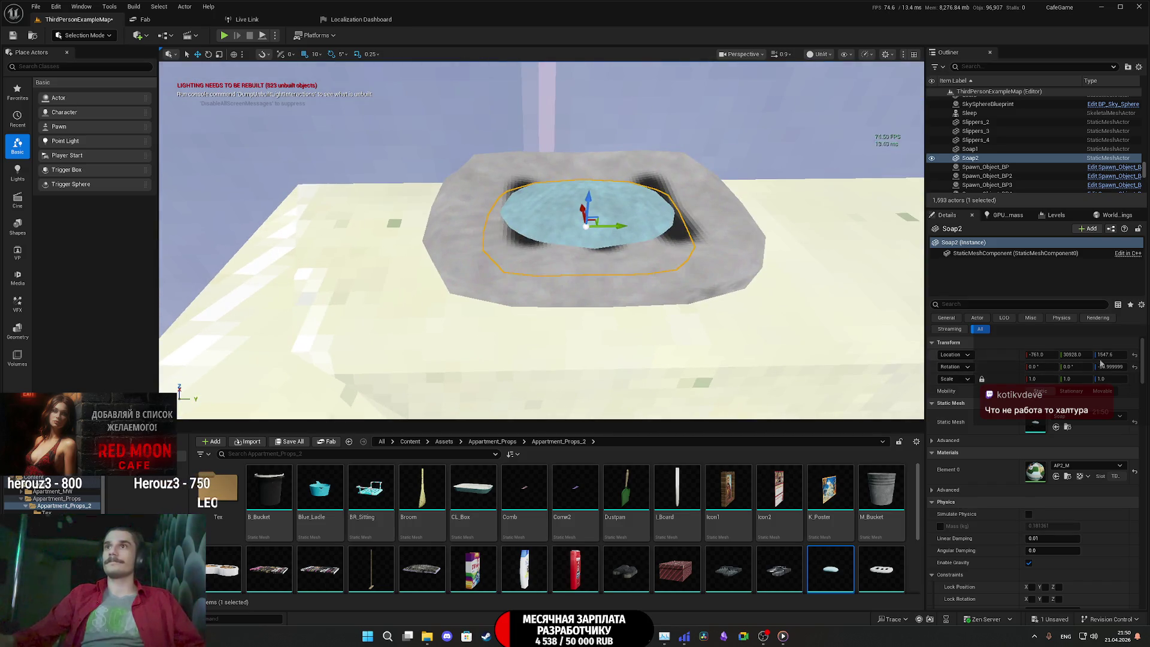
left_click_drag(1105, 355, 1109, 355)
key("e")
mouse_move(638, 204)
left_mouse_down()
mouse_move(611, 226)
mouse_move(596, 149)
mouse_move(592, 161)
left_mouse_up()
key("w")
scroll(599, 198, "down", 5)
mouse_move(598, 198)
right_mouse_down()
mouse_move(584, 159)
mouse_move(572, 185)
mouse_move(605, 209)
right_mouse_up()
Select both soaps and Alt-drag copies Soap3 and Soap4 onto the bathtub corner
left_click(969, 149, "ctrl")
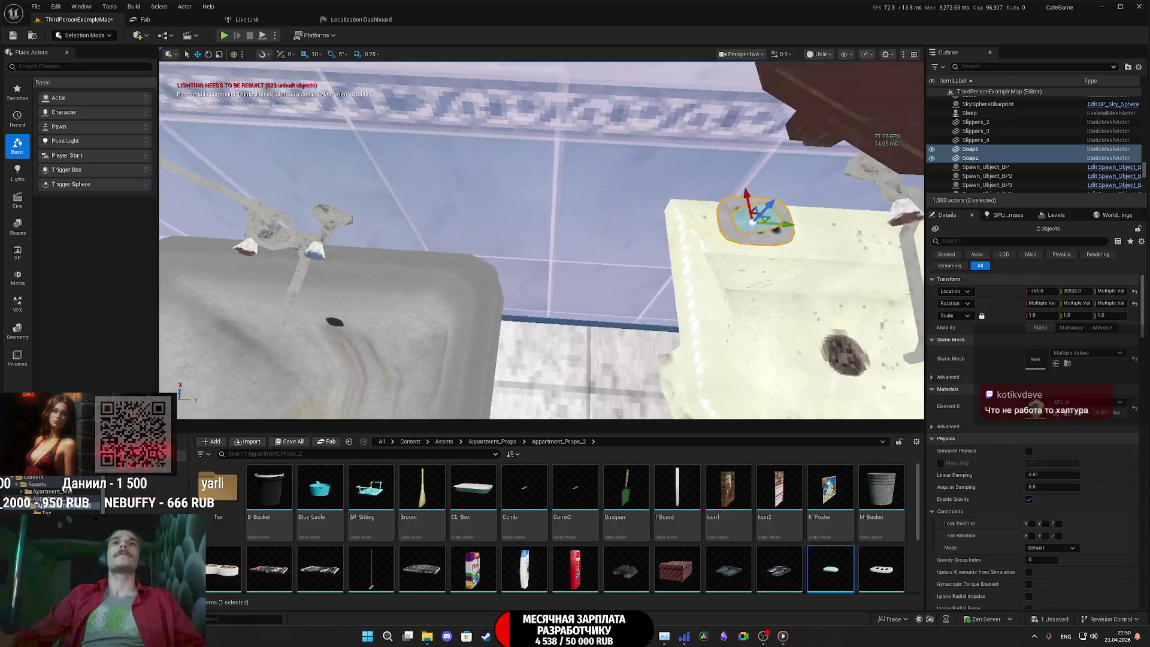
left_click_drag(753, 222, 199, 207, "alt")
right_click_drag(391, 220, 541, 206)
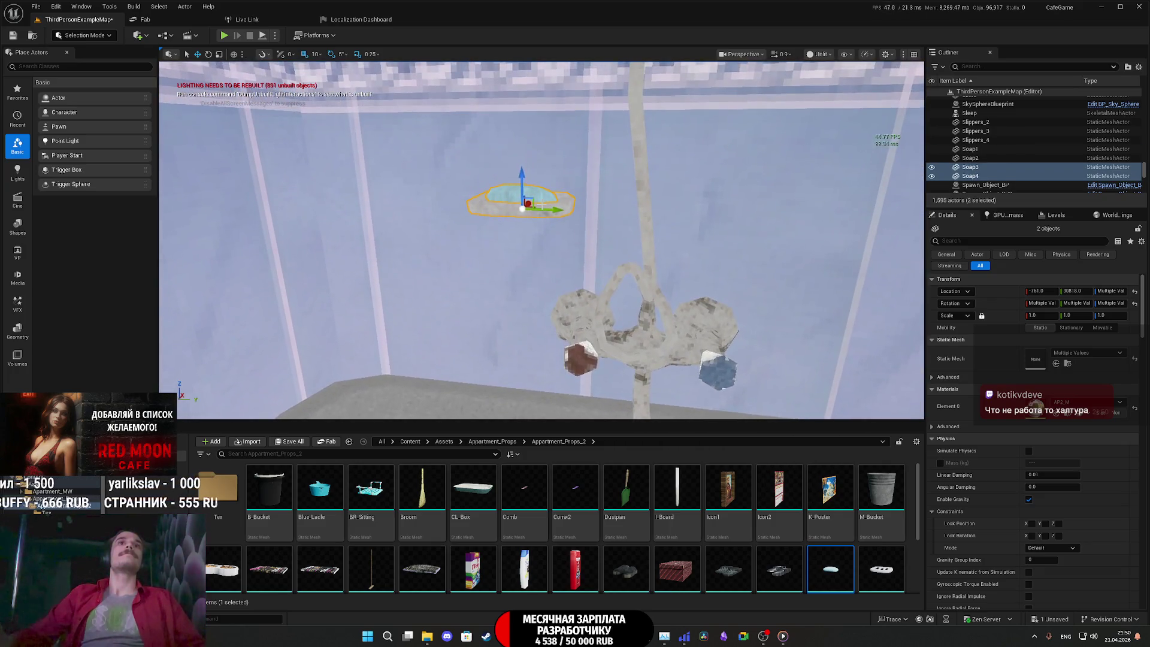
left_click_drag(384, 309, 340, 382)
mouse_move(354, 372)
right_mouse_down()
mouse_move(380, 396)
mouse_move(410, 383)
right_mouse_up()
left_click_drag(503, 262, 502, 171)
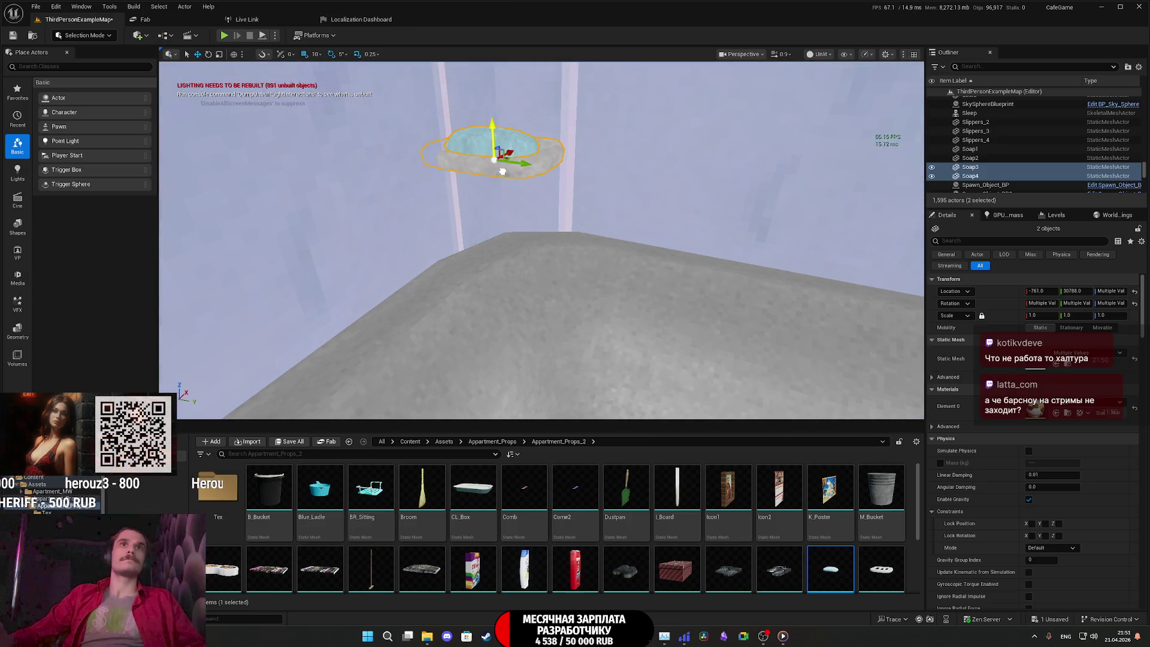
mouse_move(539, 299)
right_mouse_down()
mouse_move(557, 279)
mouse_move(620, 258)
right_mouse_up()
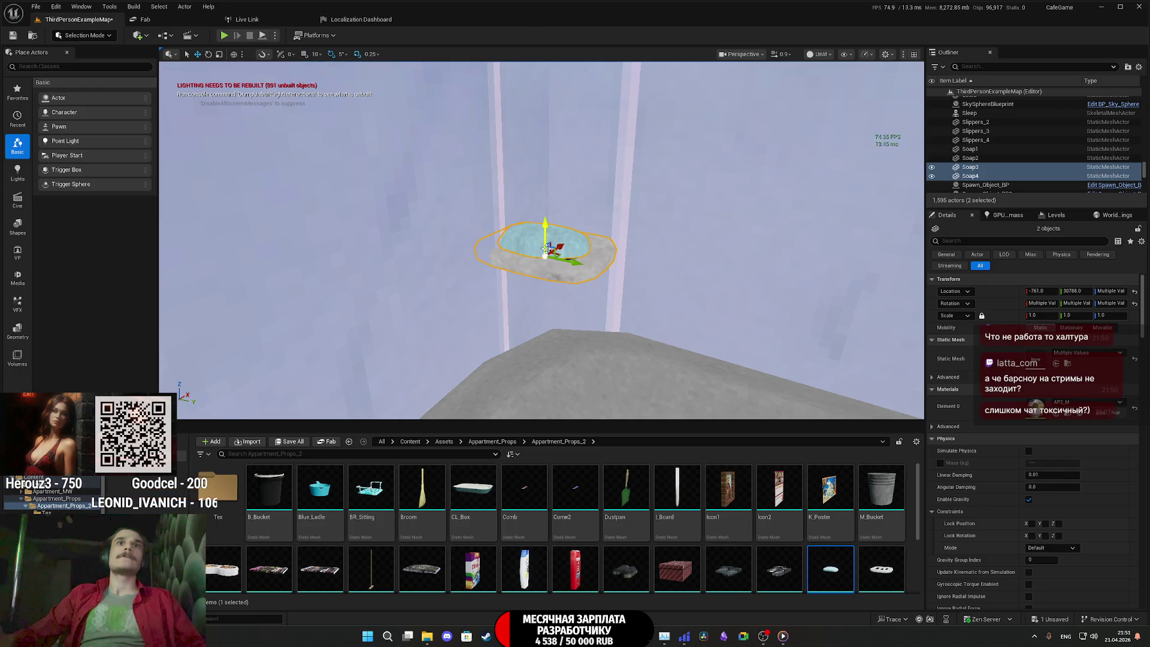
left_click_drag(554, 250, 588, 338)
Rotate and nudge Soap3 and Soap4 to fit the tub corner
right_click_drag(588, 338, 588, 338)
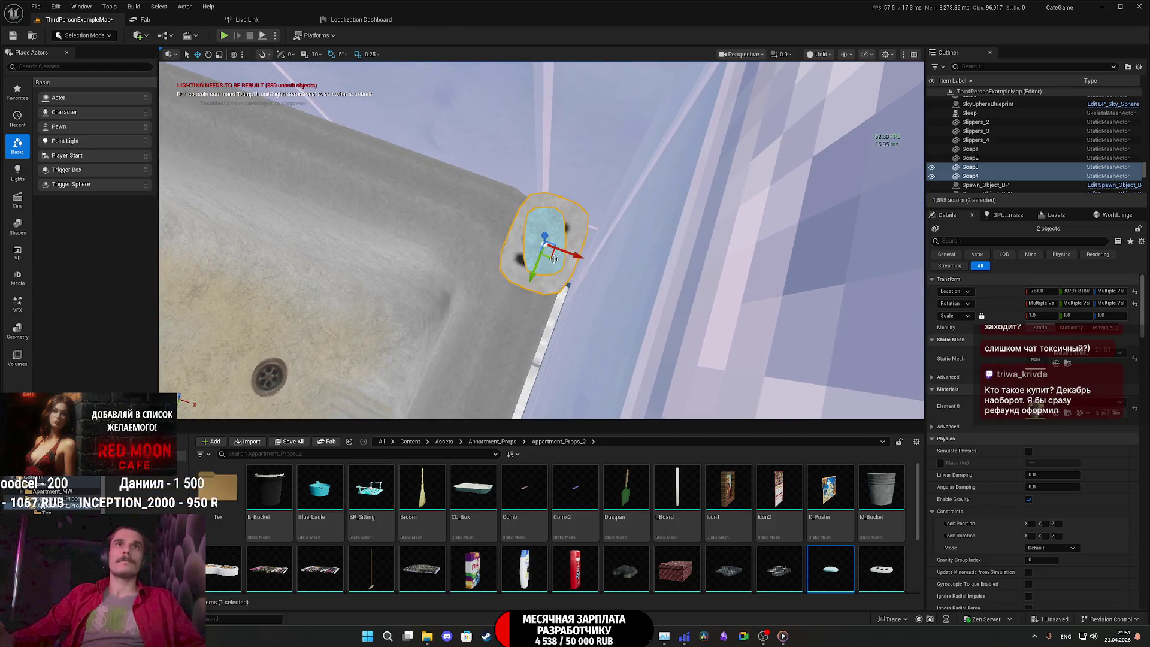
right_click_drag(539, 269, 539, 269)
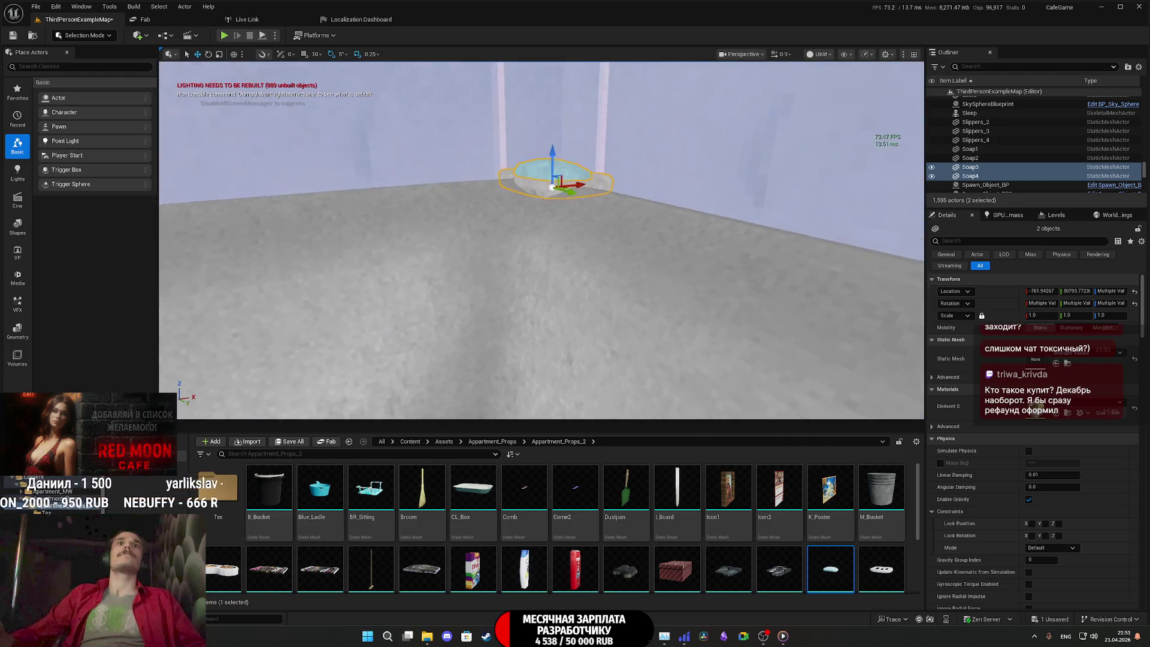
key("f")
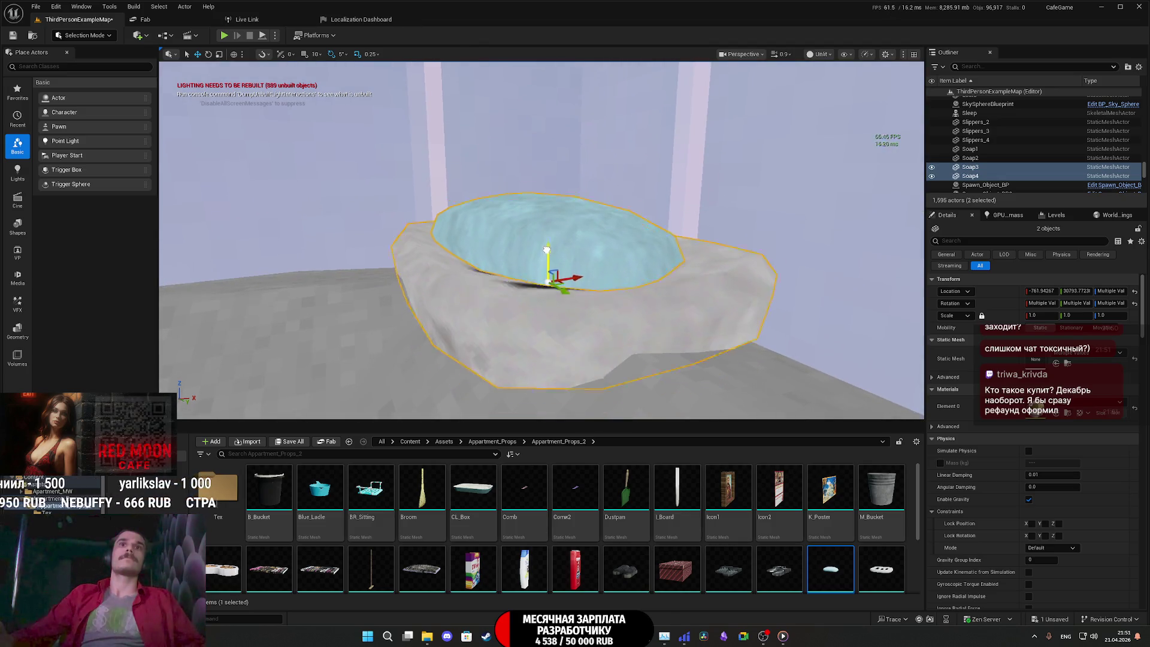
right_click_drag(547, 249, 550, 252)
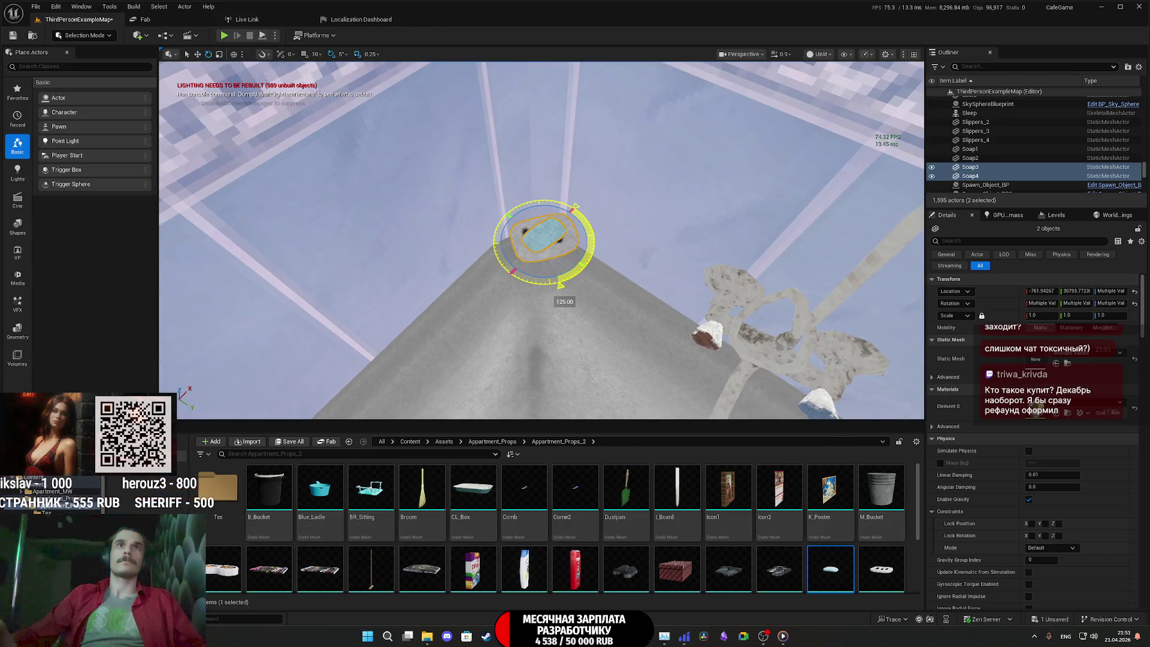
key("w")
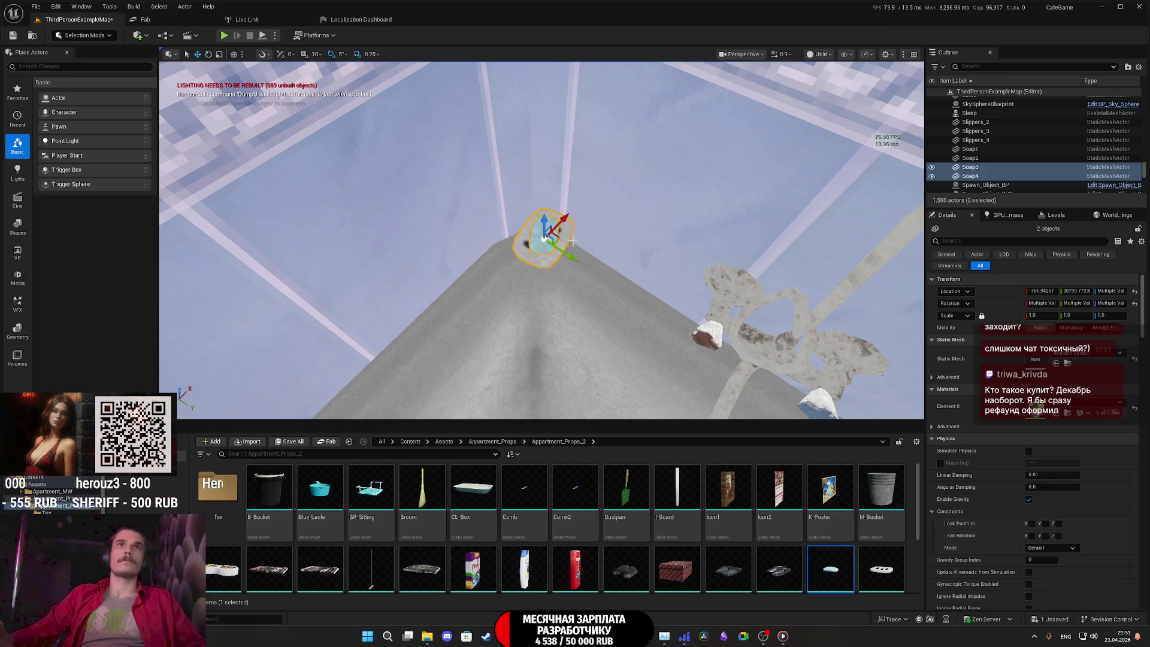
left_click_drag(527, 241, 523, 245)
right_click_drag(559, 255, 566, 256)
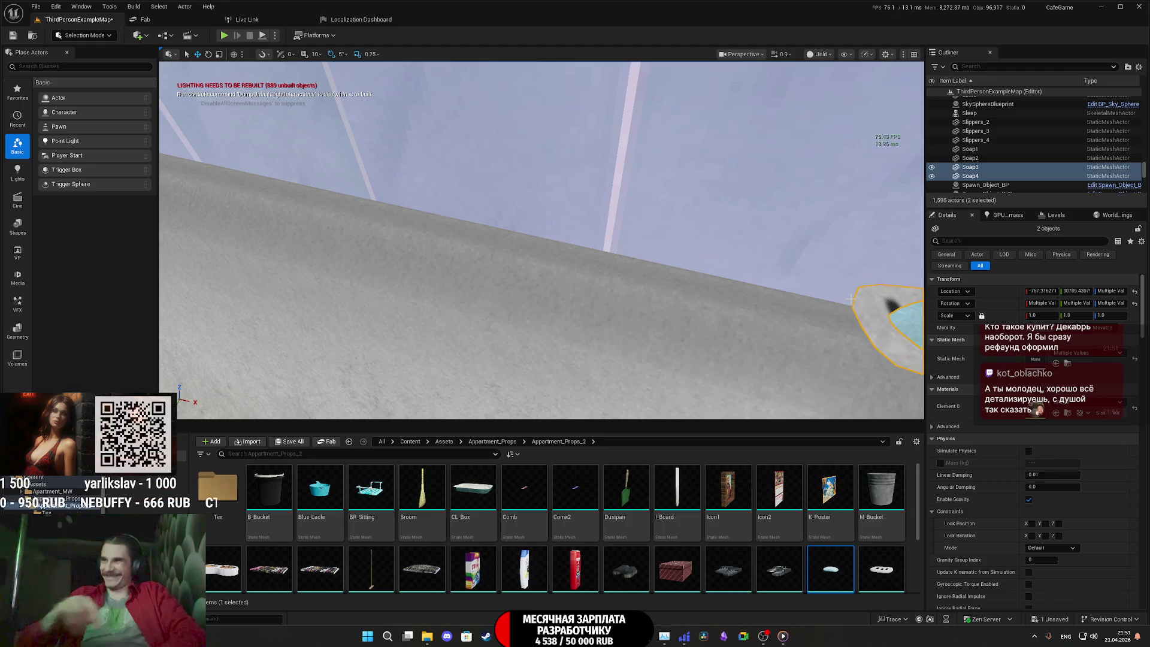
Save all unsaved changes, including the ThirdPersonExampleMap level
left_click(281, 441)
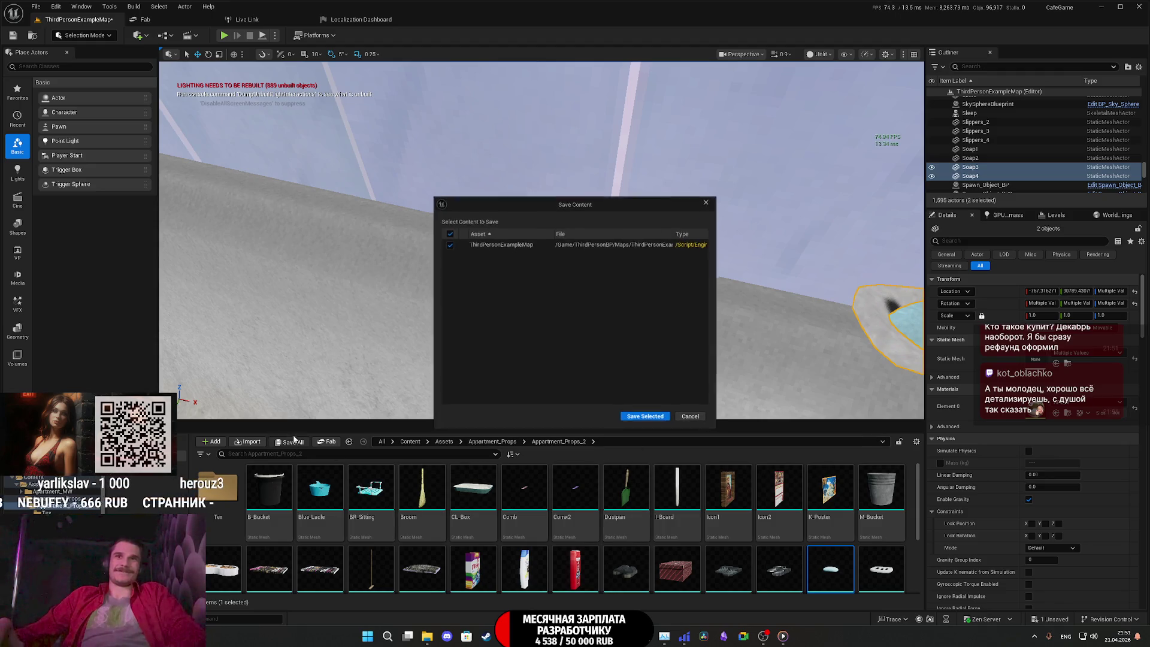
left_click(656, 420)
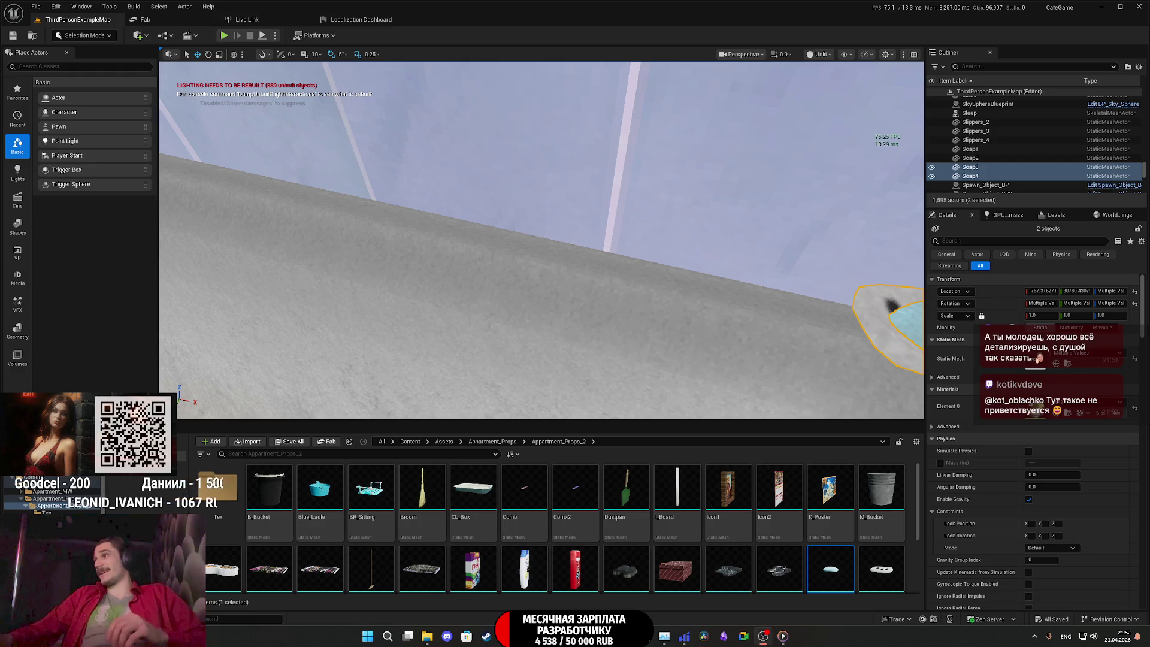
right_click_drag(542, 240, 512, 203)
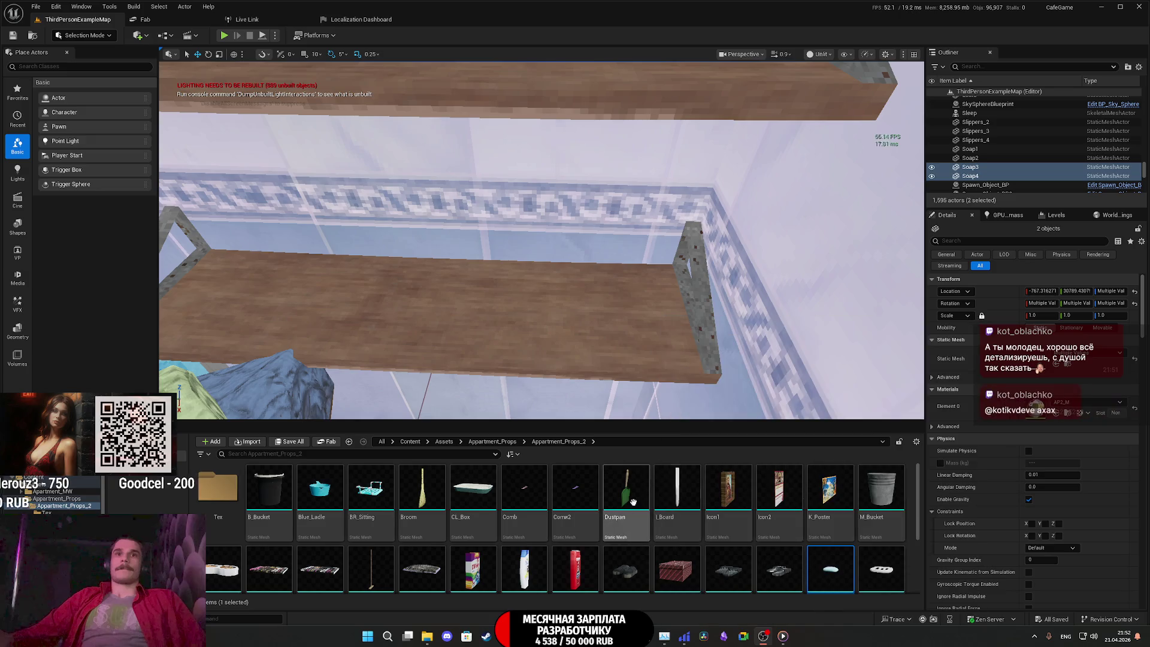
Drag the red sponge mesh from the Content Browser onto the wooden shelf as Sponge1
mouse_move(619, 516)
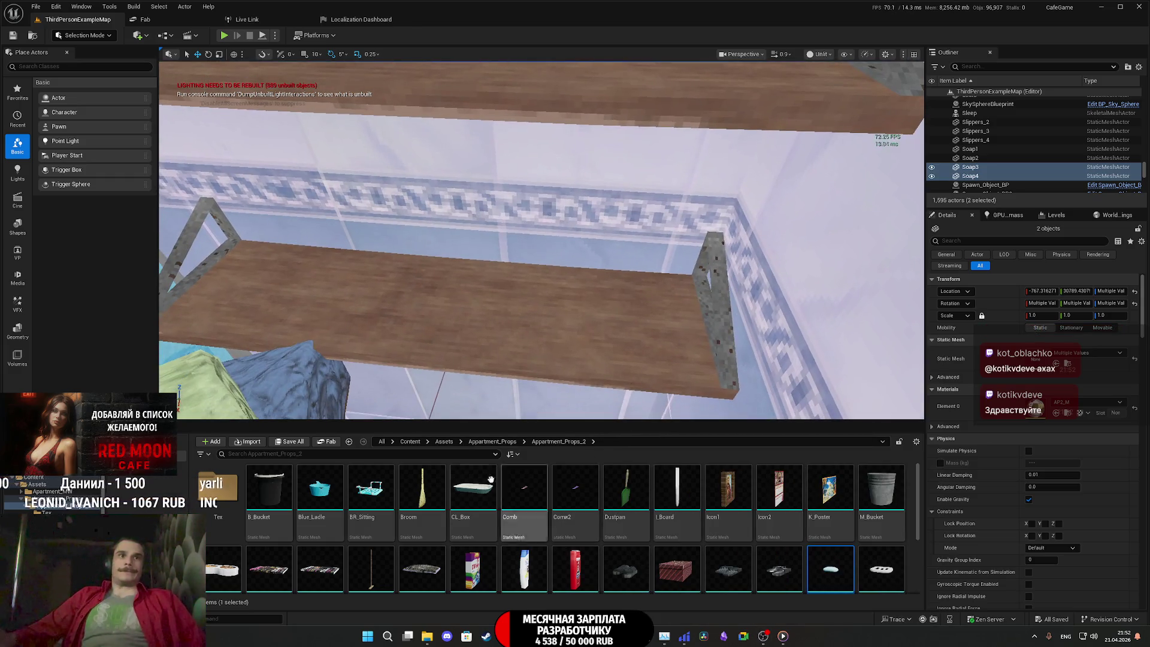
scroll(491, 479, "down", 3)
mouse_move(223, 565)
left_mouse_down()
mouse_move(530, 345)
mouse_move(623, 303)
mouse_move(610, 300)
mouse_move(613, 338)
mouse_move(598, 341)
mouse_move(610, 333)
left_mouse_up()
Raise Sponge1 so it rests on the wooden shelf
key("w")
mouse_move(598, 251)
right_mouse_down()
mouse_move(610, 227)
mouse_move(622, 275)
right_mouse_up()
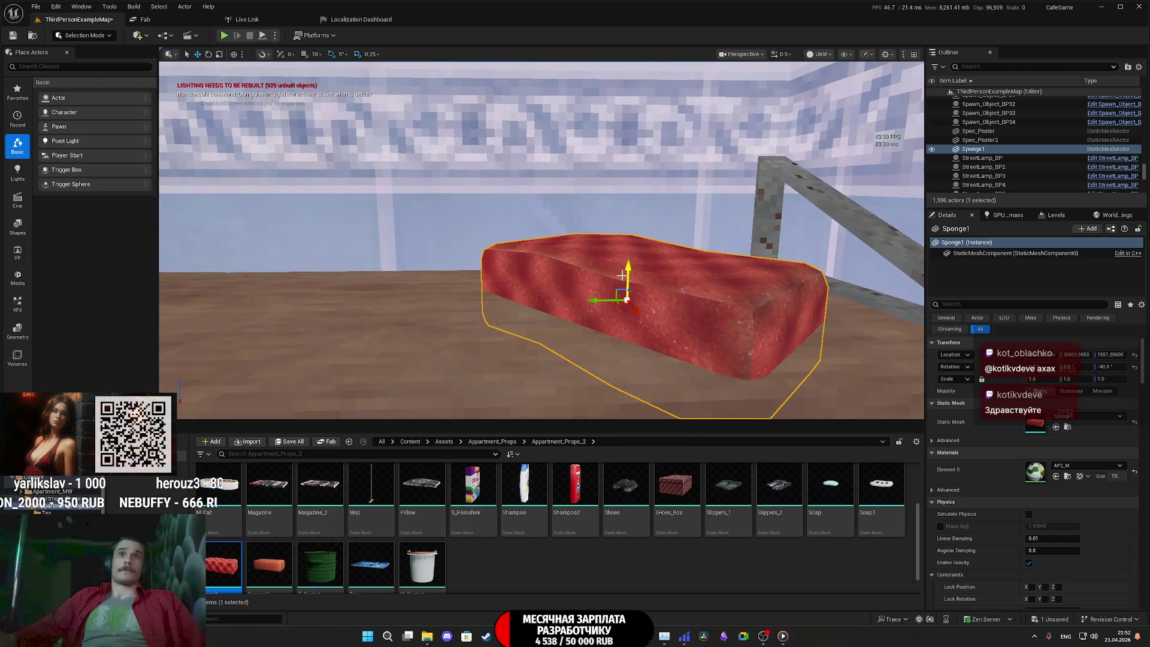
left_click_drag(628, 270, 631, 228)
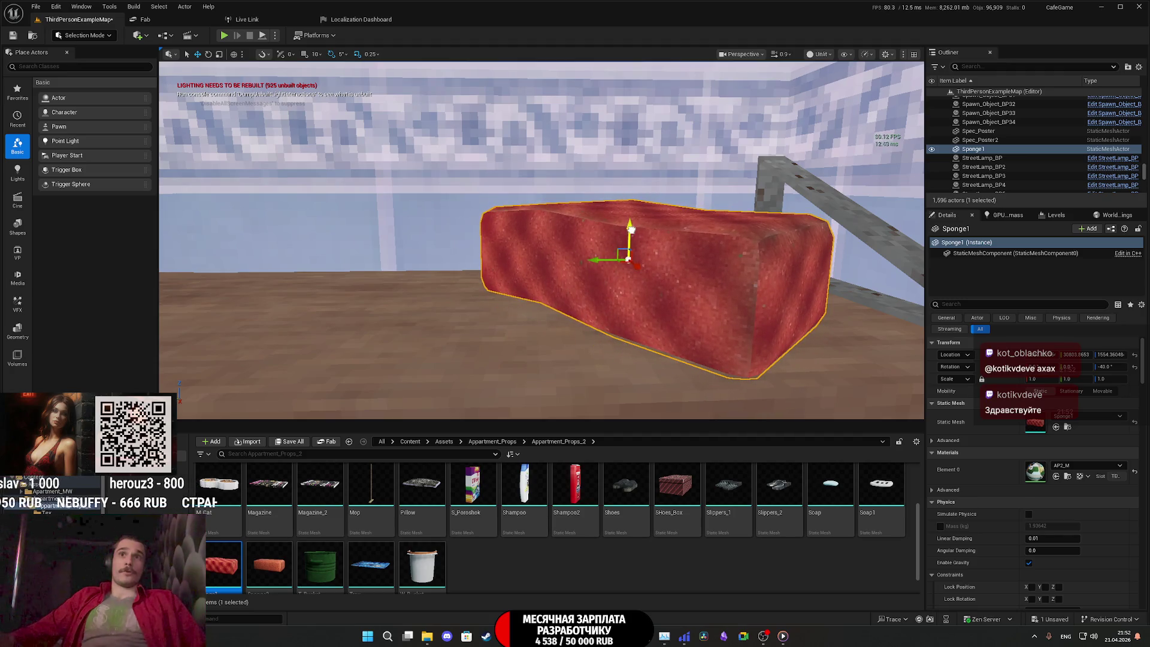
mouse_move(631, 228)
right_mouse_down()
mouse_move(626, 297)
mouse_move(620, 280)
right_mouse_up()
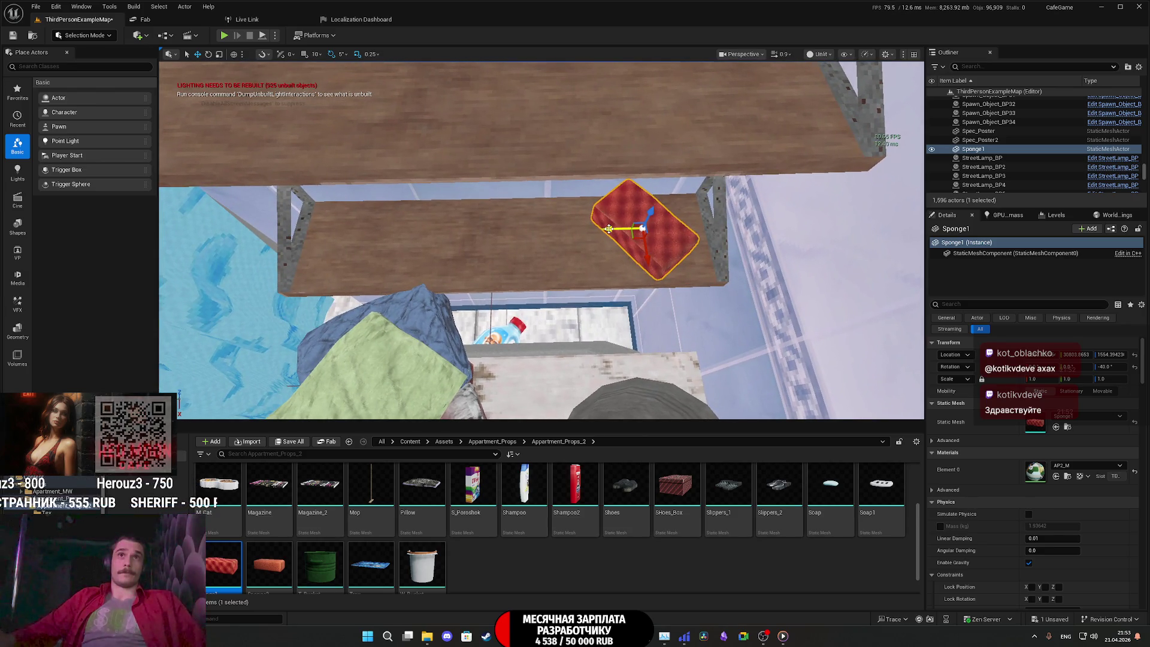
Alt-drag a copy Sponge2 leftward, reset its rotation, turn it 90 degrees and slide it left
left_click_drag(609, 228, 335, 223, "alt")
key("e")
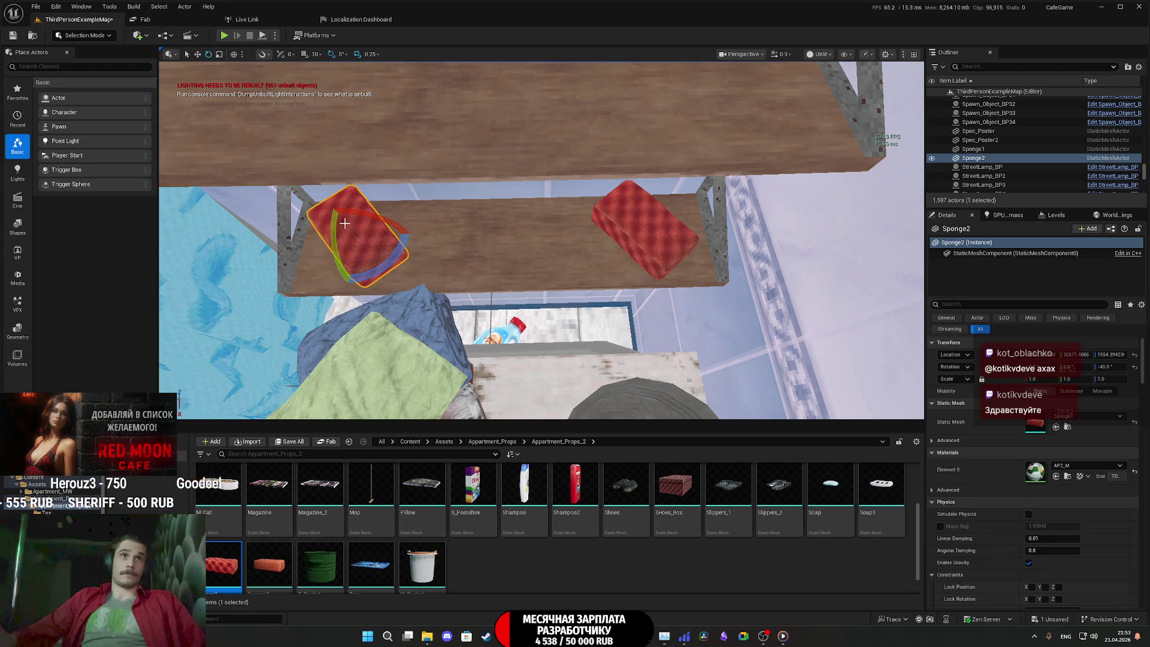
left_click(1138, 367)
mouse_move(596, 264)
right_mouse_down()
mouse_move(593, 239)
mouse_move(595, 264)
right_mouse_up()
left_click_drag(596, 264, 611, 291)
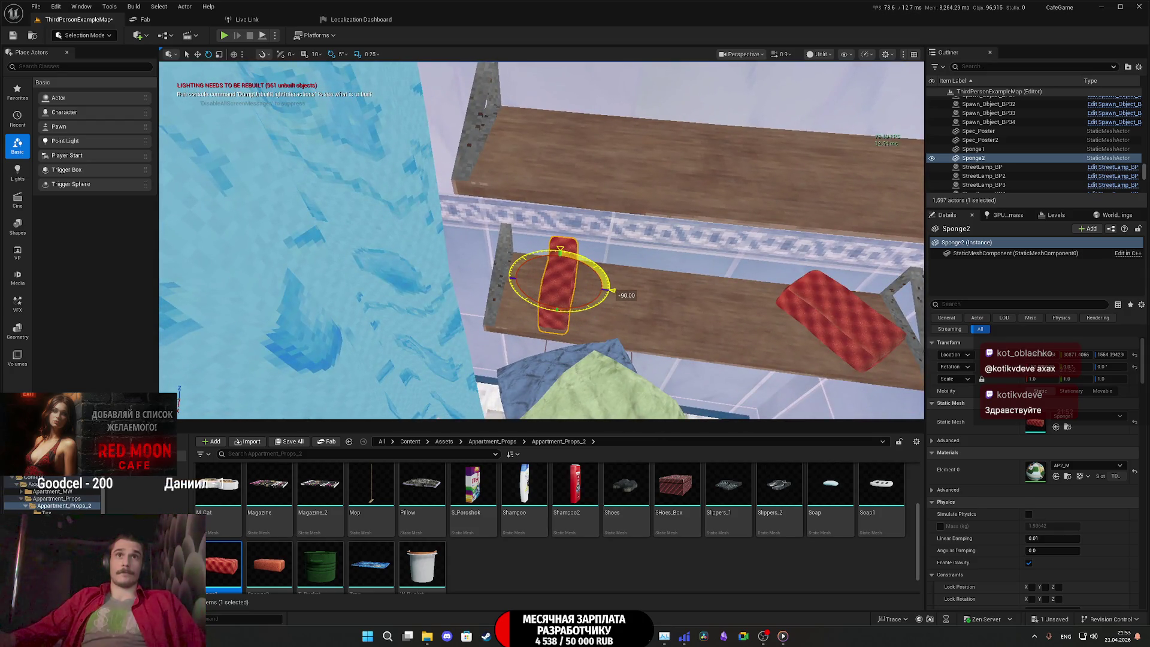
key("w")
right_click_drag(603, 273, 589, 221)
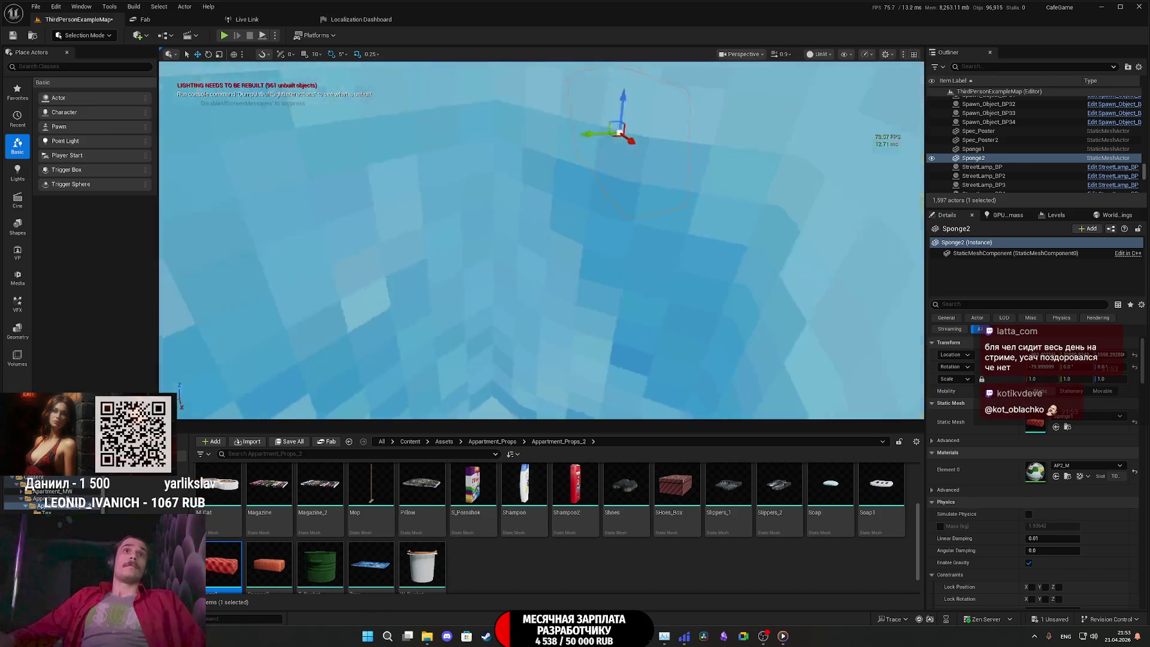
key("f")
right_click_drag(581, 263, 585, 264)
left_click_drag(625, 252, 607, 252)
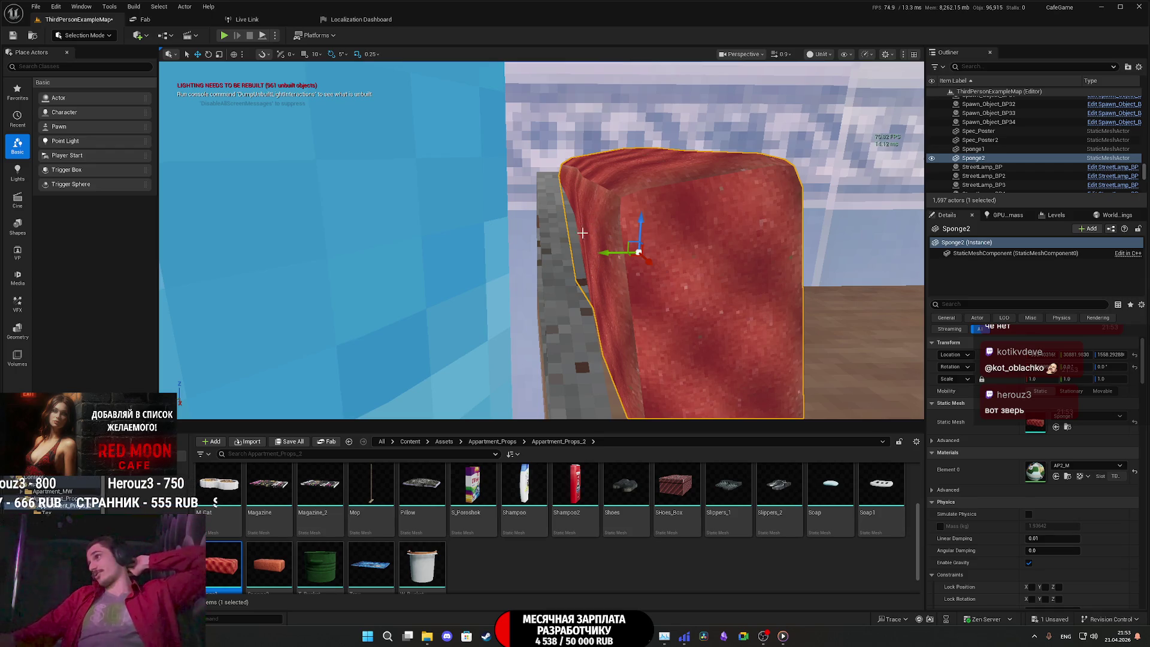
Place the S_Poroshok detergent box on the shelf between the two sponges
mouse_move(707, 262)
right_mouse_down()
mouse_move(683, 296)
mouse_move(682, 249)
mouse_move(689, 300)
right_mouse_up()
mouse_move(473, 488)
left_mouse_down()
mouse_move(476, 455)
mouse_move(642, 254)
mouse_move(597, 257)
left_mouse_up()
mouse_move(597, 258)
right_mouse_down()
mouse_move(597, 282)
mouse_move(590, 260)
right_mouse_up()
Scale S_Poroshok to 1.25 and rotate it to sit at an angle on the shelf
left_click(1043, 379)
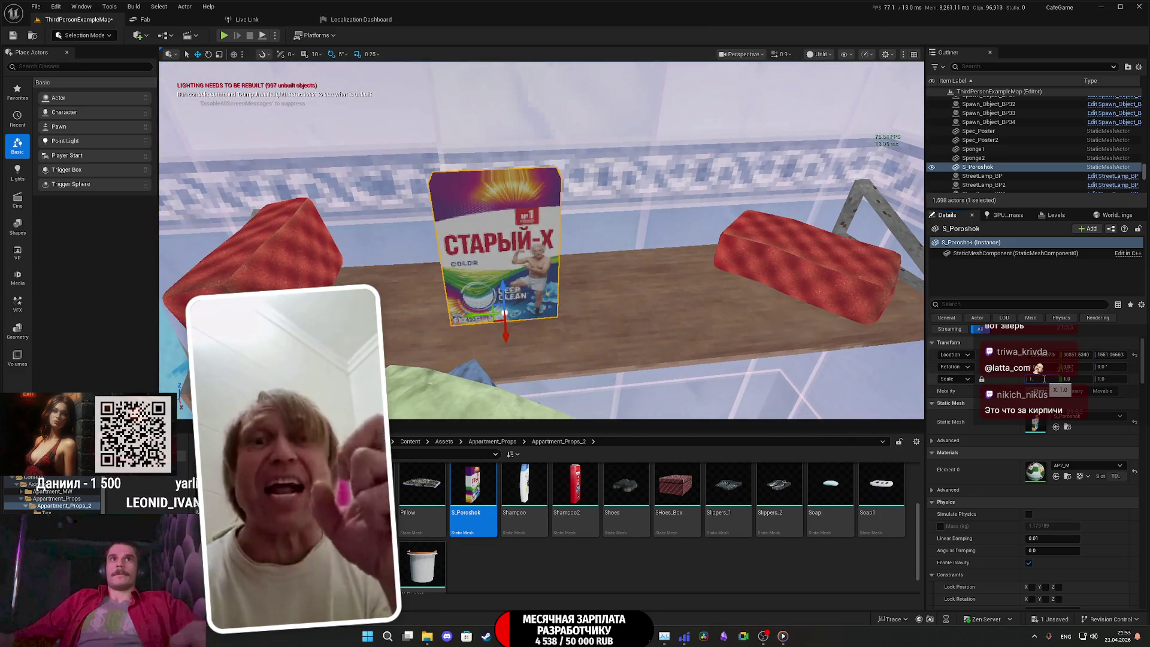
type("1.25")
key("Return")
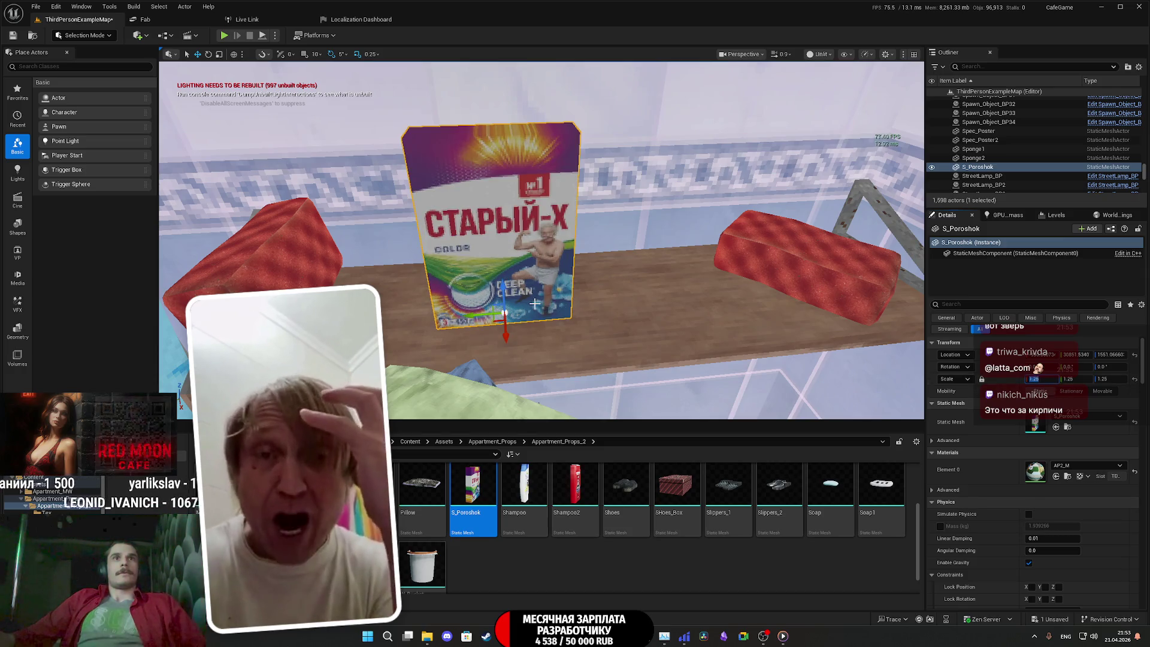
right_click_drag(563, 312, 503, 299)
key("e")
left_click_drag(503, 299, 498, 315)
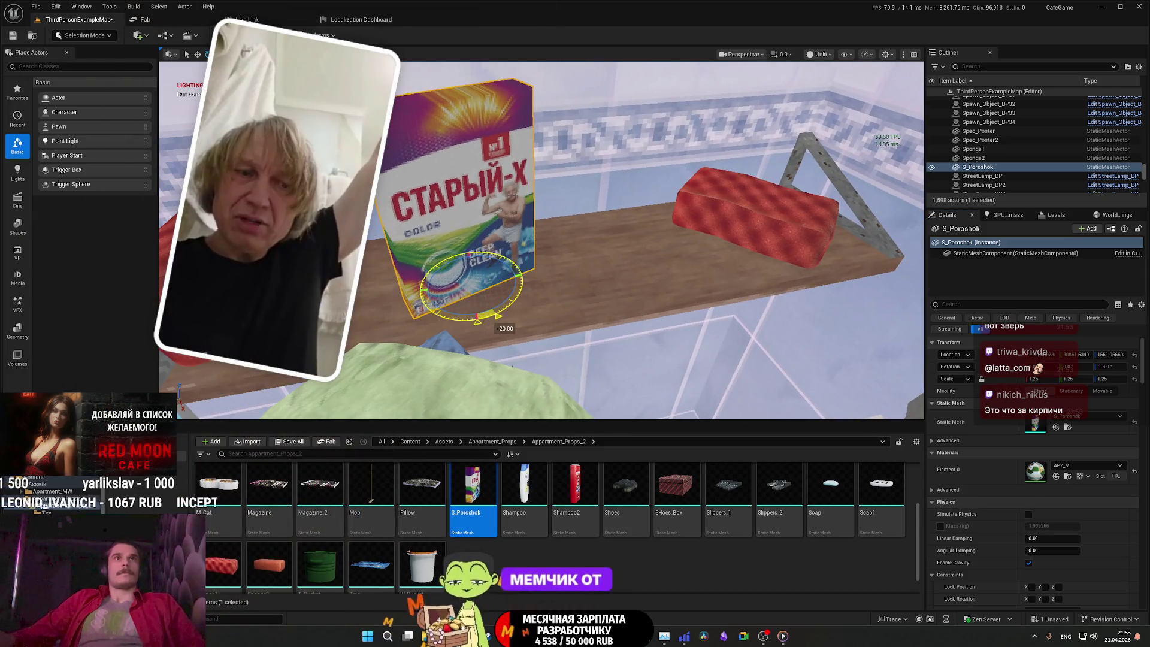
key("w")
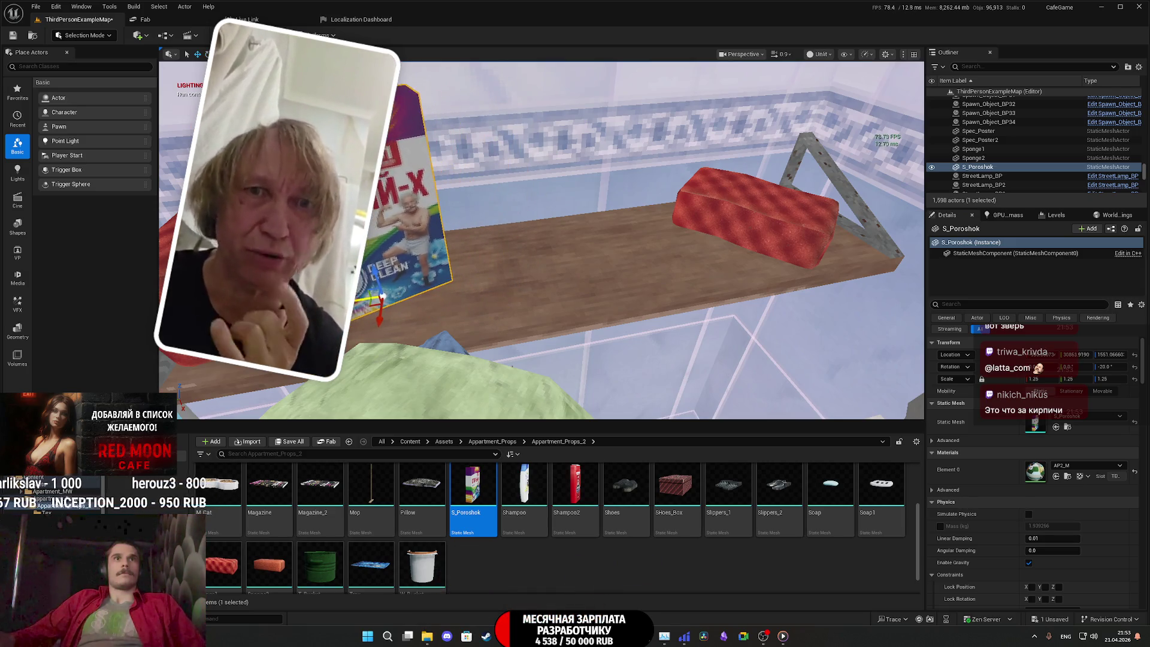
right_click_drag(362, 296, 521, 282)
key("e")
left_click_drag(521, 287, 599, 279)
mouse_move(598, 279)
right_mouse_down()
mouse_move(580, 280)
mouse_move(577, 267)
right_mouse_up()
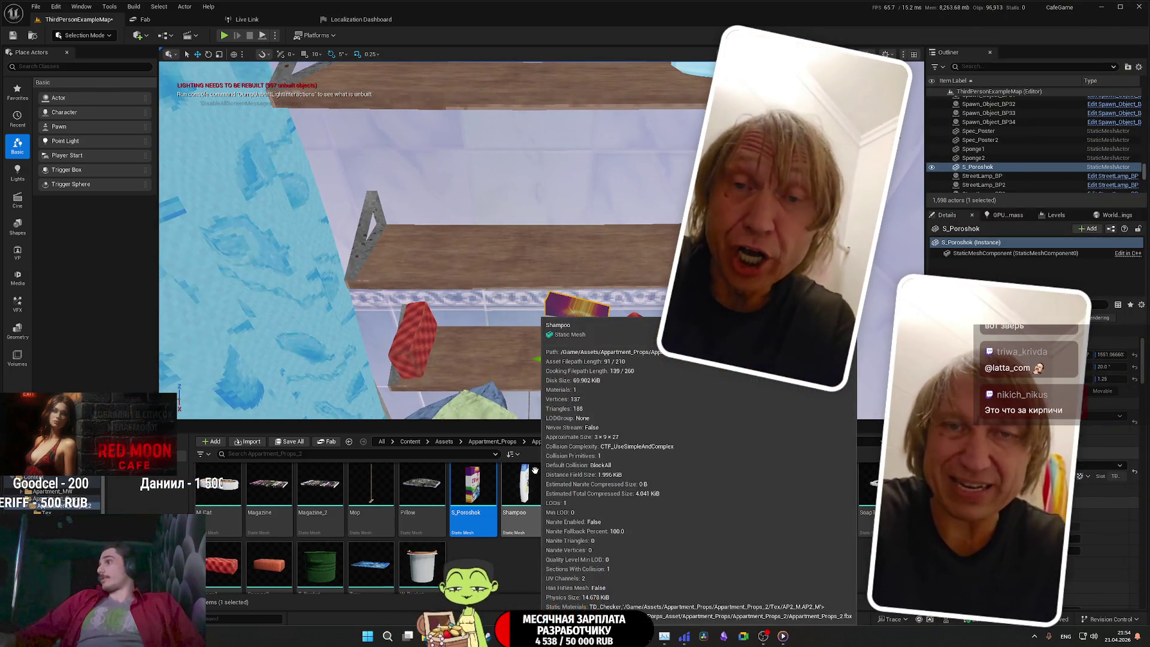
Alt-drag a copy S_Poroshok2 onto the top shelf, then slide it left and adjust it
scroll(574, 269, "down", 8)
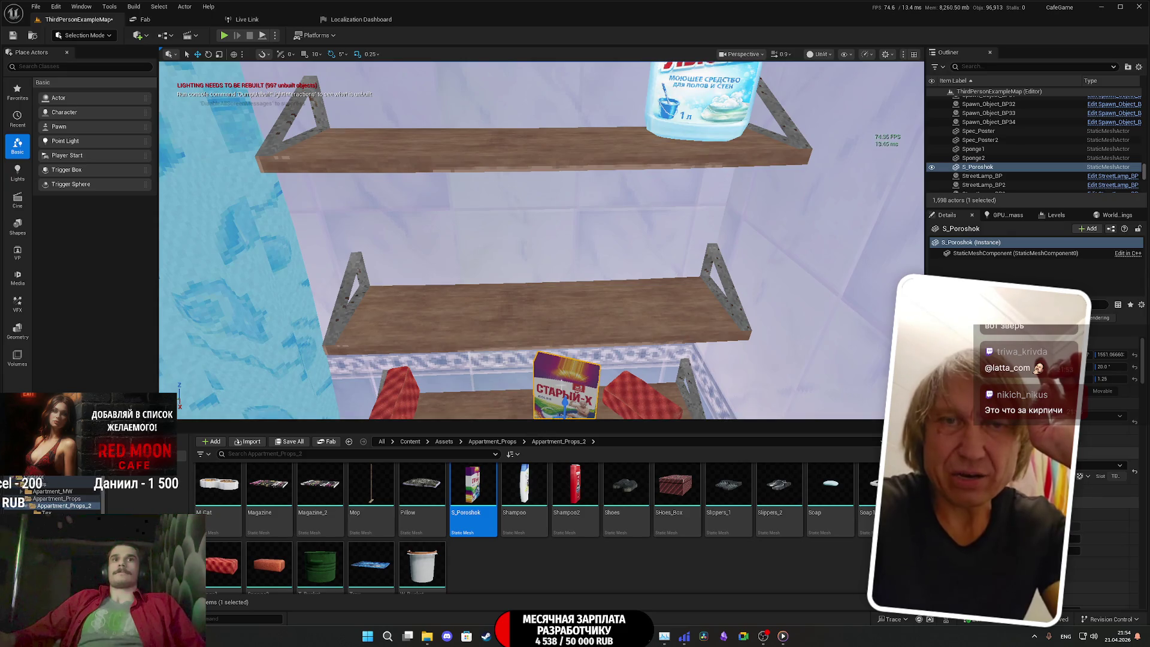
left_click_drag(562, 386, 563, 84, "alt")
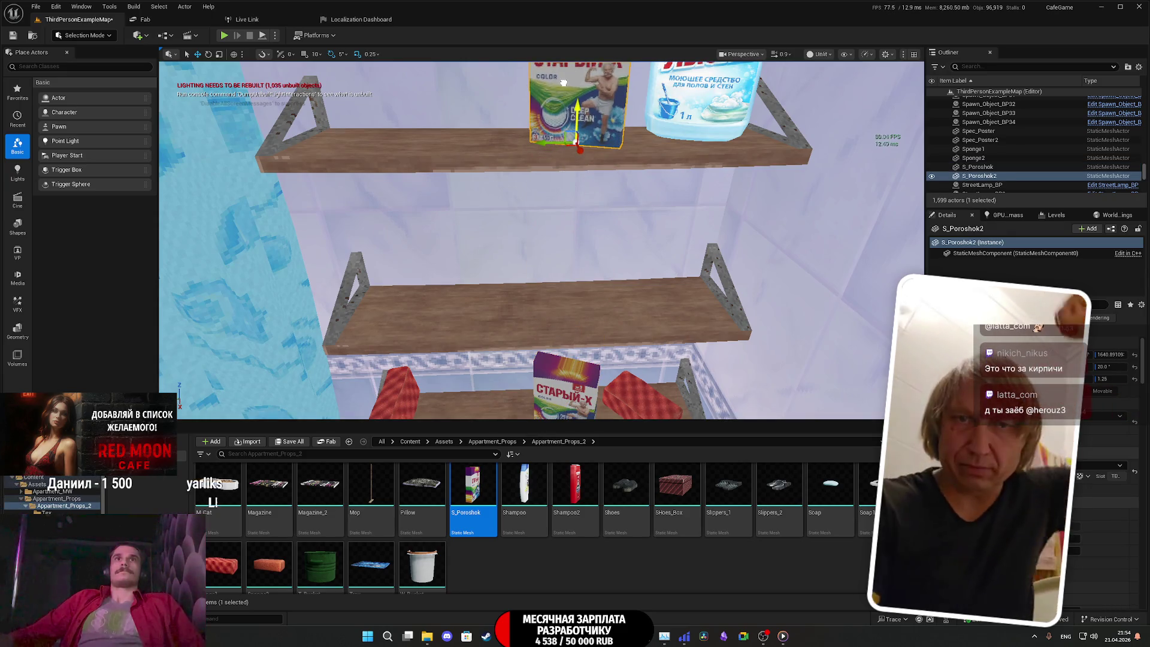
scroll(563, 82, "up", 6)
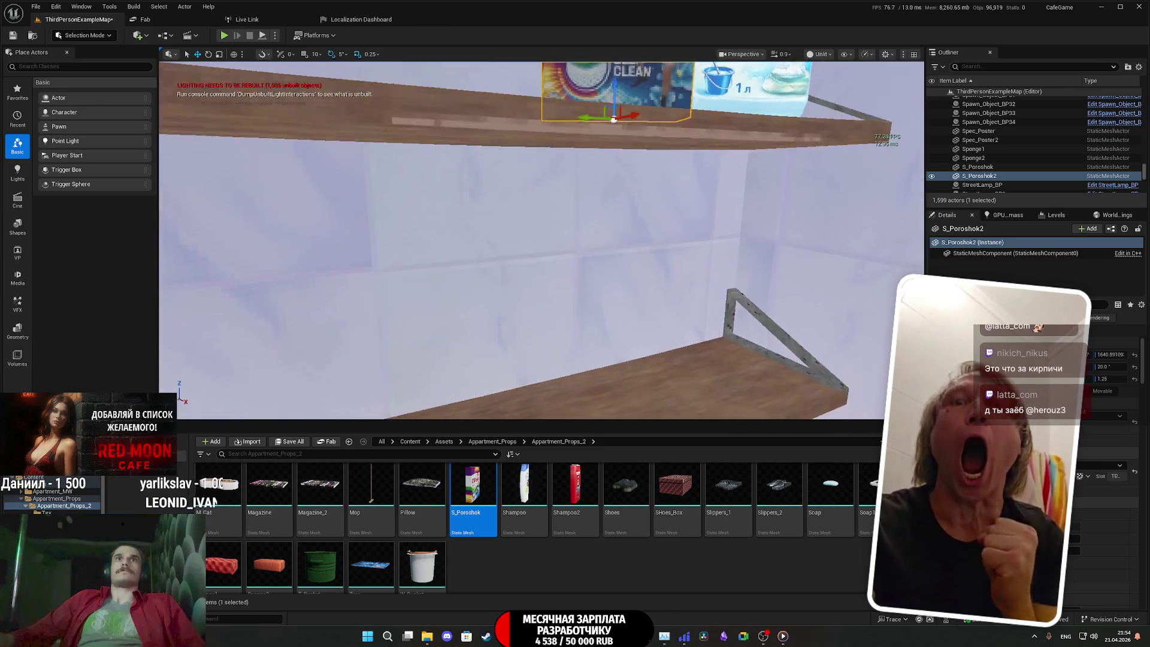
scroll(591, 181, "down", 3)
left_click_drag(591, 120, 591, 181, "alt")
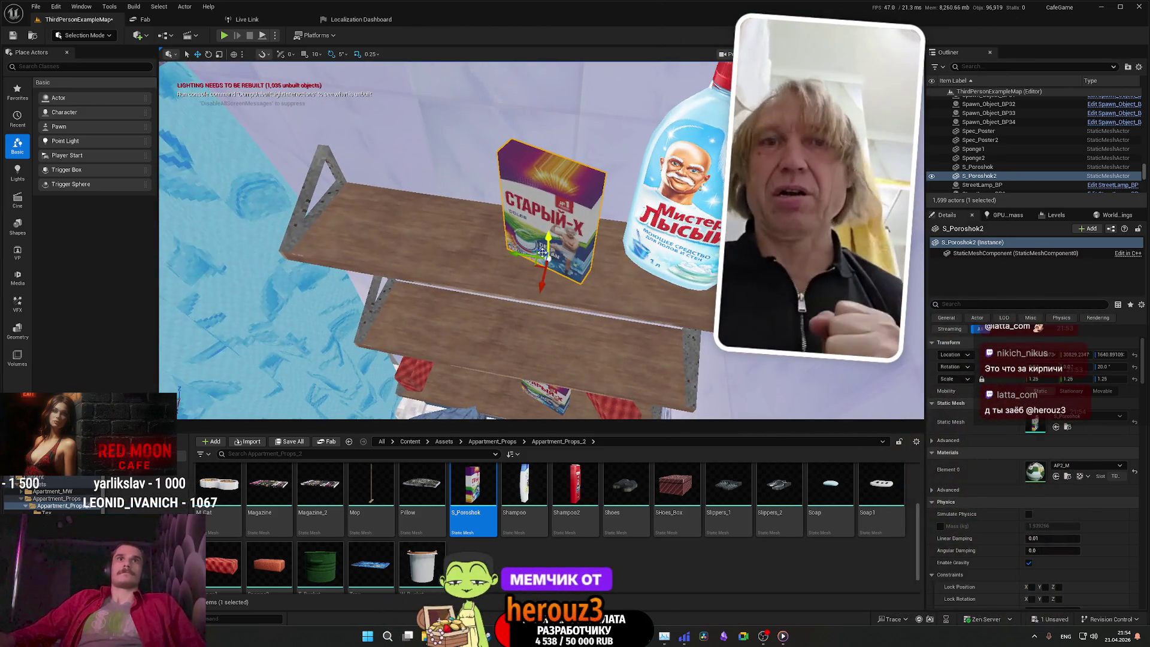
left_click_drag(517, 253, 385, 249)
key("e")
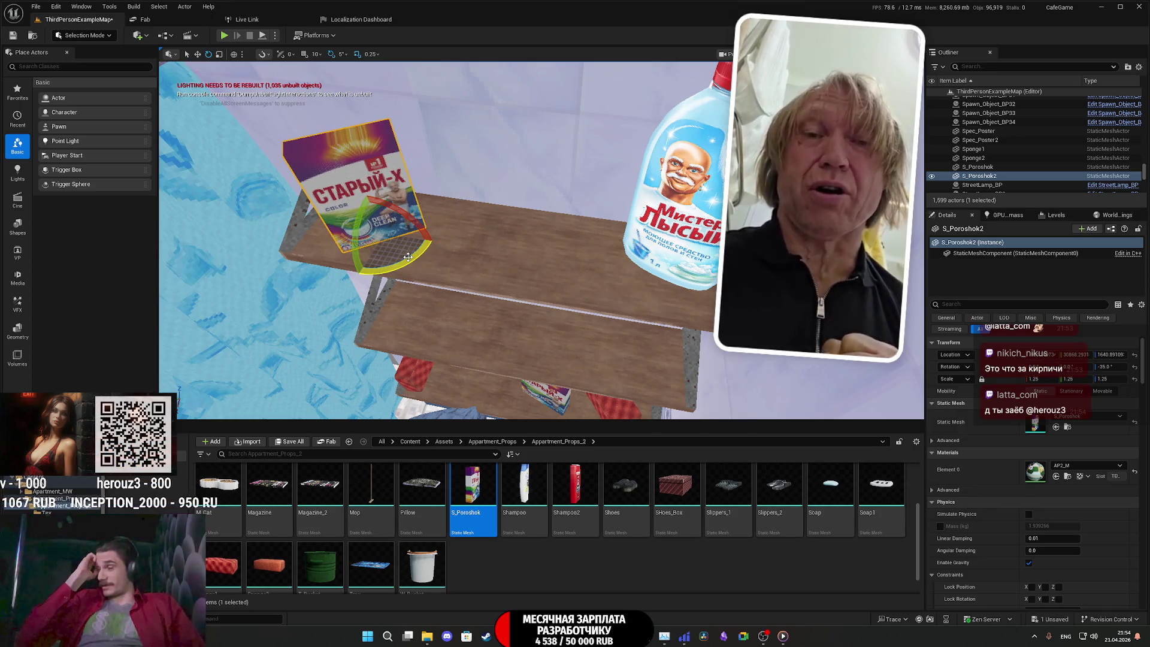
mouse_move(359, 254)
right_mouse_down()
mouse_move(389, 221)
mouse_move(395, 231)
mouse_move(377, 240)
right_mouse_up()
left_click_drag(542, 240, 541, 230)
Place a red Shampoo2 bottle on the shelf with its label facing out
right_click_drag(544, 201, 533, 216)
left_click_drag(575, 488, 629, 246)
right_click_drag(629, 246, 623, 240)
right_click_drag(567, 213, 616, 211)
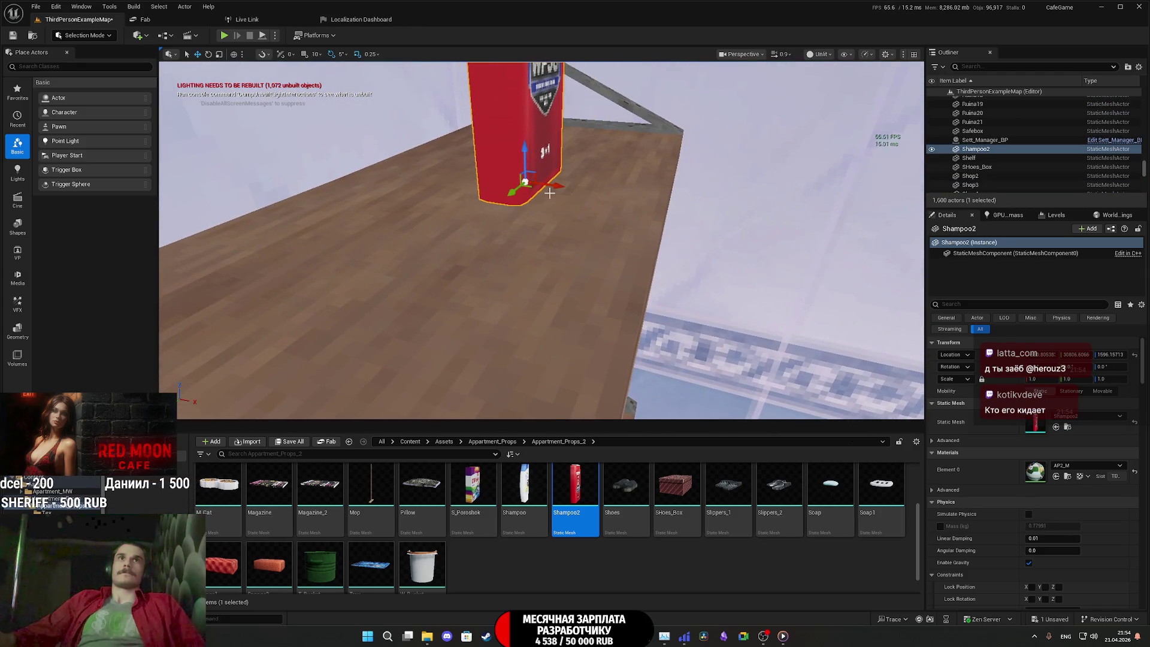
left_click_drag(577, 182, 569, 195)
key("w")
right_click_drag(559, 185, 562, 227)
scroll(516, 204, "down", 3)
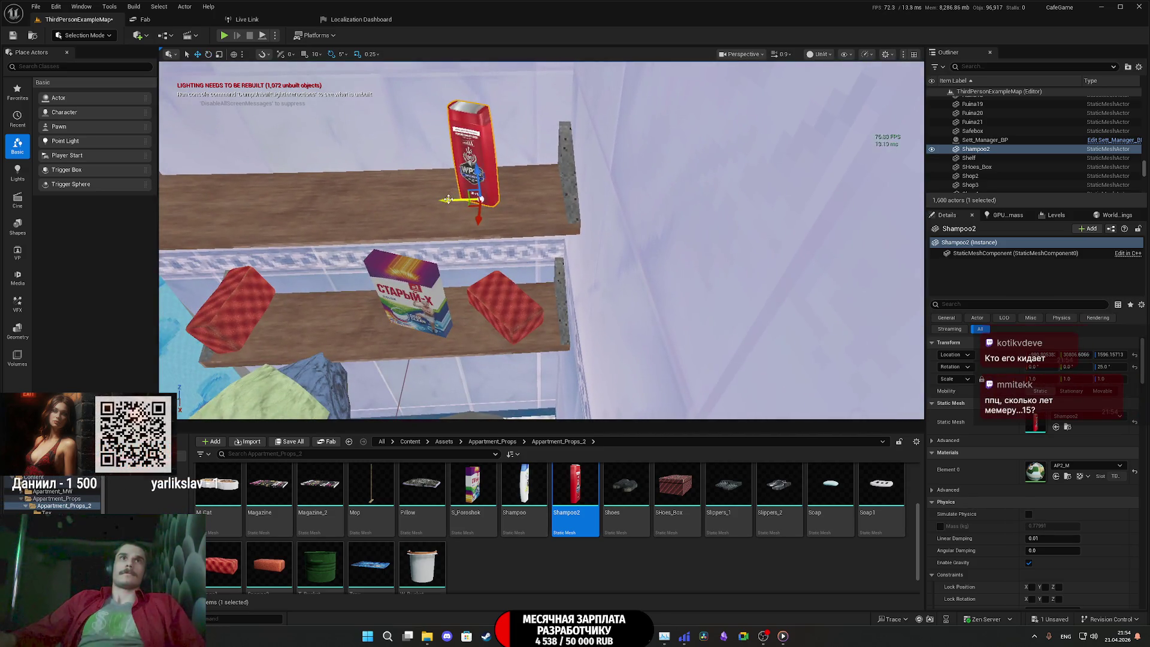
Duplicate the red bottle to the left and swap the copy's mesh to the white Shampoo
left_click_drag(448, 200, 304, 224, "alt")
left_click_drag(528, 492, 941, 427)
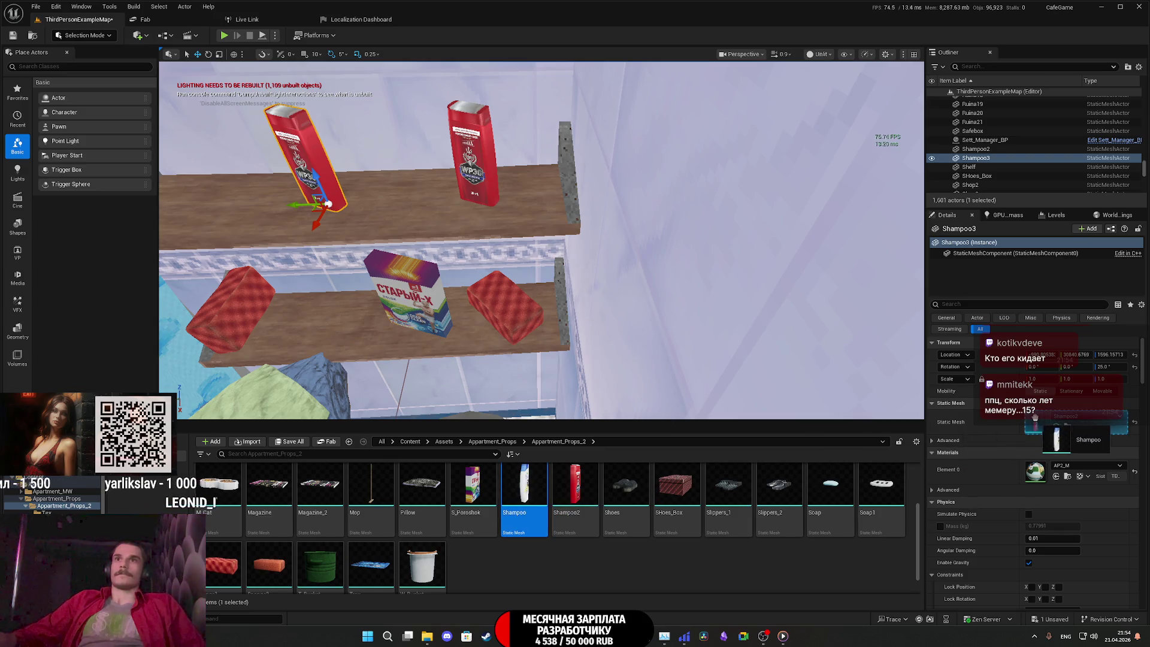
left_click_drag(1034, 418, 1032, 422)
mouse_move(461, 267)
right_mouse_down()
mouse_move(431, 258)
mouse_move(461, 267)
right_mouse_up()
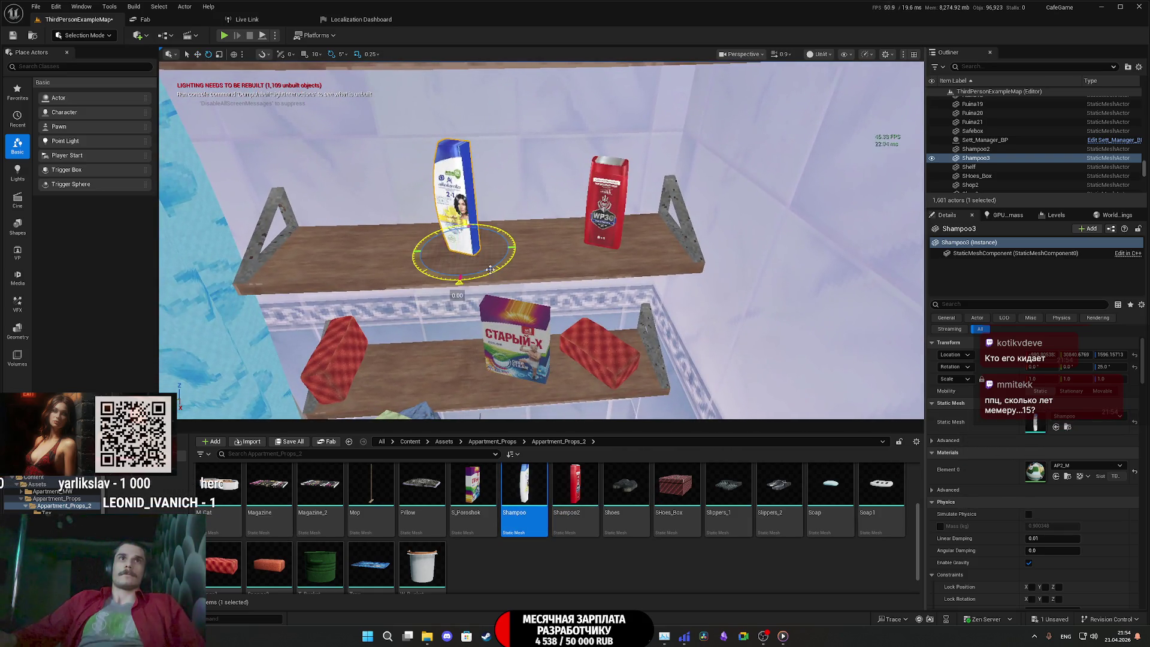
mouse_move(454, 253)
left_mouse_down()
mouse_move(406, 255)
mouse_move(499, 256)
mouse_move(473, 254)
left_mouse_up()
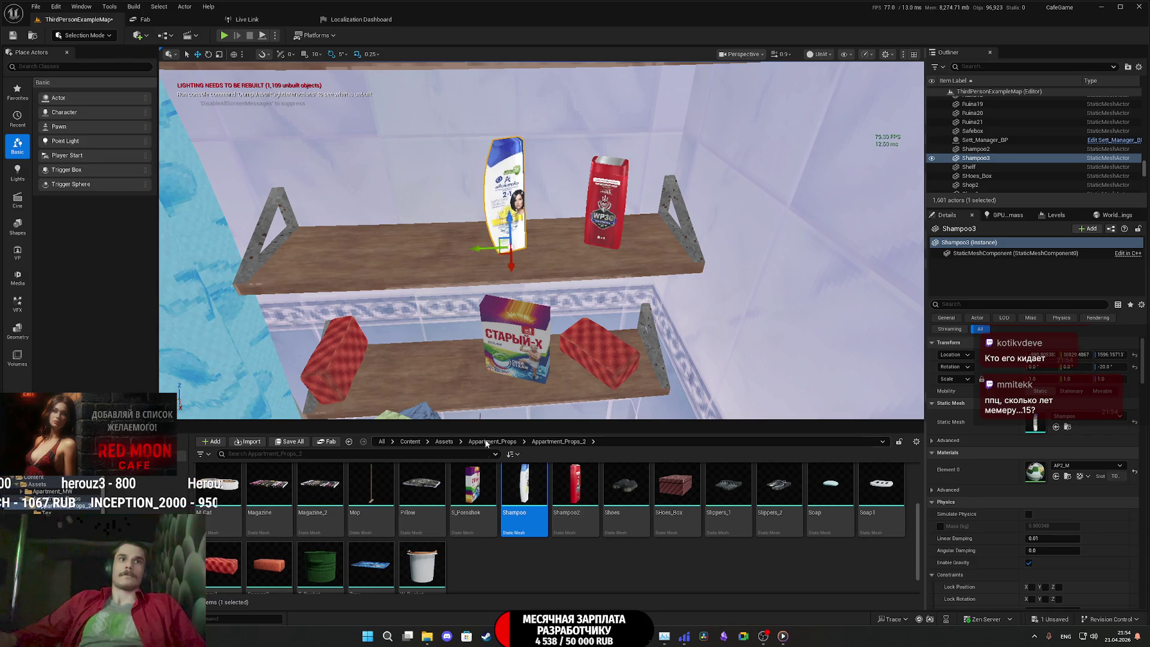
scroll(651, 541, "up", 2)
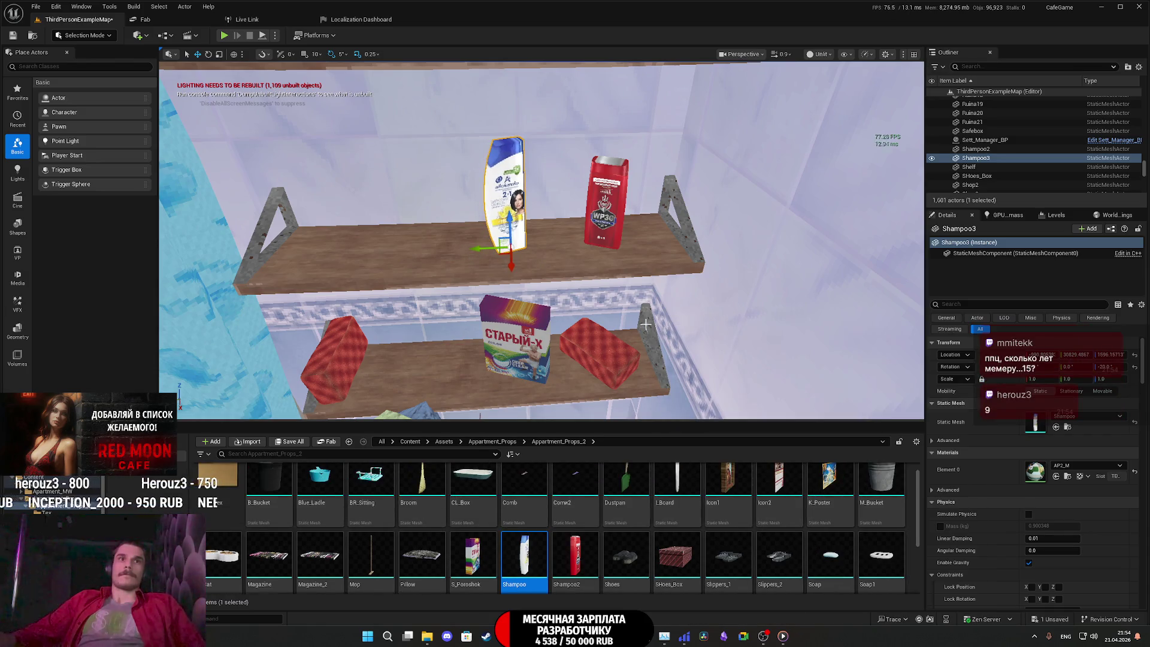
Duplicate the red bottle again, lay it on its side and raise it slightly
left_click(614, 231)
mouse_move(568, 244)
left_mouse_down("alt")
mouse_move(299, 242)
mouse_move(316, 272)
left_mouse_up("alt")
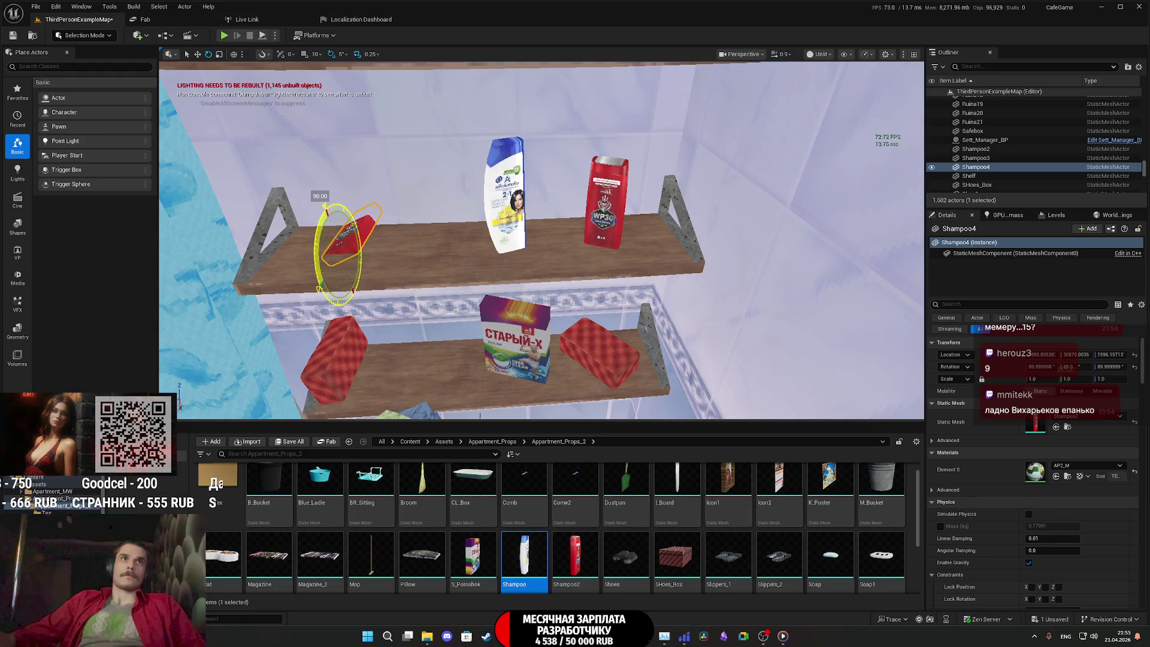
left_click_drag(317, 276, 317, 276)
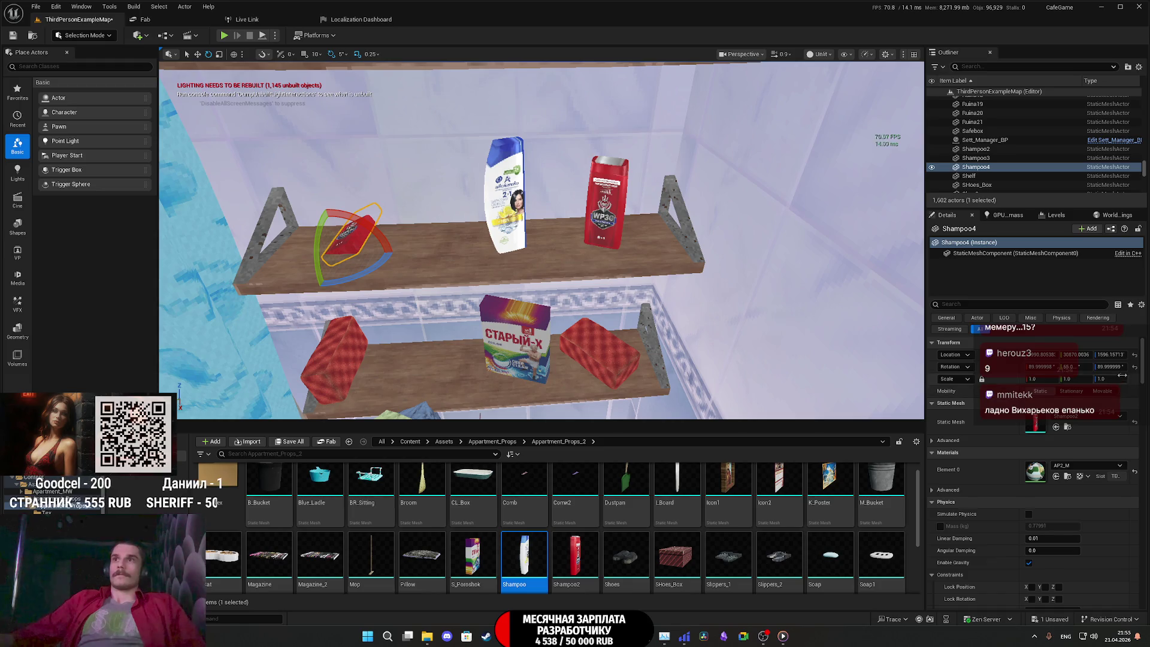
left_click(1133, 372)
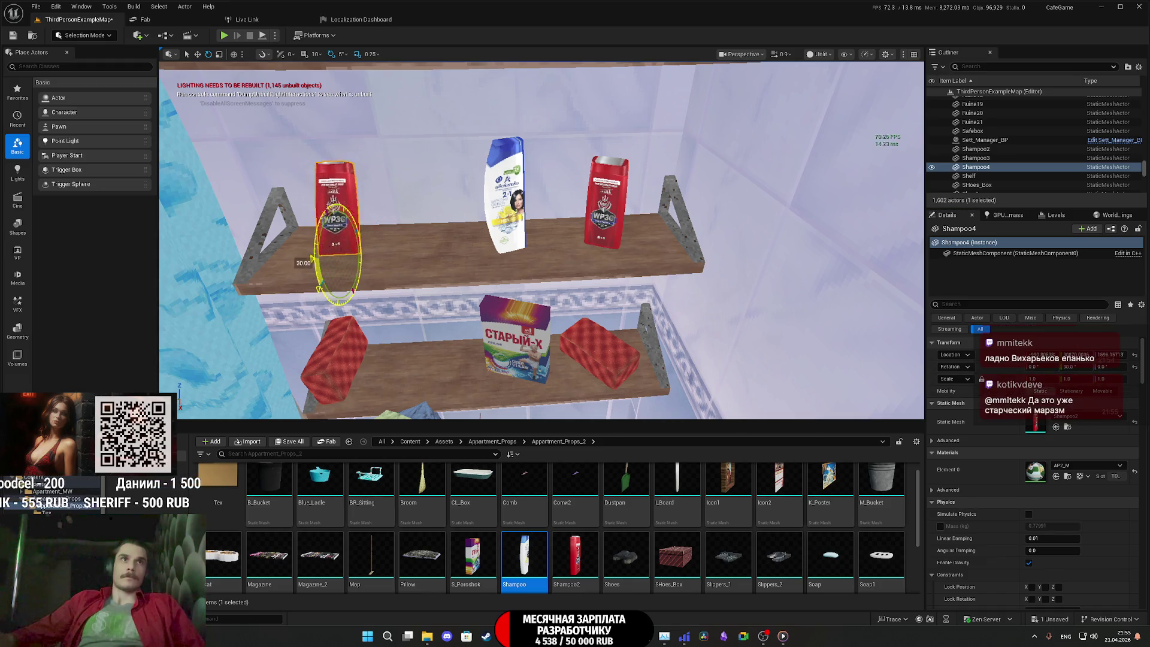
right_click_drag(367, 299, 476, 323)
mouse_move(476, 323)
left_mouse_down()
mouse_move(473, 351)
mouse_move(497, 335)
left_mouse_up()
key("w")
mouse_move(451, 316)
right_mouse_down()
mouse_move(435, 262)
mouse_move(463, 173)
right_mouse_up()
left_click_drag(463, 174, 453, 160)
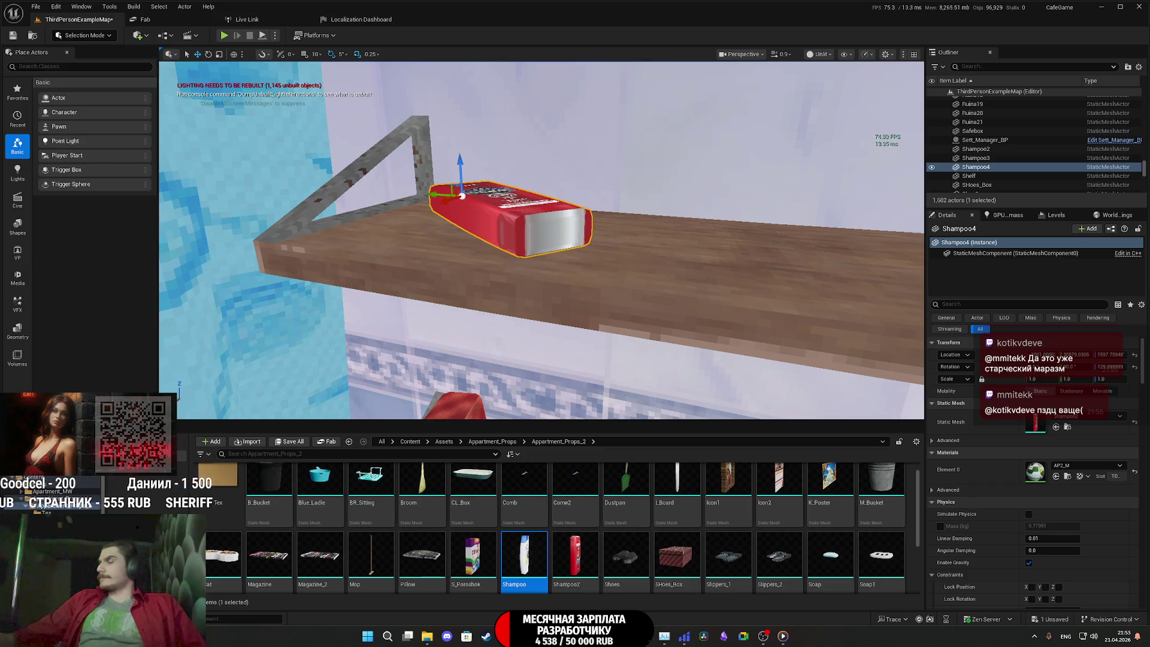
Slide the white shampoo beside the red bottle and drop a CL_Box tray onto the floor
scroll(542, 240, "down", 10)
mouse_move(625, 273)
right_mouse_down()
mouse_move(625, 312)
mouse_move(625, 274)
right_mouse_up()
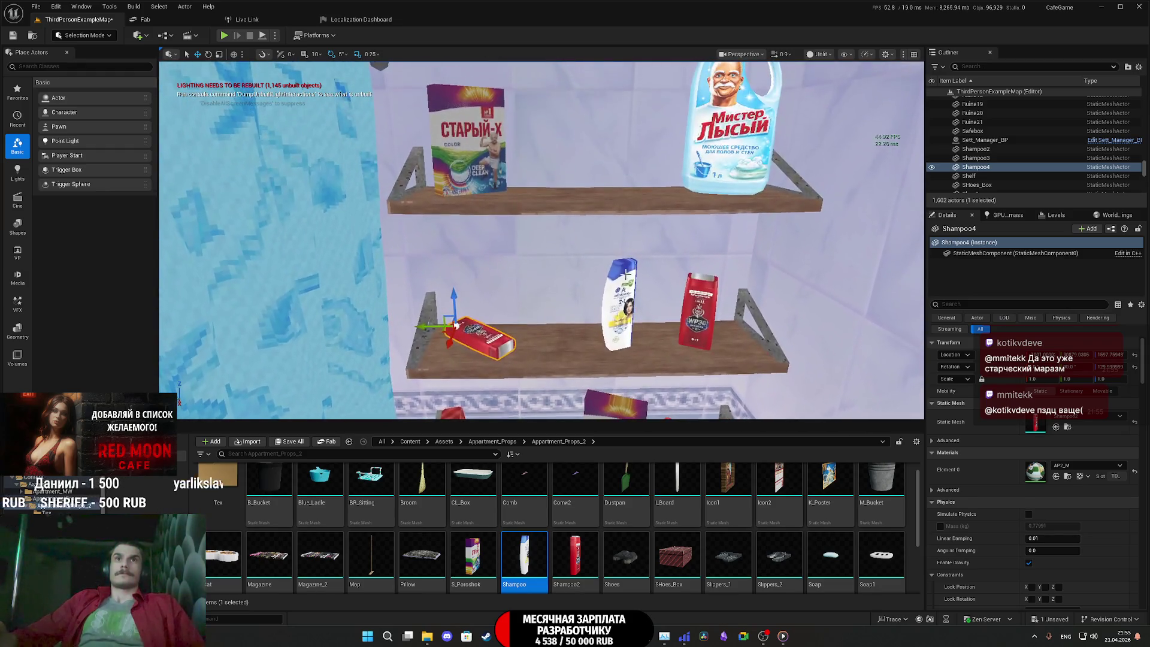
left_click(625, 274)
mouse_move(588, 348)
left_mouse_down()
mouse_move(496, 357)
mouse_move(593, 353)
left_mouse_up()
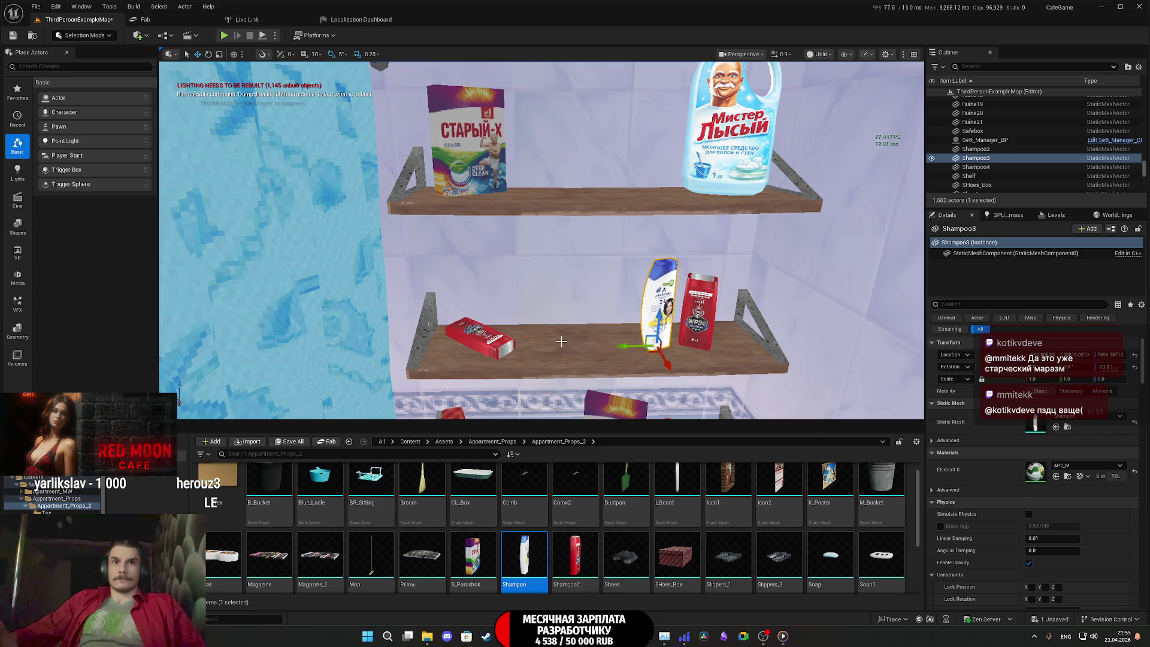
mouse_move(624, 361)
right_mouse_down()
mouse_move(624, 318)
mouse_move(624, 354)
mouse_move(539, 389)
mouse_move(518, 367)
right_mouse_up()
mouse_move(473, 478)
left_mouse_down()
mouse_move(579, 286)
mouse_move(561, 297)
left_mouse_up()
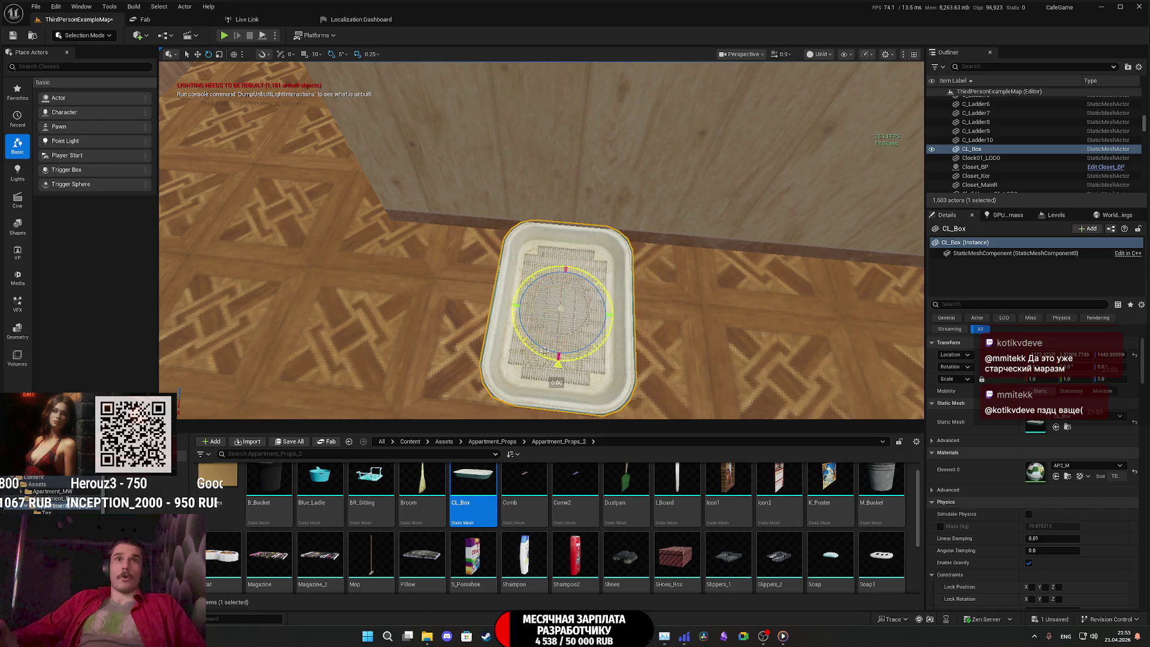
Rotate the litter tray to -85 degrees and move it left across the floor
left_click_drag(613, 335, 618, 322)
key("w")
right_click_drag(544, 351, 538, 395)
mouse_move(546, 250)
left_mouse_down()
mouse_move(480, 293)
mouse_move(490, 303)
left_mouse_up()
mouse_move(489, 302)
right_mouse_down()
mouse_move(506, 296)
mouse_move(507, 312)
mouse_move(497, 302)
mouse_move(573, 342)
right_mouse_up()
Duplicate the tray to its right and swap the copy's mesh to Shoes_Box
left_click_drag(356, 383, 697, 312, "alt")
mouse_move(677, 557)
left_mouse_down()
mouse_move(1054, 426)
mouse_move(1039, 427)
left_mouse_up()
mouse_move(542, 270)
right_mouse_down()
mouse_move(521, 269)
mouse_move(529, 263)
right_mouse_up()
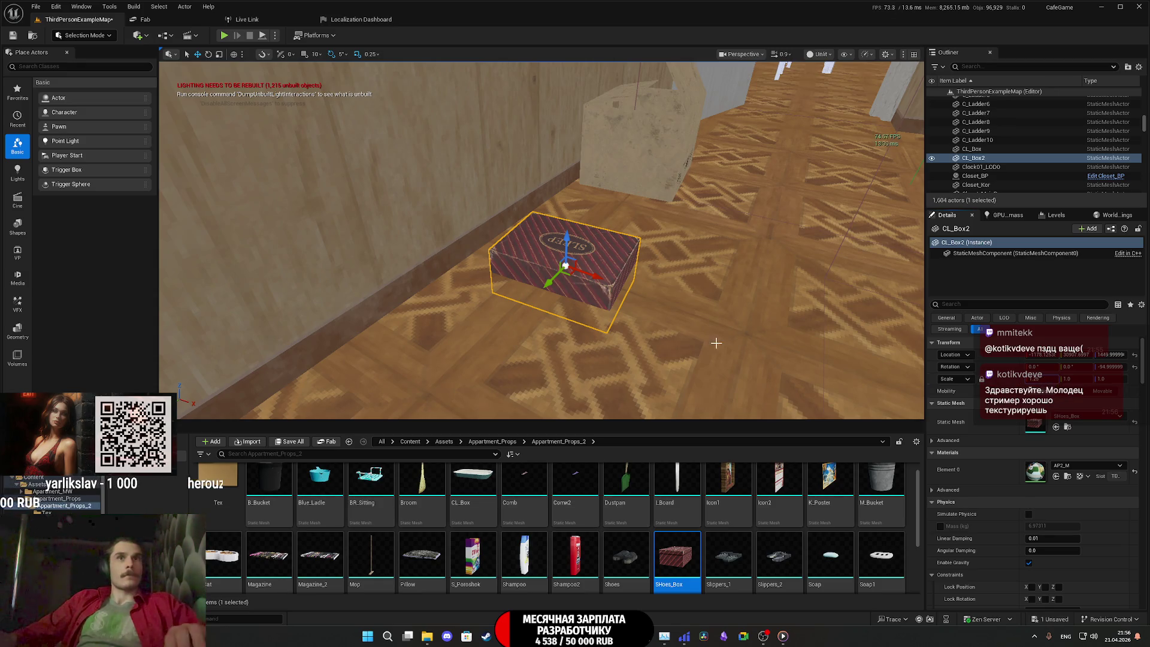
Raise the CL_Box2 shoe box slightly, rotate it, and slide it along the floor by the wall
right_click_drag(642, 324, 616, 357)
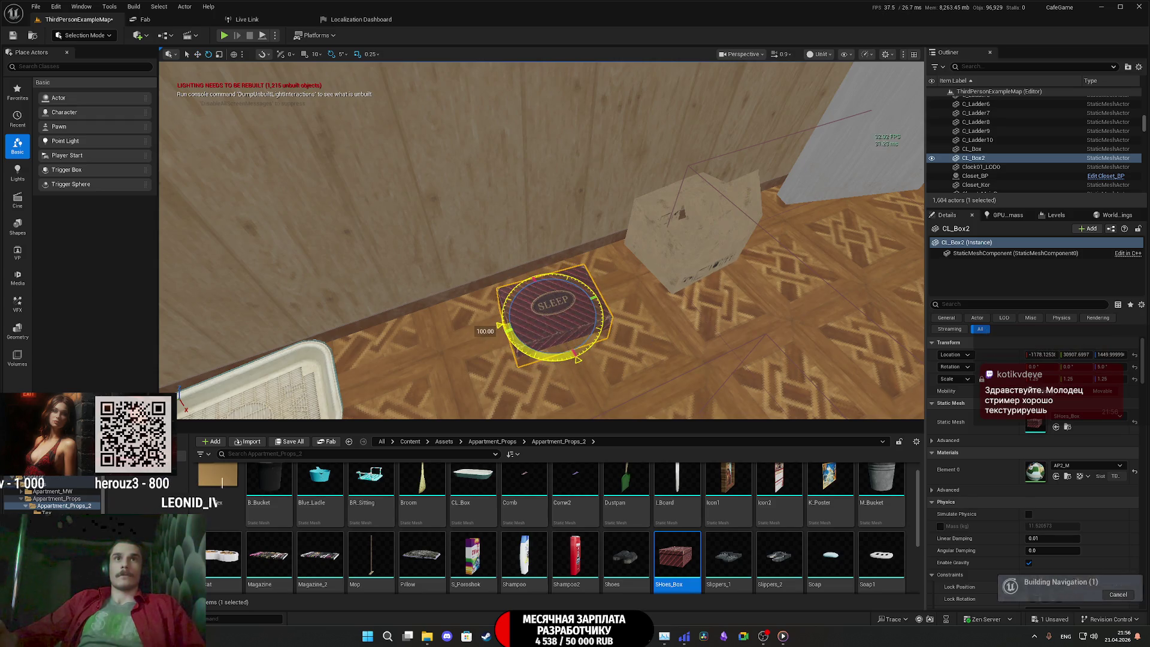
scroll(558, 333, "up", 3)
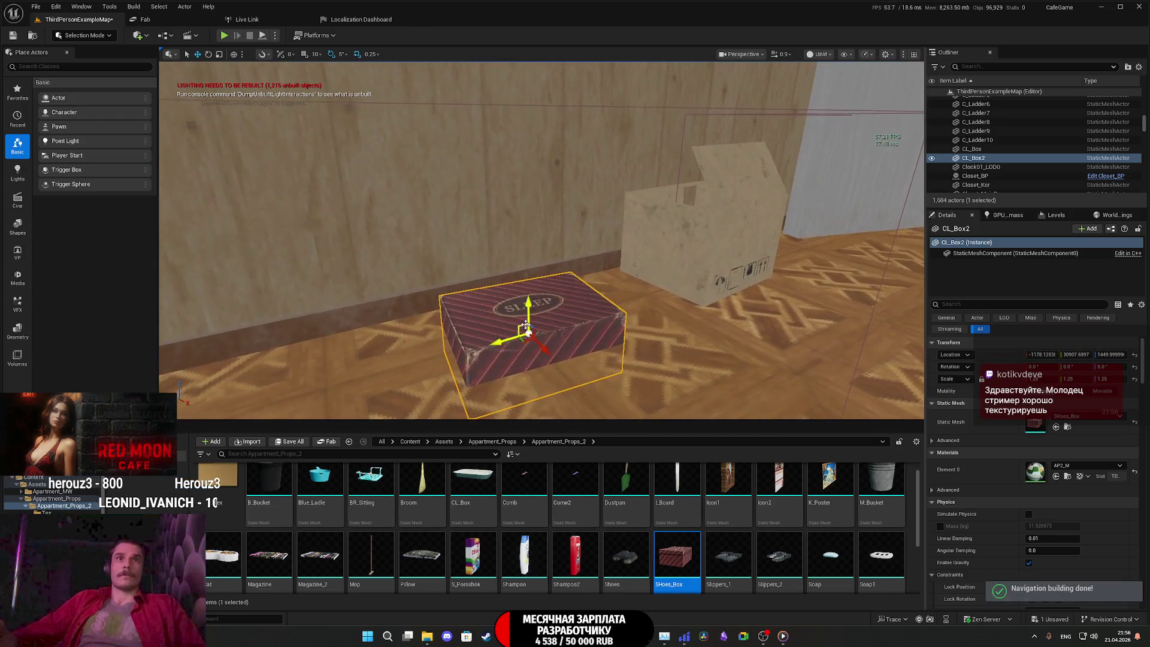
left_click_drag(528, 286, 528, 281)
key("e")
right_click_drag(528, 300, 527, 326)
key("w")
mouse_move(475, 334)
left_mouse_down()
mouse_move(539, 236)
mouse_move(558, 243)
left_mouse_up()
mouse_move(558, 243)
right_mouse_down()
mouse_move(445, 255)
mouse_move(455, 286)
right_mouse_up()
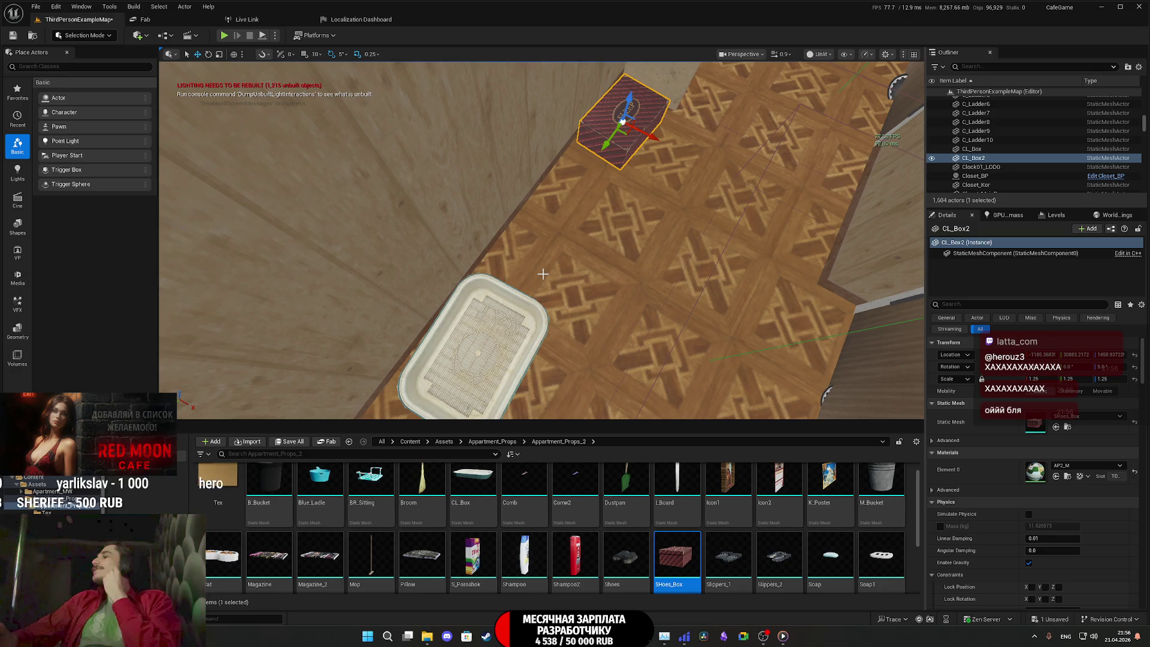
mouse_move(667, 298)
right_mouse_down()
mouse_move(634, 274)
mouse_move(688, 257)
mouse_move(638, 289)
right_mouse_up()
Place W_Bucket beside the toilet, set its scale to 1.25, and turn it around its vertical axis
scroll(700, 540, "up", 1)
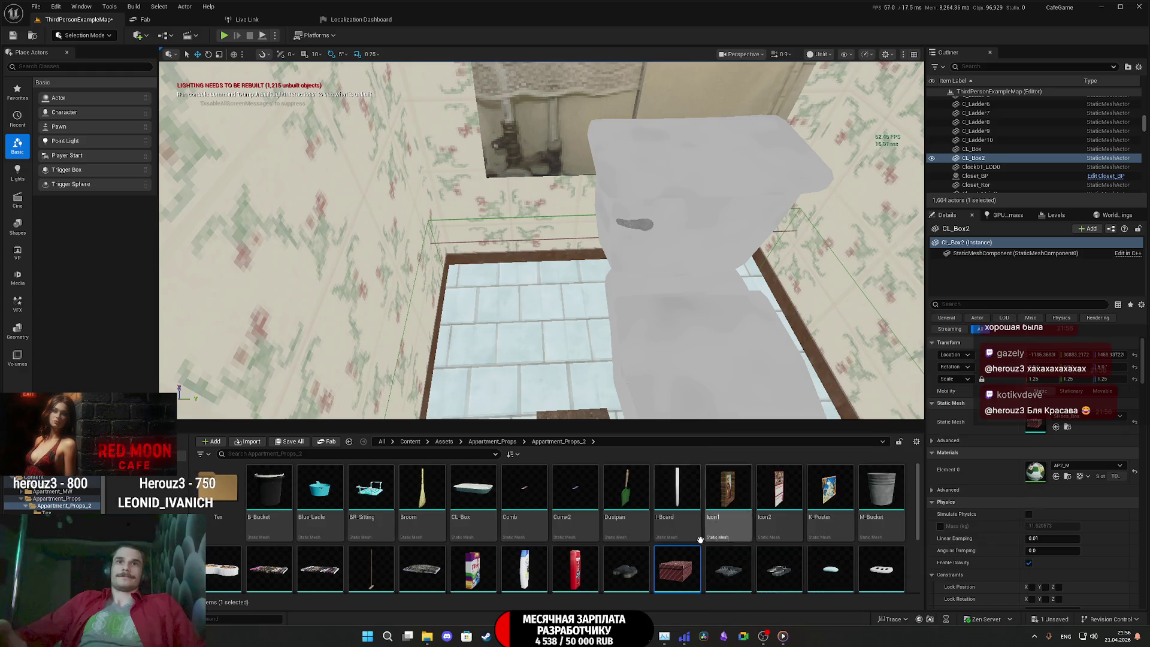
scroll(700, 539, "down", 2)
left_click_drag(526, 352, 505, 332)
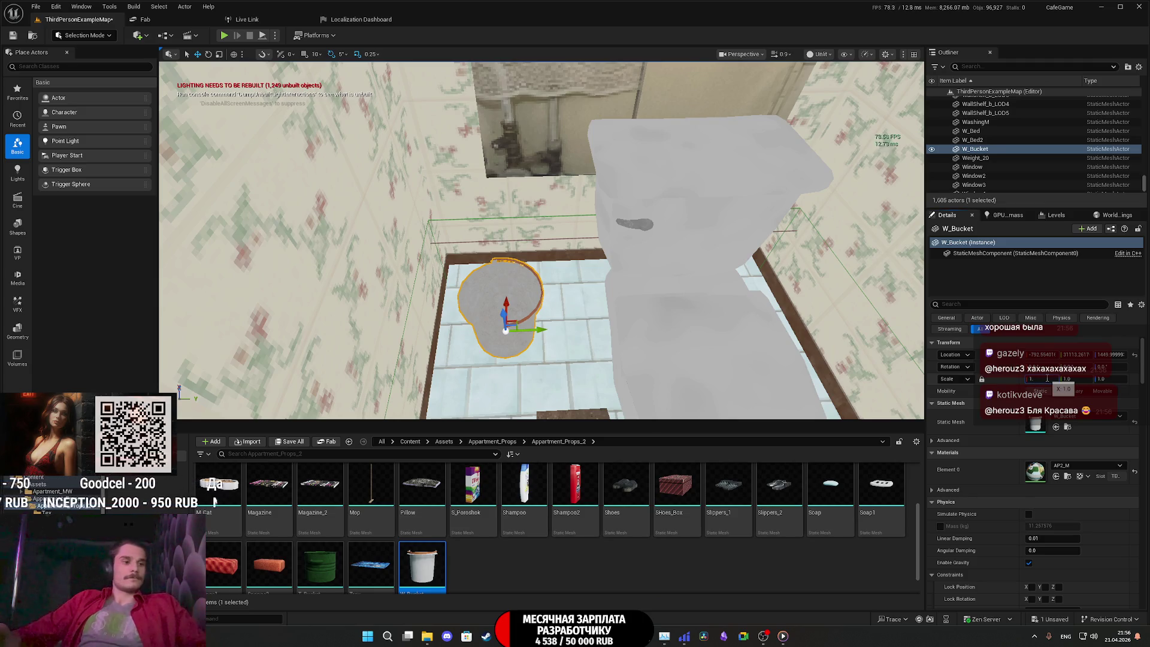
key("Return")
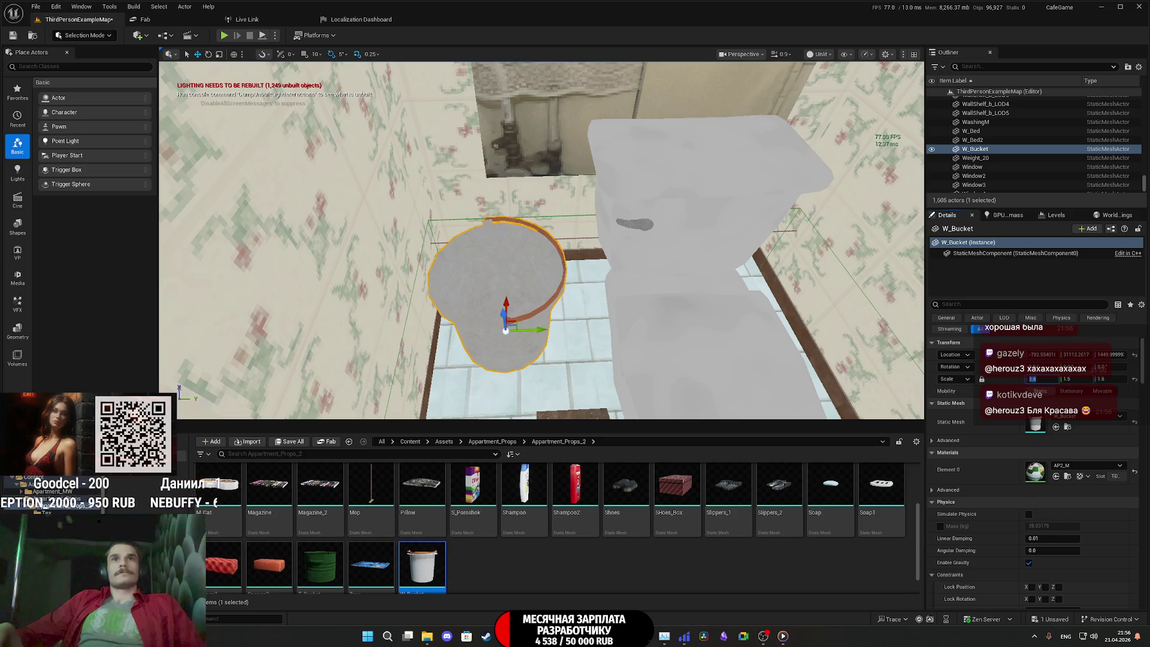
type("1.25")
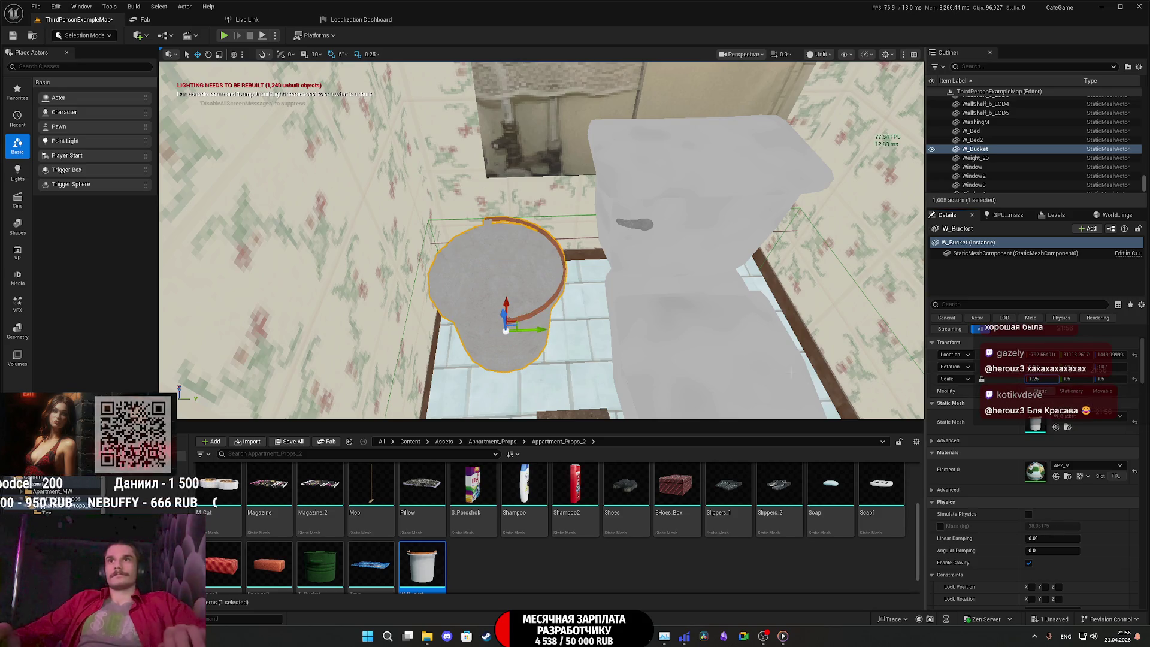
key("Return")
key("e")
mouse_move(592, 348)
left_mouse_down()
mouse_move(578, 388)
mouse_move(557, 396)
mouse_move(557, 240)
mouse_move(566, 310)
left_mouse_up()
key("w")
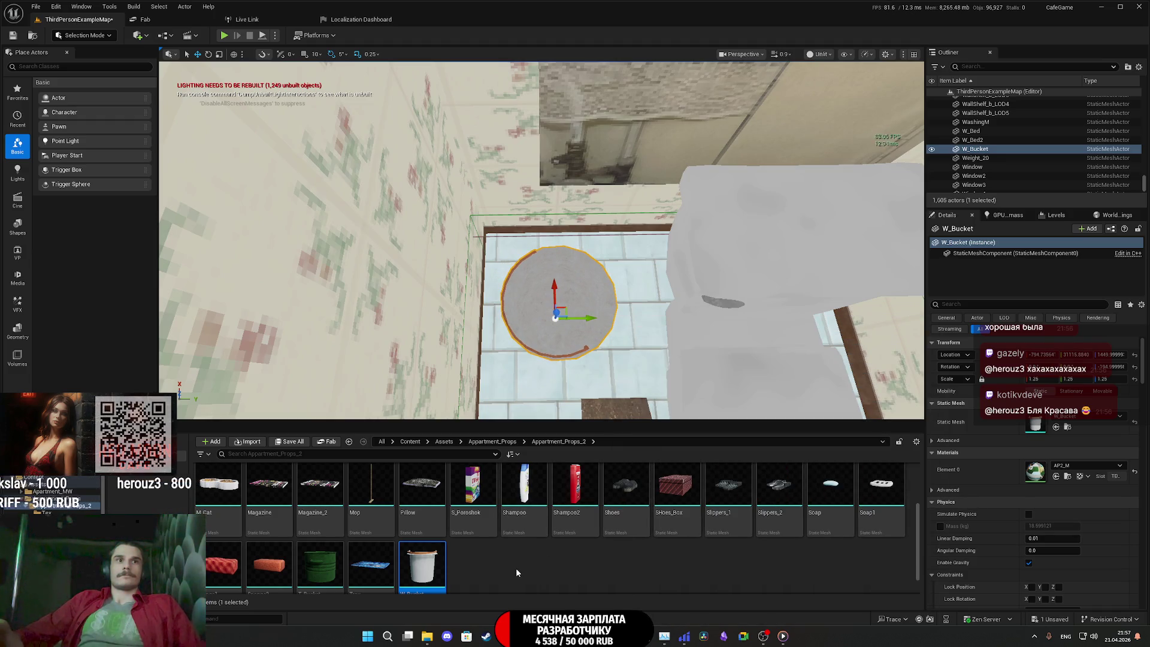
scroll(516, 572, "up", 2)
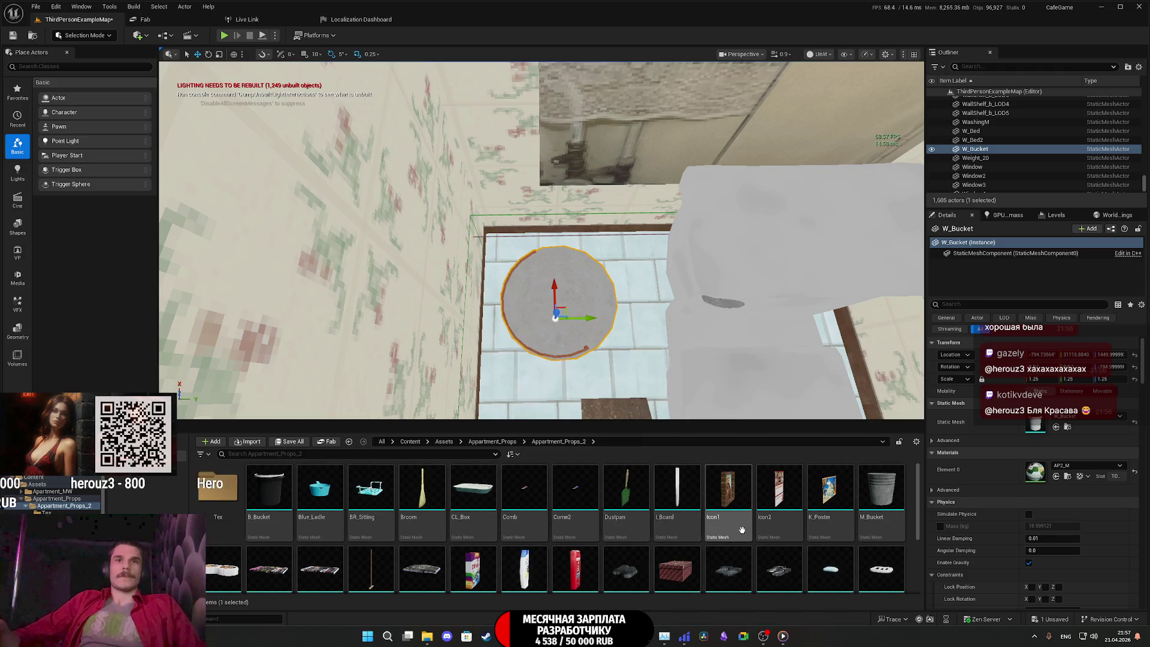
Add Blue_Ladle as a Static Mesh component under the bucket's StaticMeshComponent
left_click(970, 253)
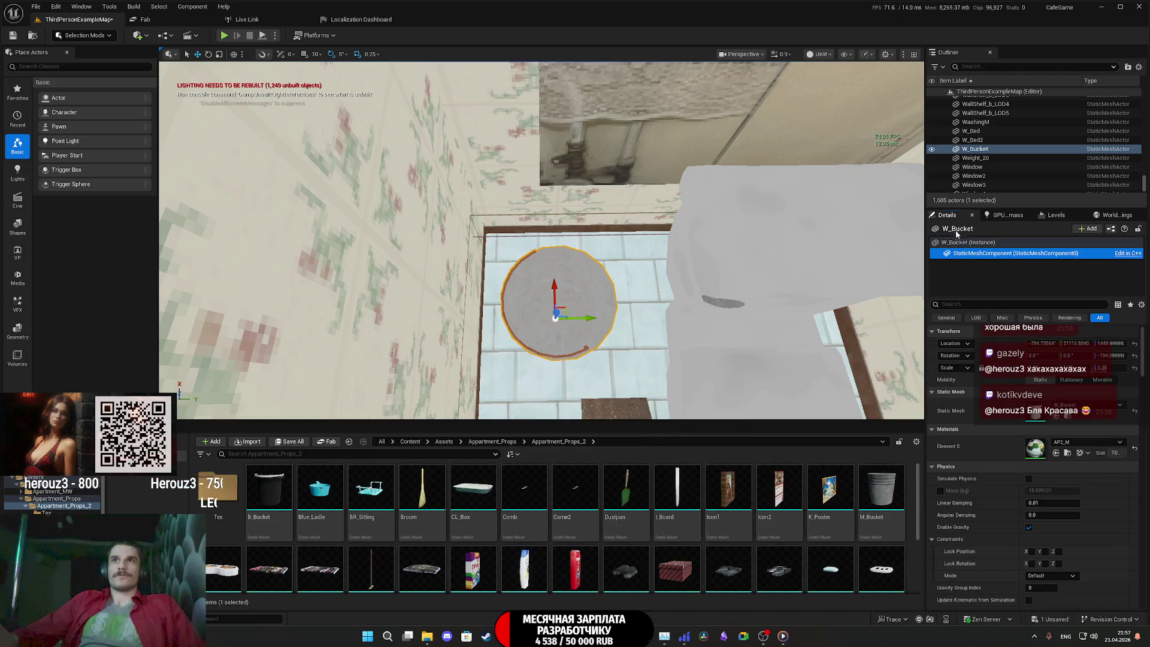
left_click(1085, 230)
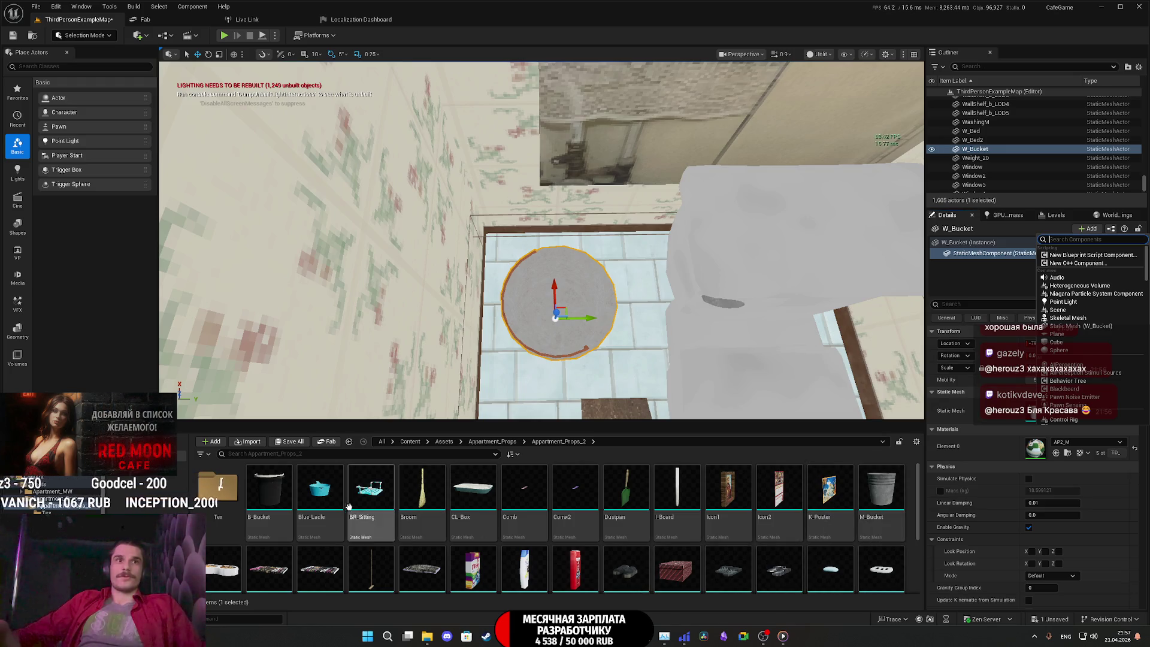
left_click(320, 497)
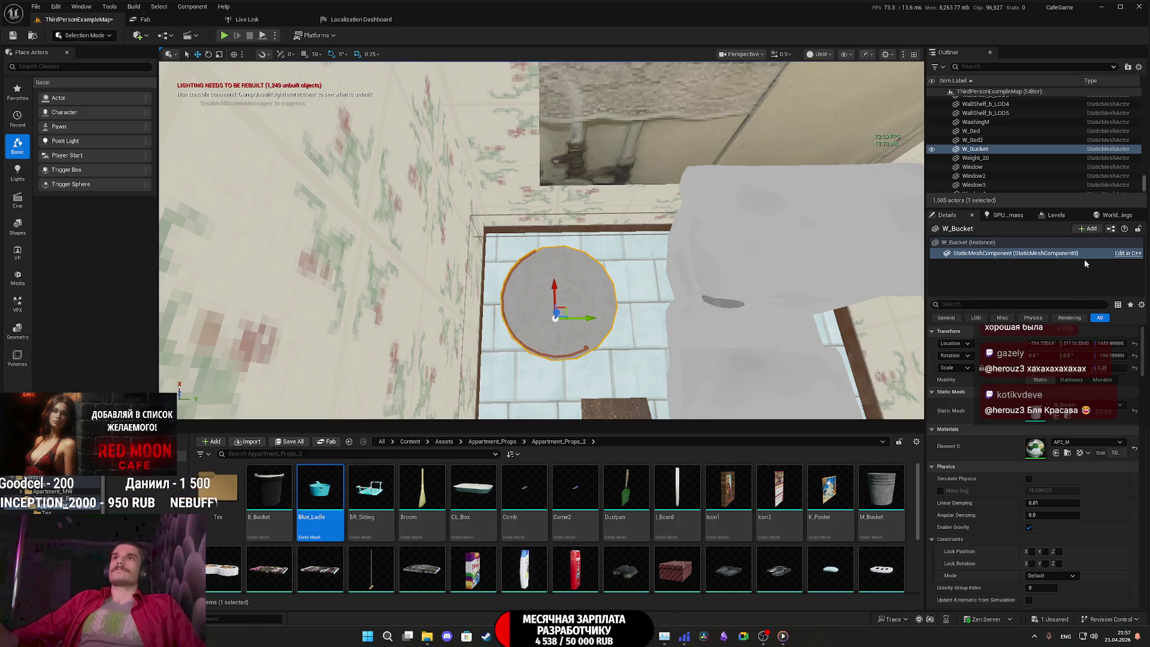
left_click(1086, 230)
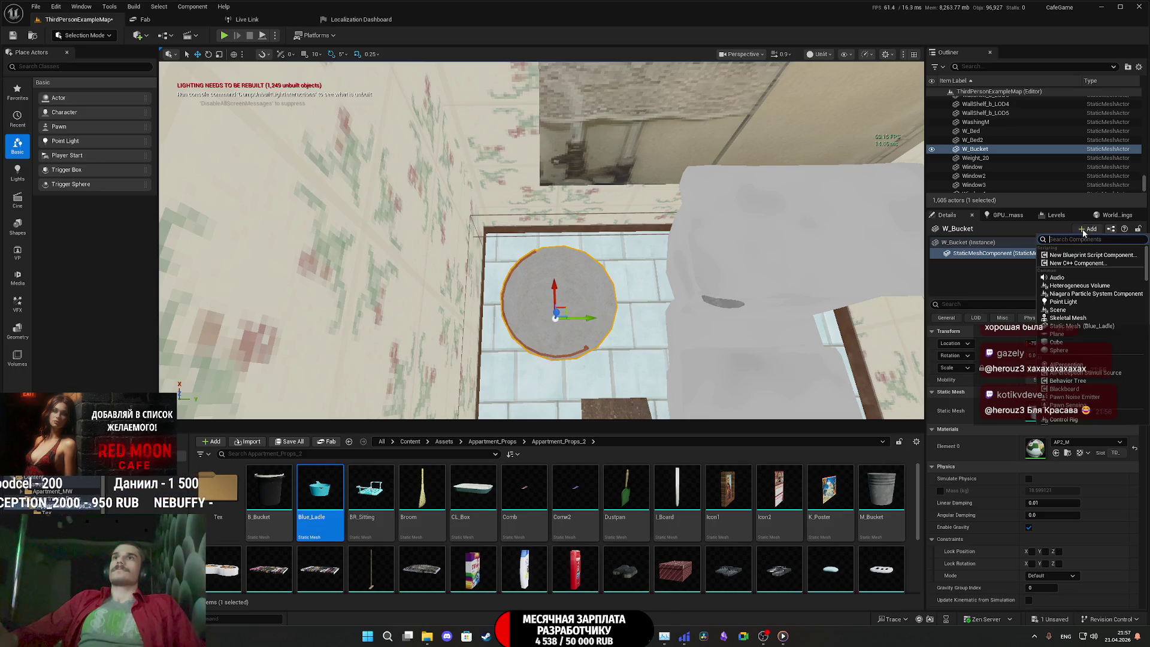
left_click(1077, 326)
mouse_move(563, 311)
left_mouse_down("shift")
mouse_move(484, 367)
mouse_move(626, 351)
mouse_move(569, 270)
mouse_move(562, 219)
mouse_move(558, 229)
mouse_move(566, 207)
mouse_move(539, 212)
mouse_move(557, 207)
mouse_move(623, 288)
left_mouse_up("shift")
key("ctrl+z")
Turn the ladle 45 degrees, then reset its rotation to zero
scroll(623, 289, "up", 5)
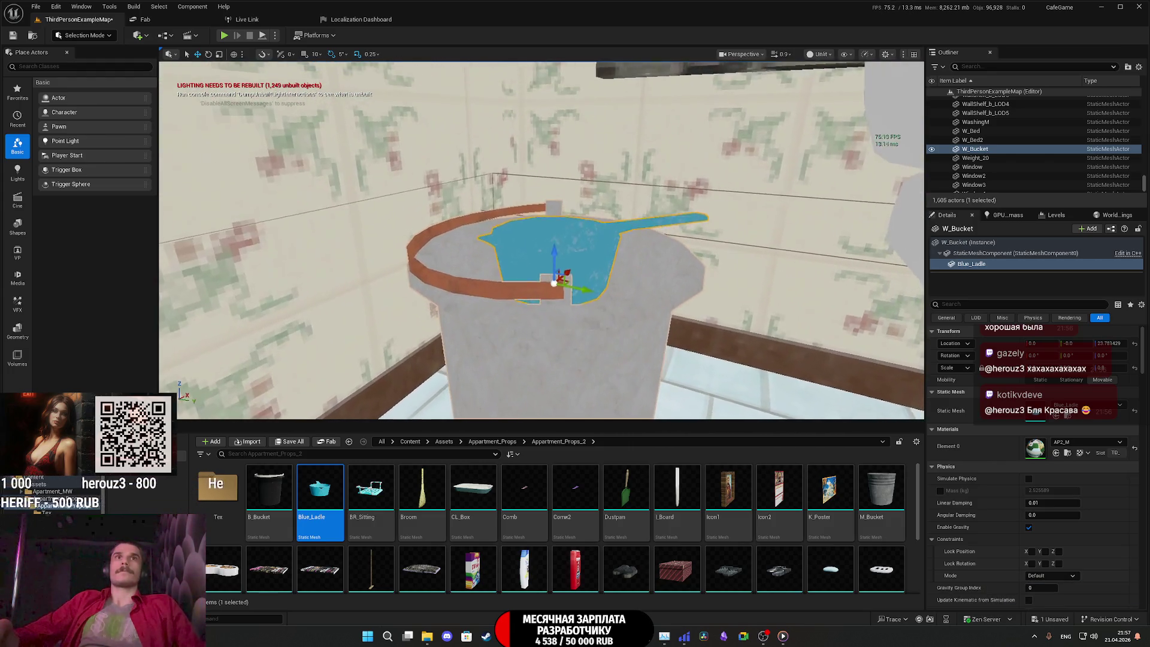
mouse_move(599, 323)
left_mouse_down()
mouse_move(636, 296)
mouse_move(600, 329)
mouse_move(576, 302)
mouse_move(525, 298)
left_mouse_up()
right_click_drag(533, 302, 542, 304)
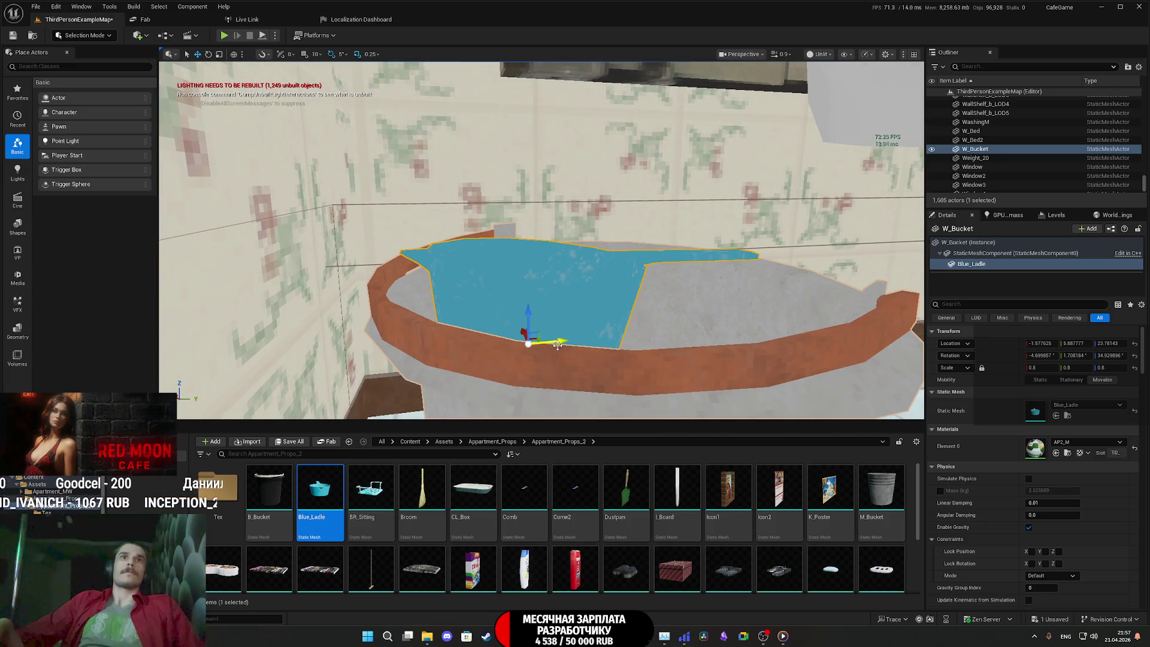
right_click_drag(557, 346, 557, 346)
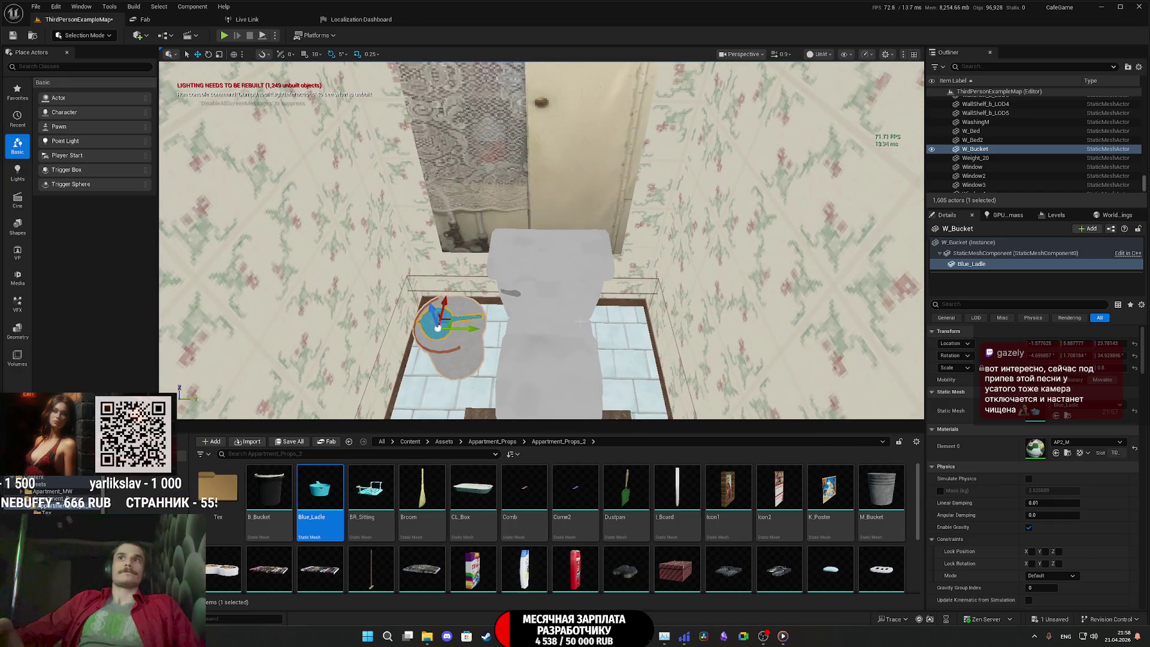
left_click(1134, 354)
right_click_drag(587, 351, 587, 351)
Raise the ladle and lower it onto the top of the toilet tank
left_click_drag(510, 223, 557, 239)
key("f")
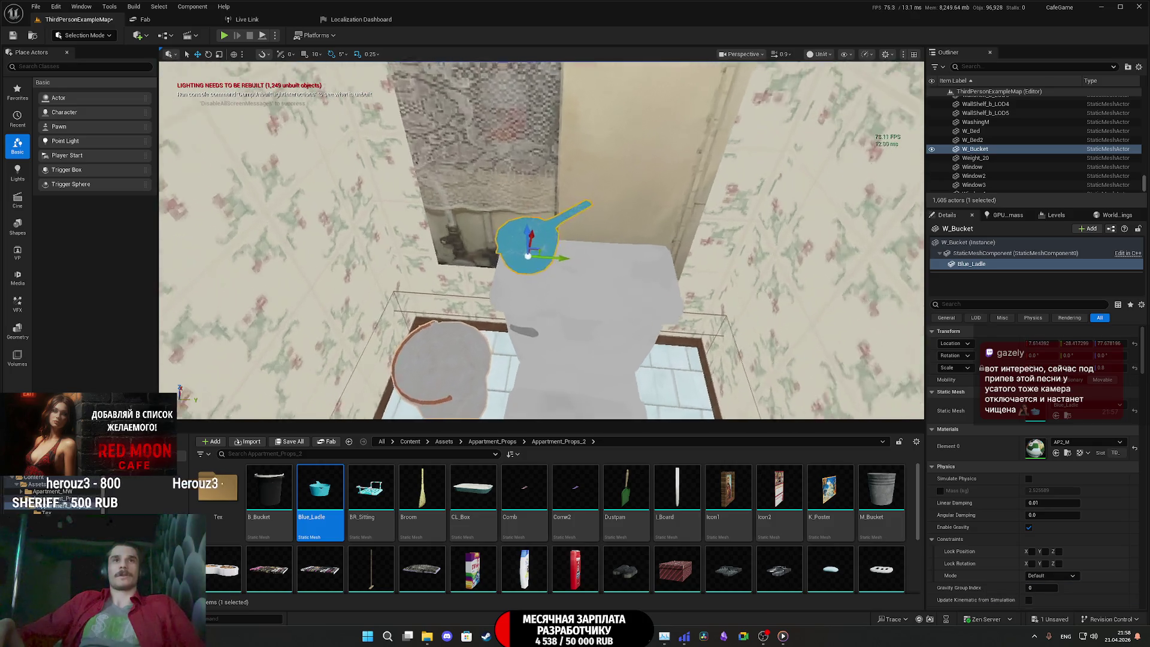
right_click_drag(586, 351, 587, 351)
left_click_drag(628, 164, 625, 257)
mouse_move(621, 254)
right_mouse_down()
mouse_move(591, 261)
mouse_move(599, 254)
right_mouse_up()
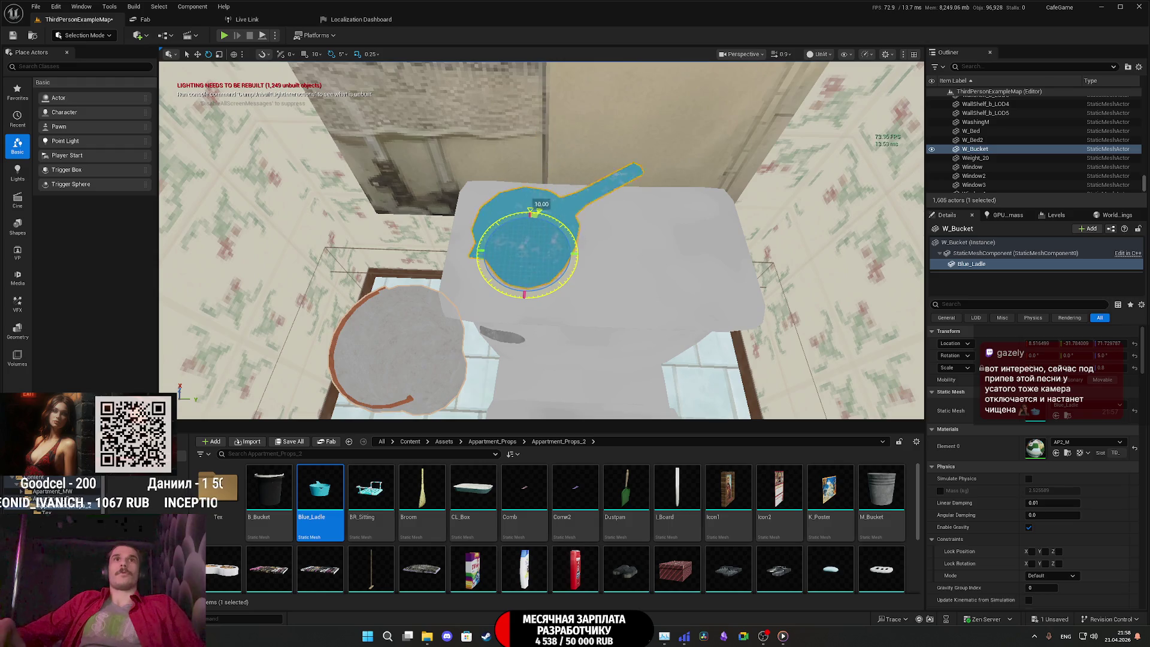
right_click_drag(599, 253, 600, 254)
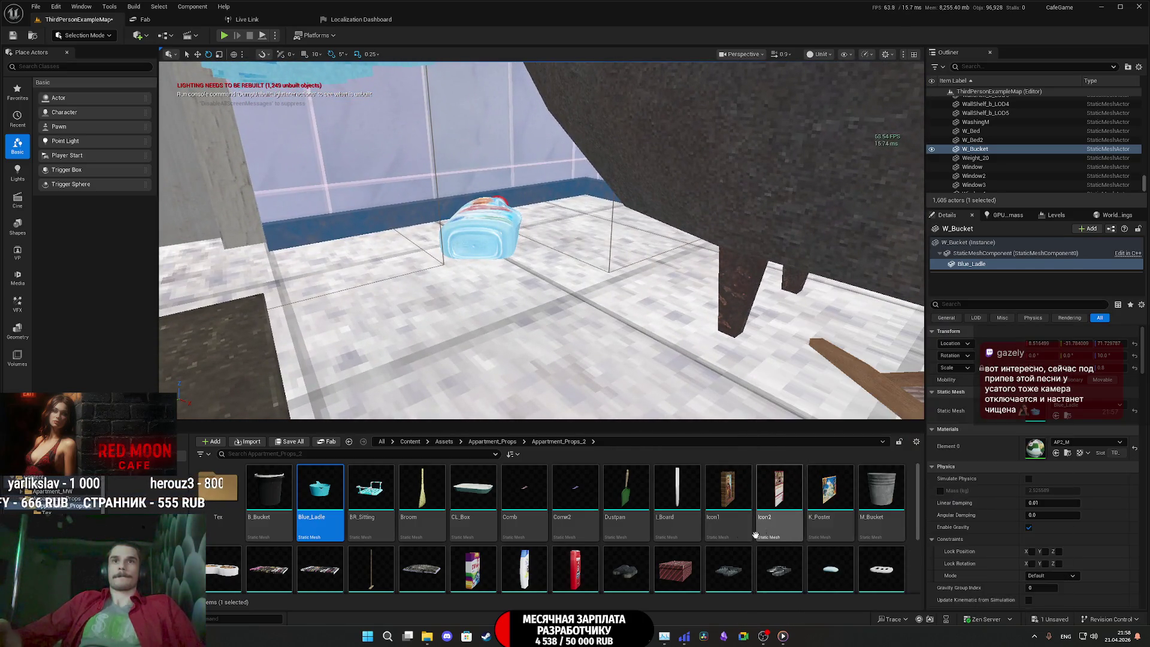
Drop BR_Sitting into the bathtub and raise it up to the tub rim
scroll(653, 565, "down", 2)
scroll(598, 563, "down", 2)
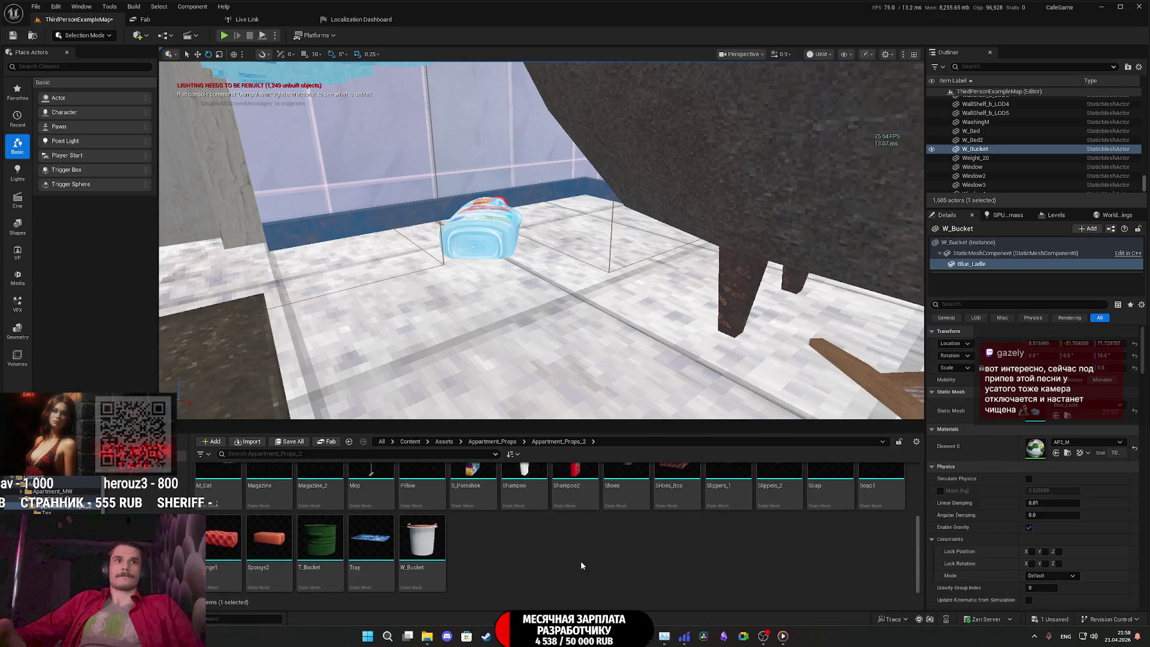
scroll(580, 560, "up", 3)
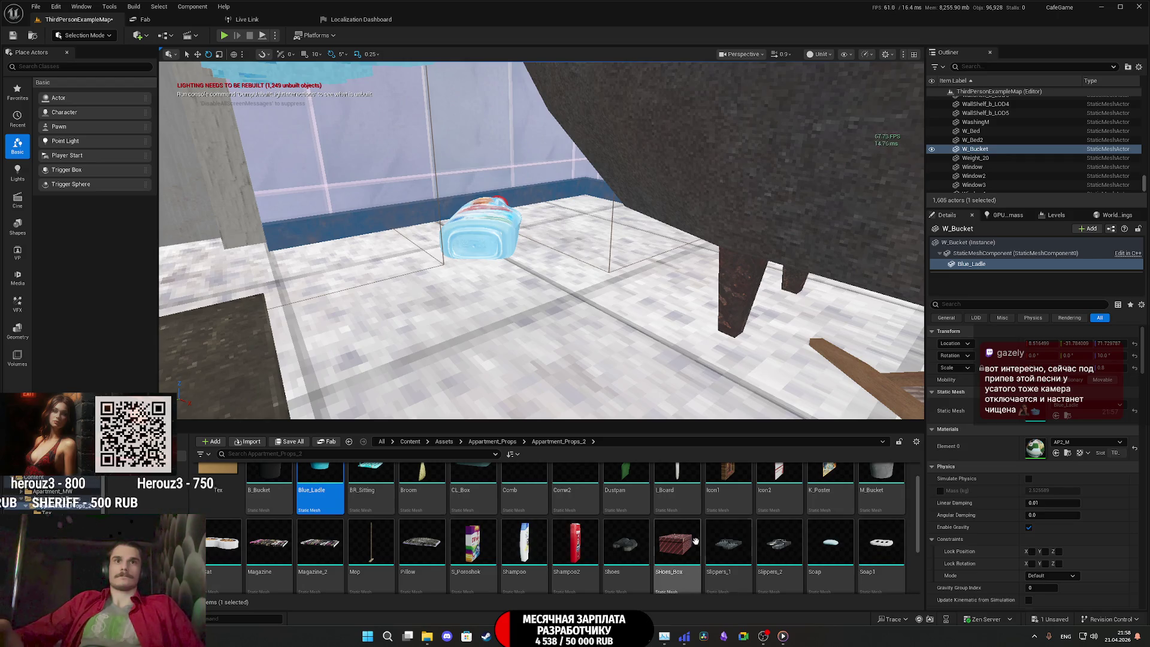
scroll(851, 533, "up", 1)
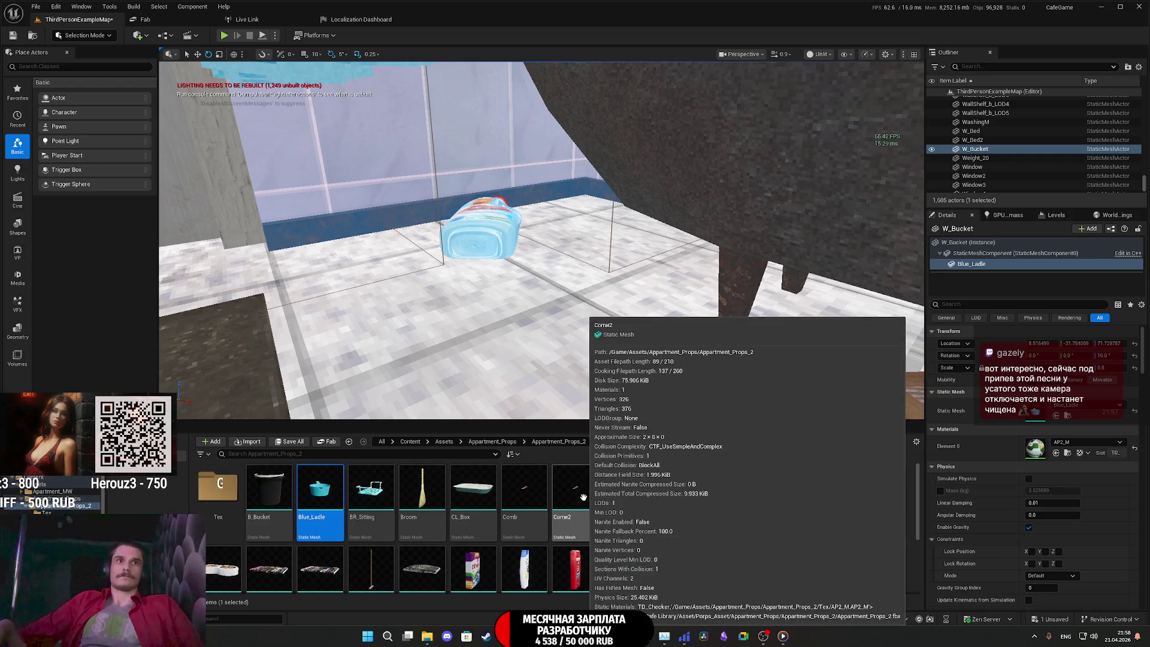
mouse_move(523, 417)
right_mouse_down()
mouse_move(527, 407)
mouse_move(523, 418)
right_mouse_up()
mouse_move(370, 491)
left_mouse_down()
mouse_move(371, 455)
mouse_move(485, 326)
mouse_move(470, 346)
left_mouse_up()
right_click_drag(470, 346, 810, 372)
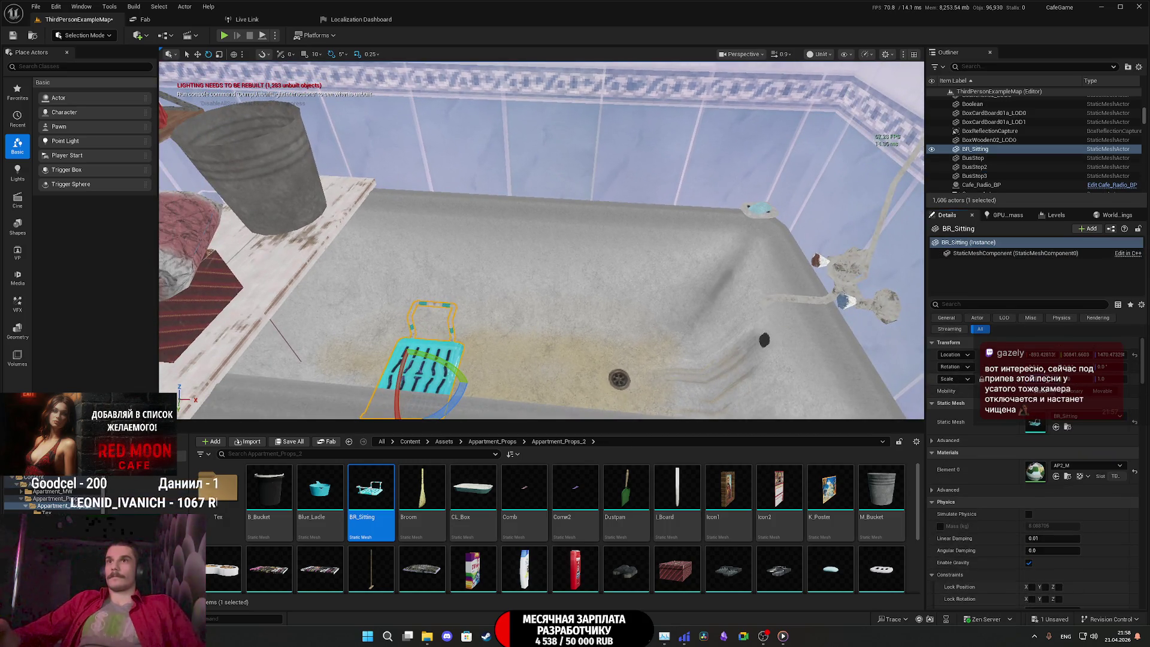
right_click_drag(506, 305, 419, 323)
left_click_drag(506, 306, 502, 240)
right_click_drag(502, 239, 444, 306)
left_click_drag(411, 301, 439, 302)
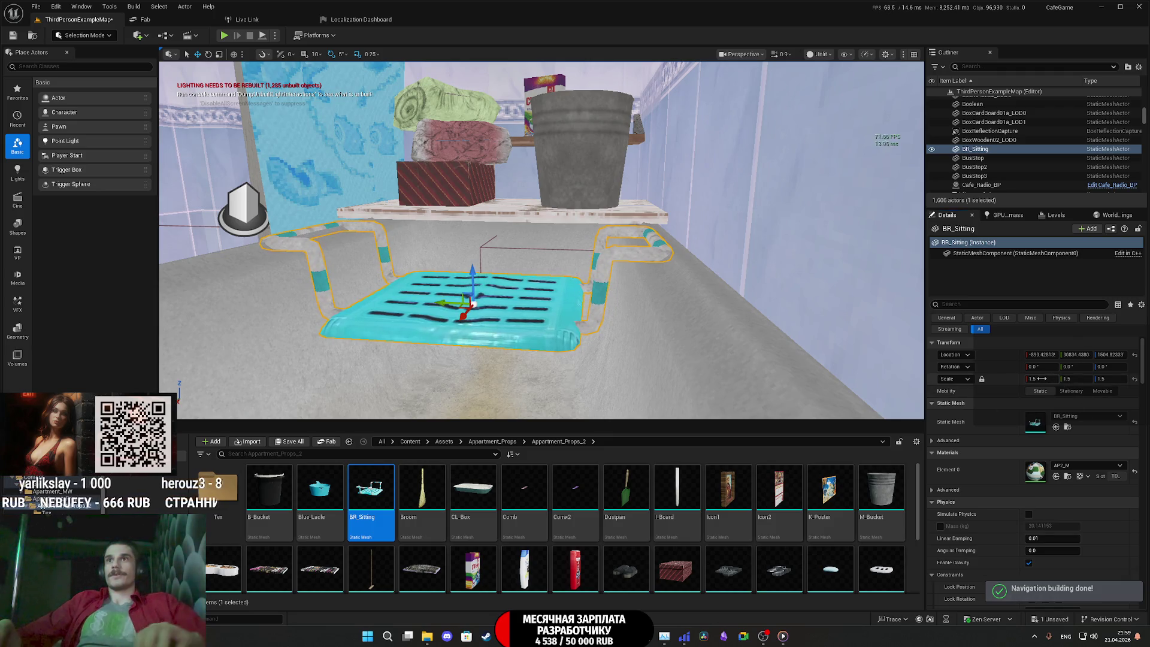
Scale the bath seat to 1.75, settle it across the tub rim, and show the desktop
key("Return")
mouse_move(539, 269)
right_mouse_down()
mouse_move(605, 263)
mouse_move(604, 281)
mouse_move(617, 263)
right_mouse_up()
right_click_drag(760, 276, 766, 276)
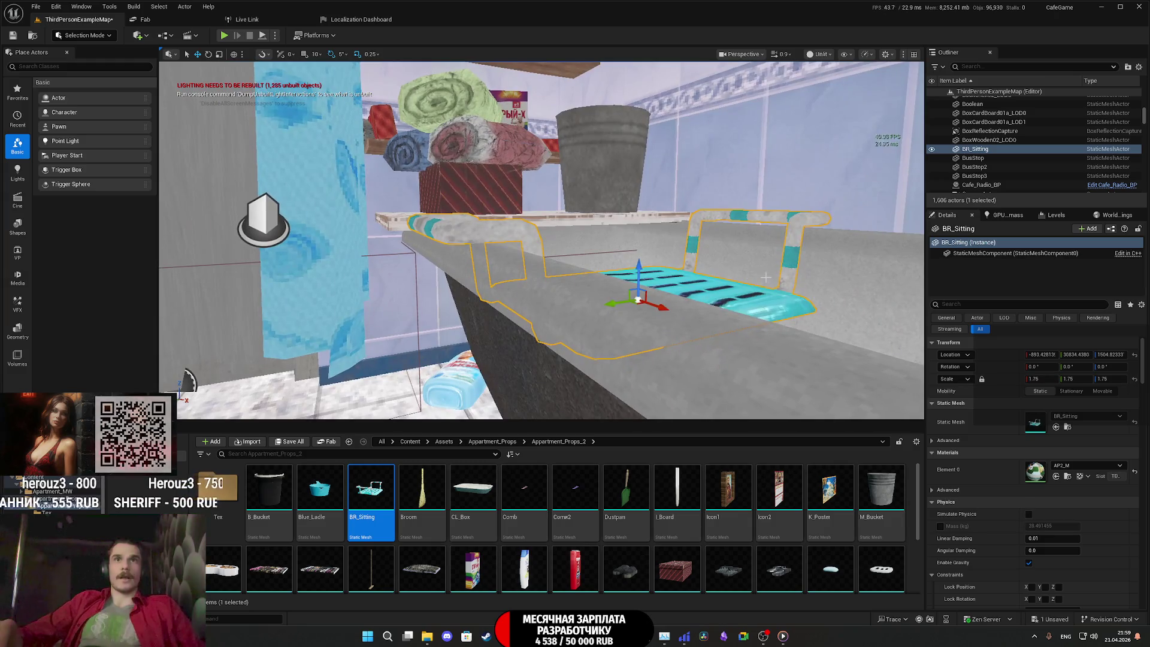
left_click_drag(637, 267, 636, 275)
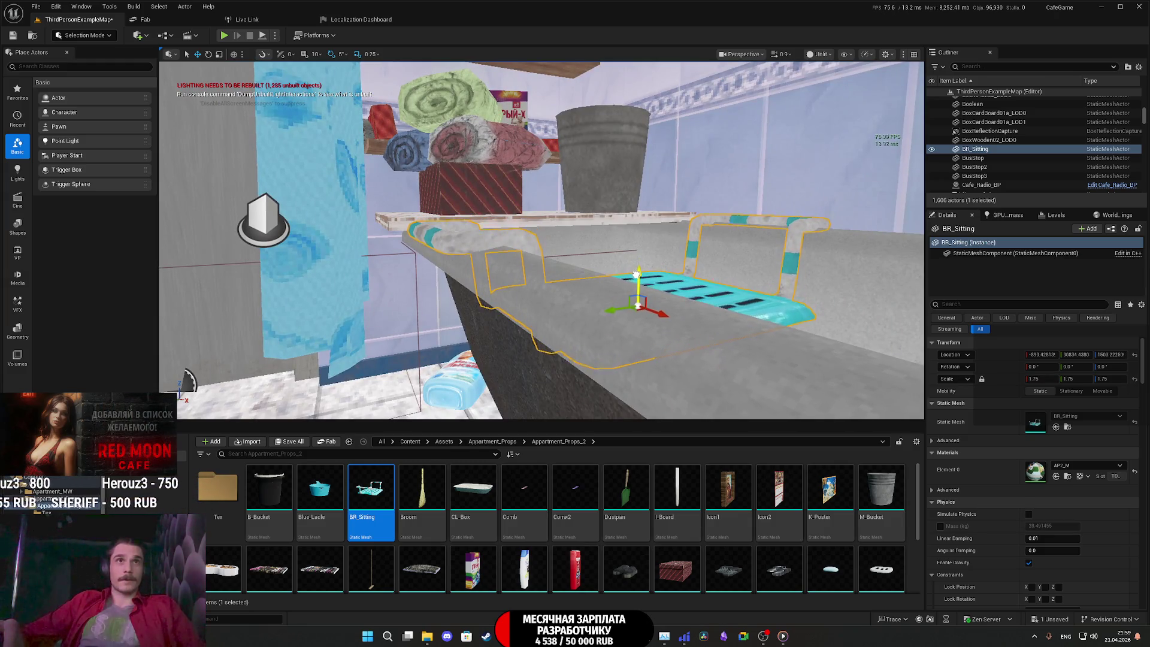
right_click_drag(636, 271, 629, 293)
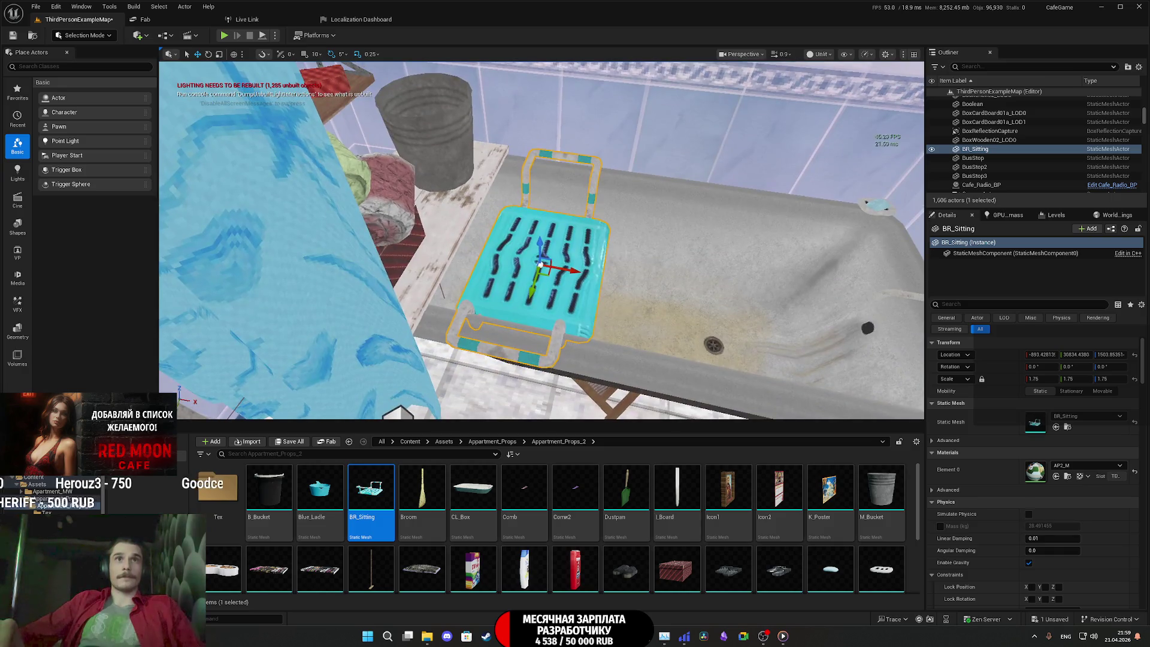
left_click_drag(569, 268, 566, 269)
right_click_drag(566, 269, 263, 414)
right_click_drag(542, 251, 512, 220)
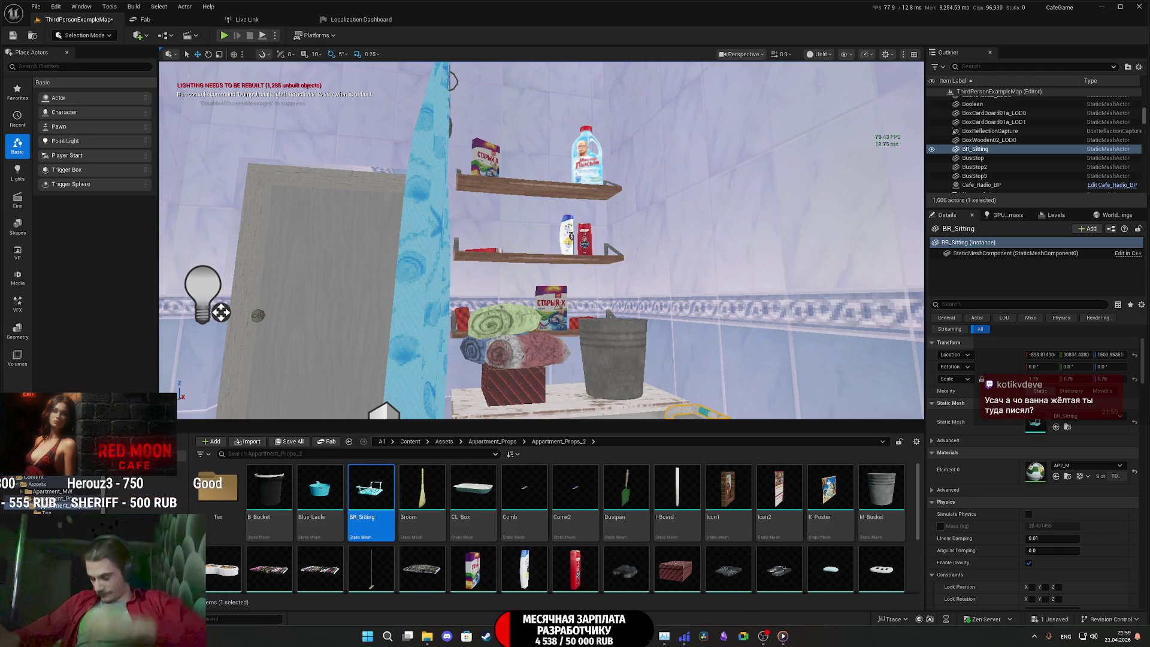
key("super+d")
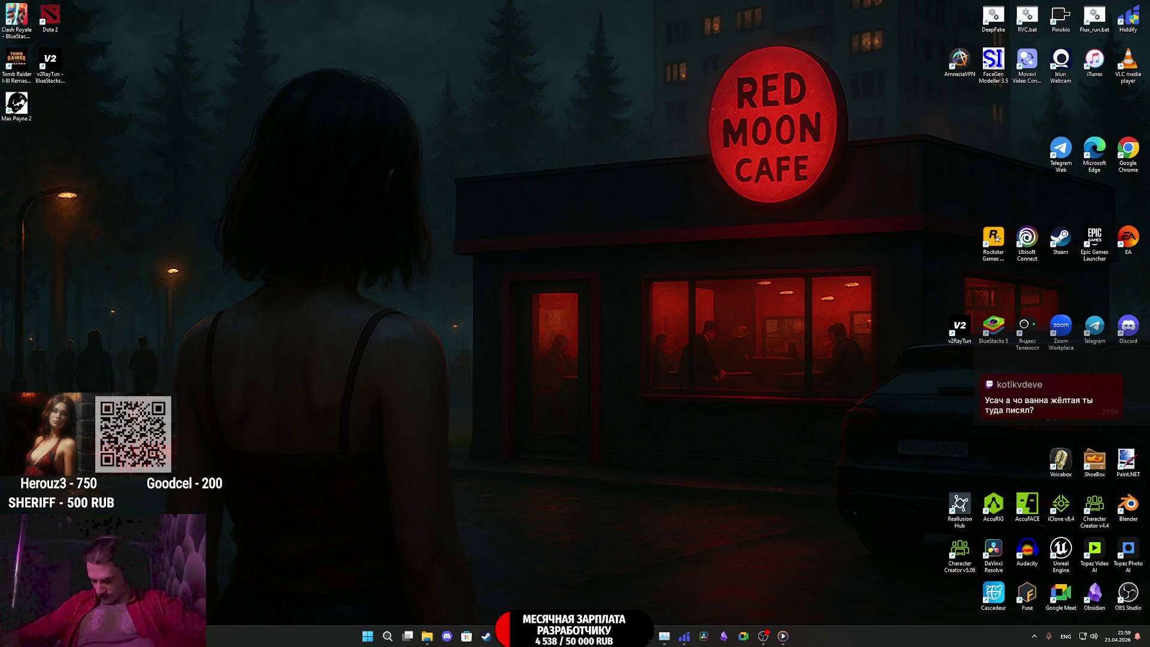